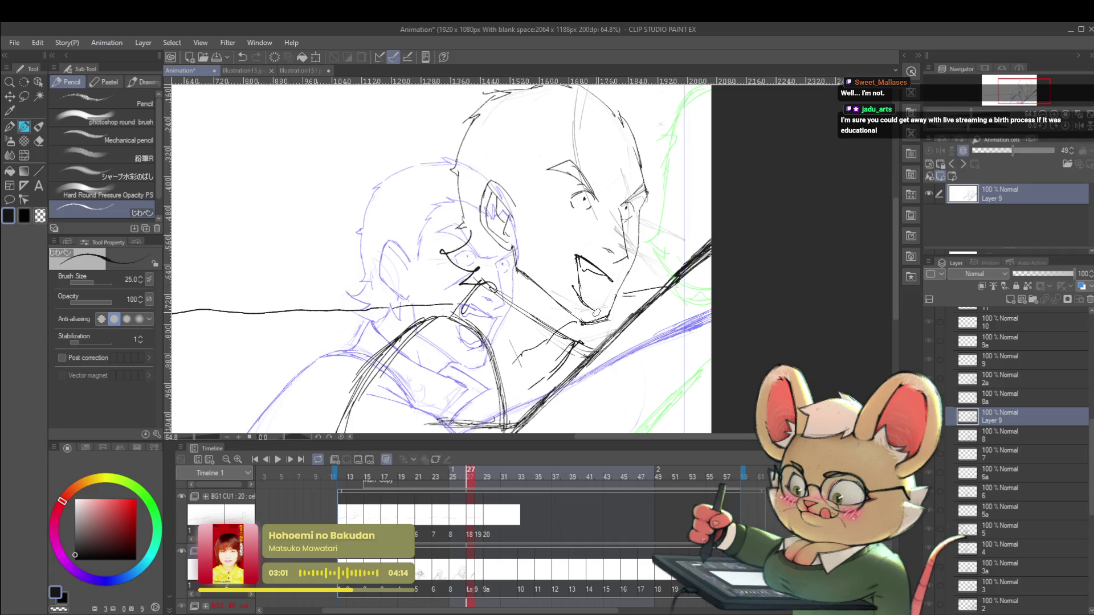
- On the mirrored canvas, ink the mouth's left edge toward the chin and a small tongue loop
key(h)
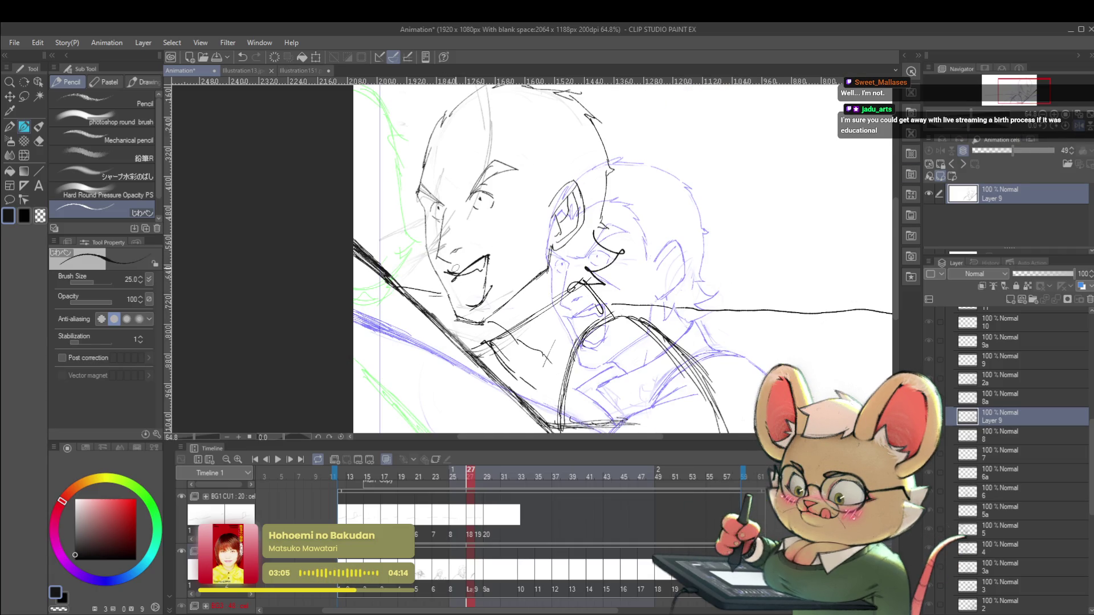
drag(451, 272, 463, 307)
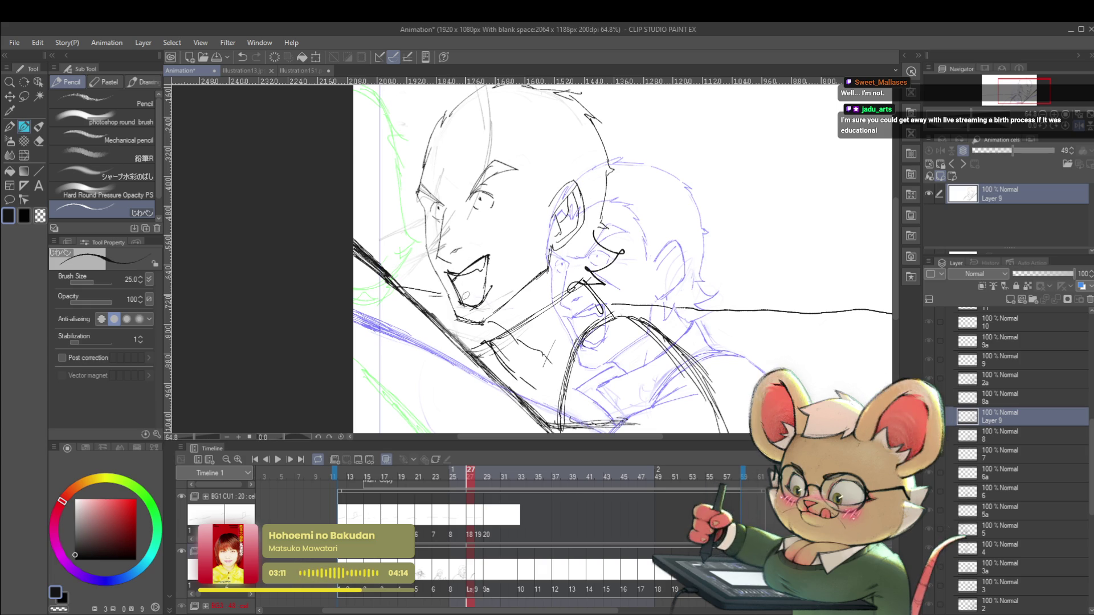
drag(466, 295, 475, 300)
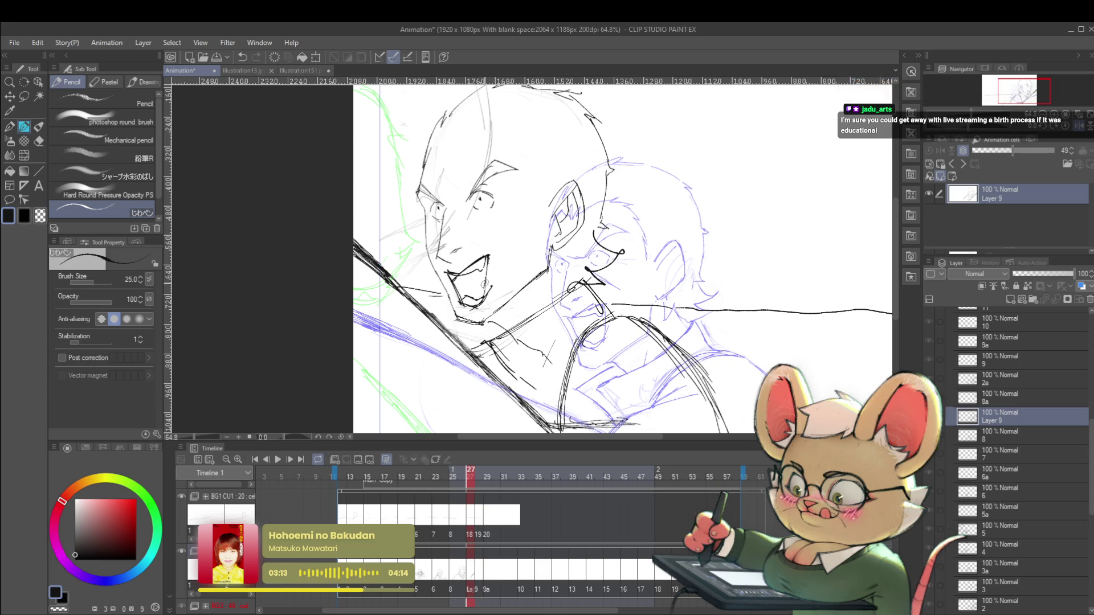
scroll(622, 257, down, 2)
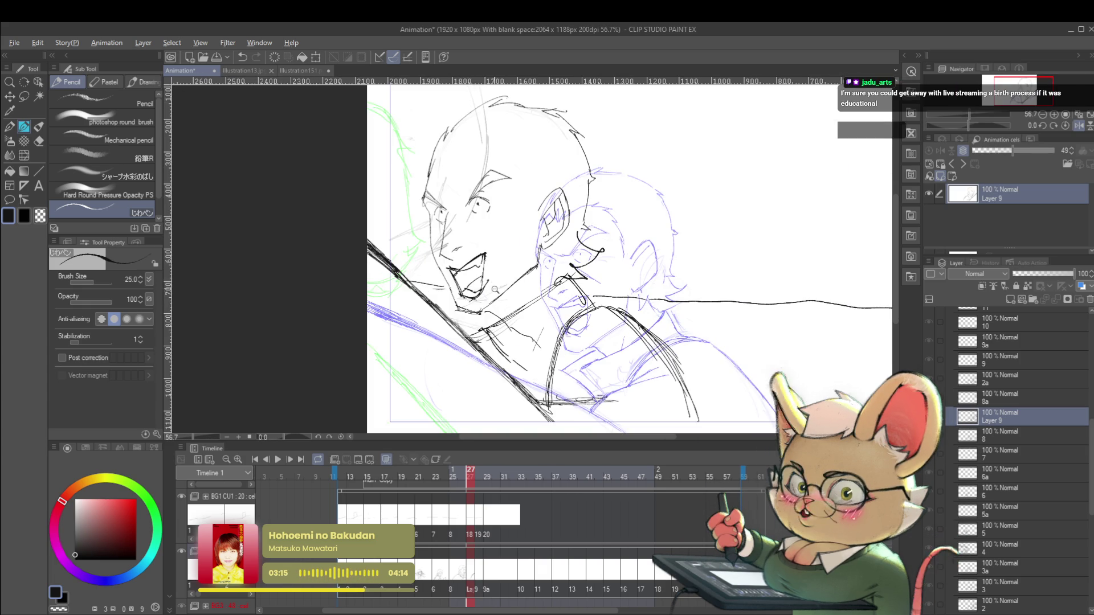
scroll(490, 285, down, 3)
scroll(492, 217, up, 4)
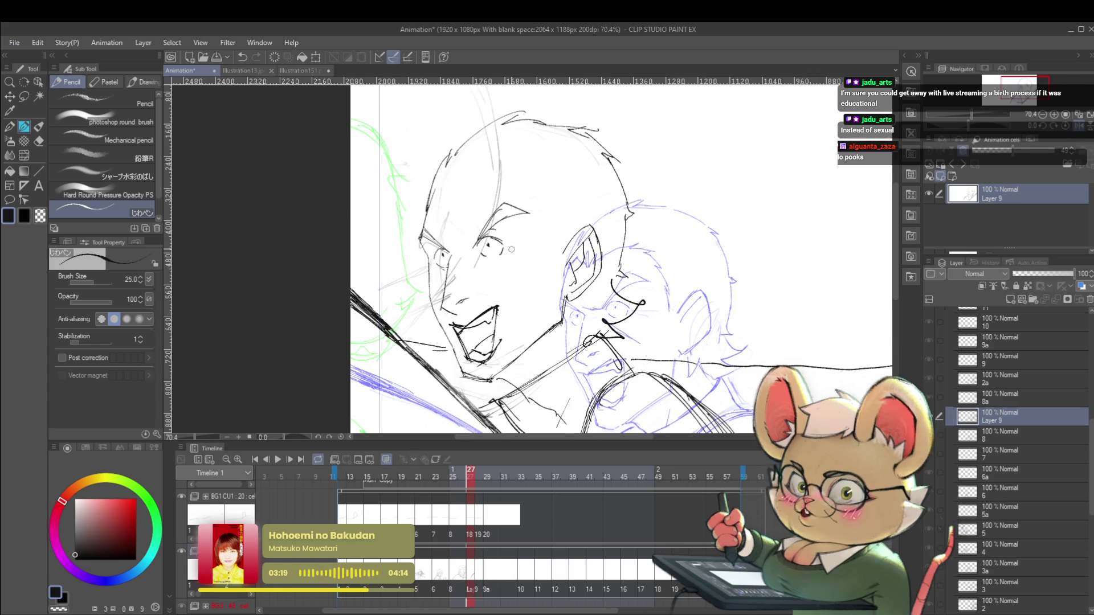
- Undo the stray stroke near the top of the head
drag(536, 231, 564, 233)
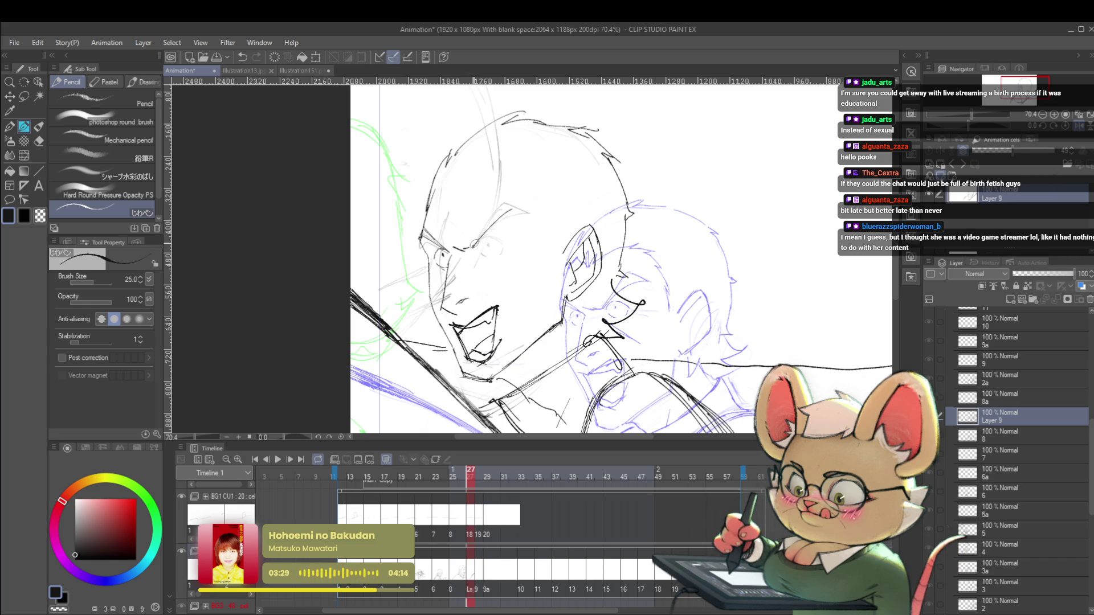
key(ctrl+z)
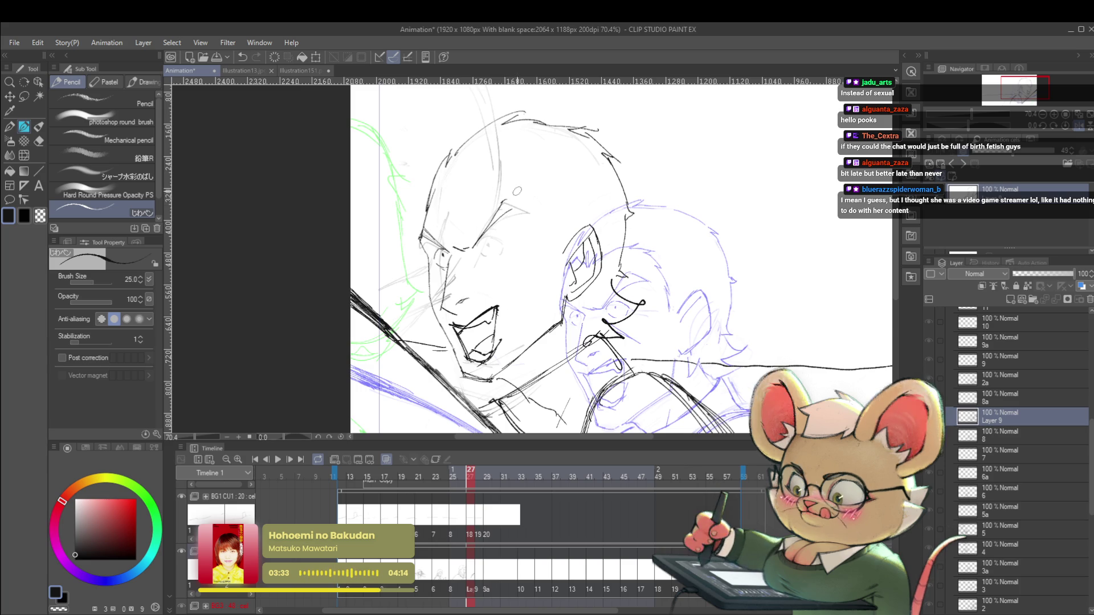
scroll(524, 213, down, 2)
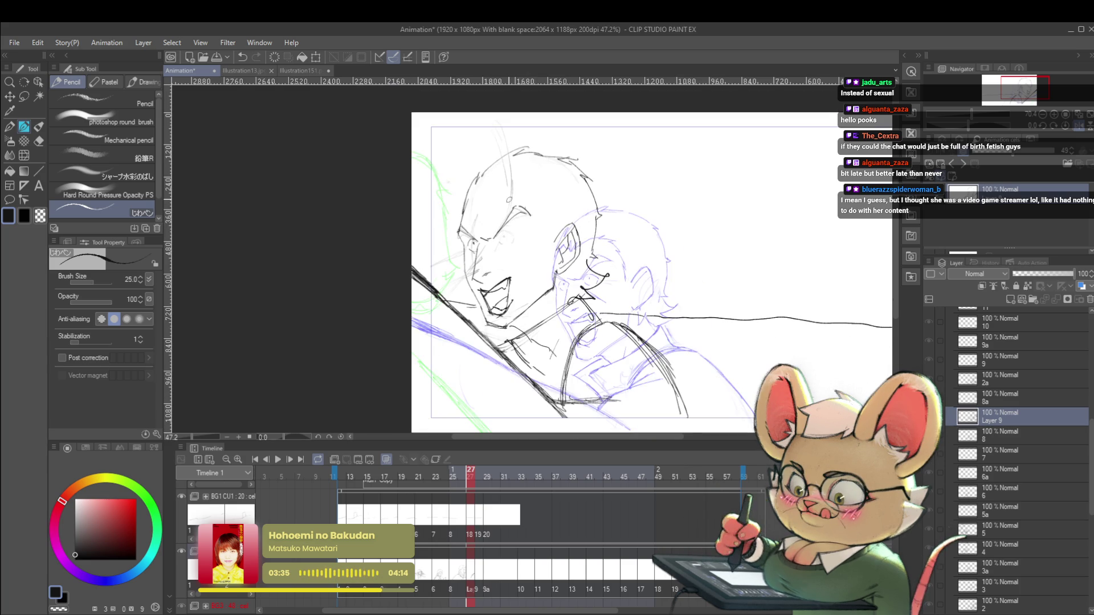
scroll(509, 199, up, 4)
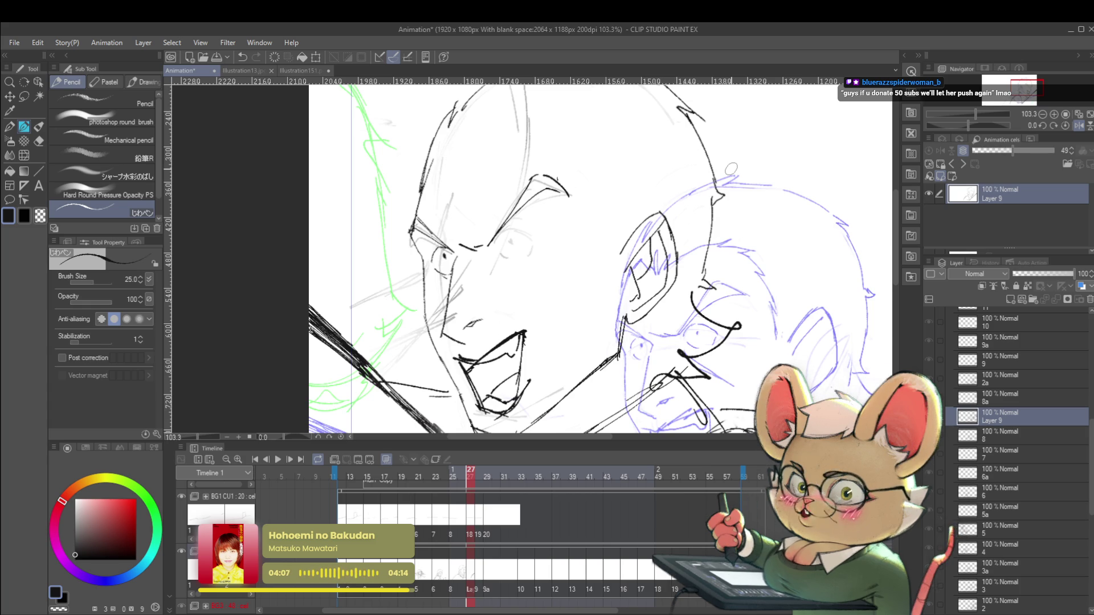
click(1078, 125)
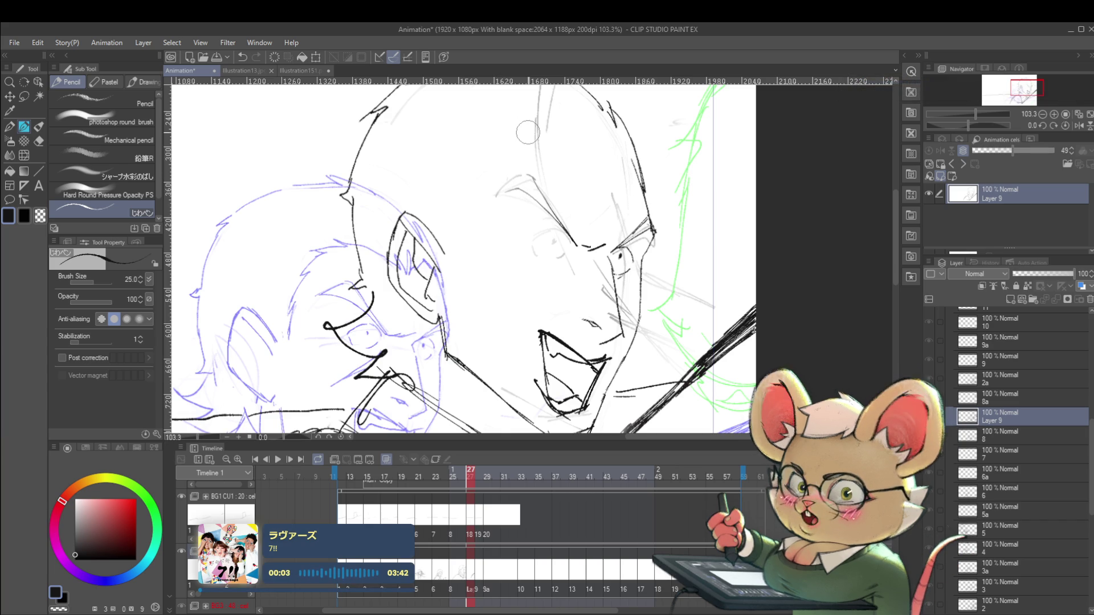
click(1077, 126)
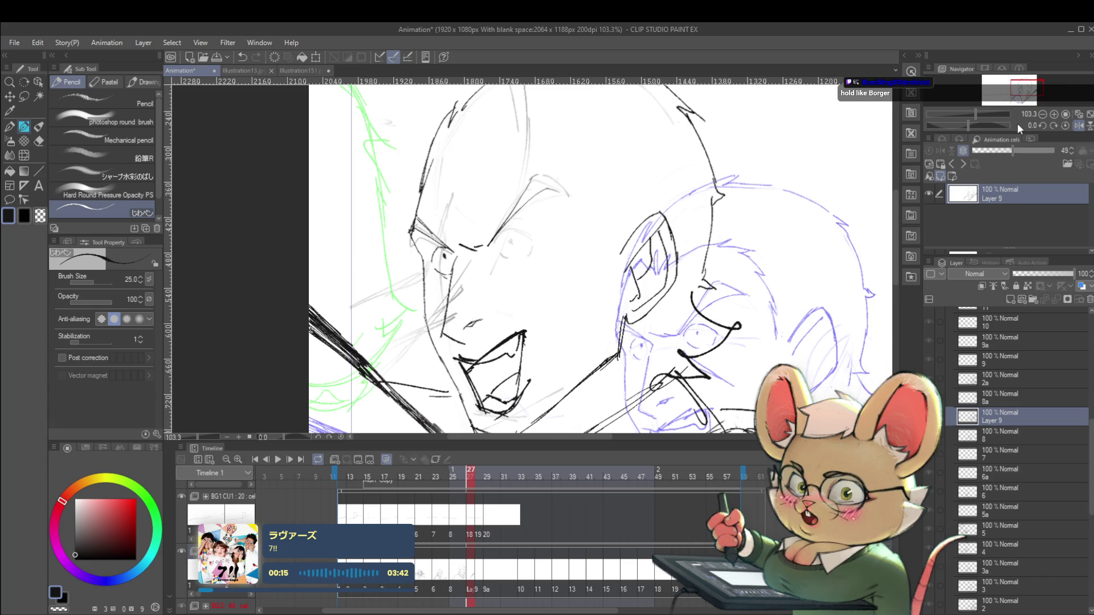
scroll(726, 176, down, 2)
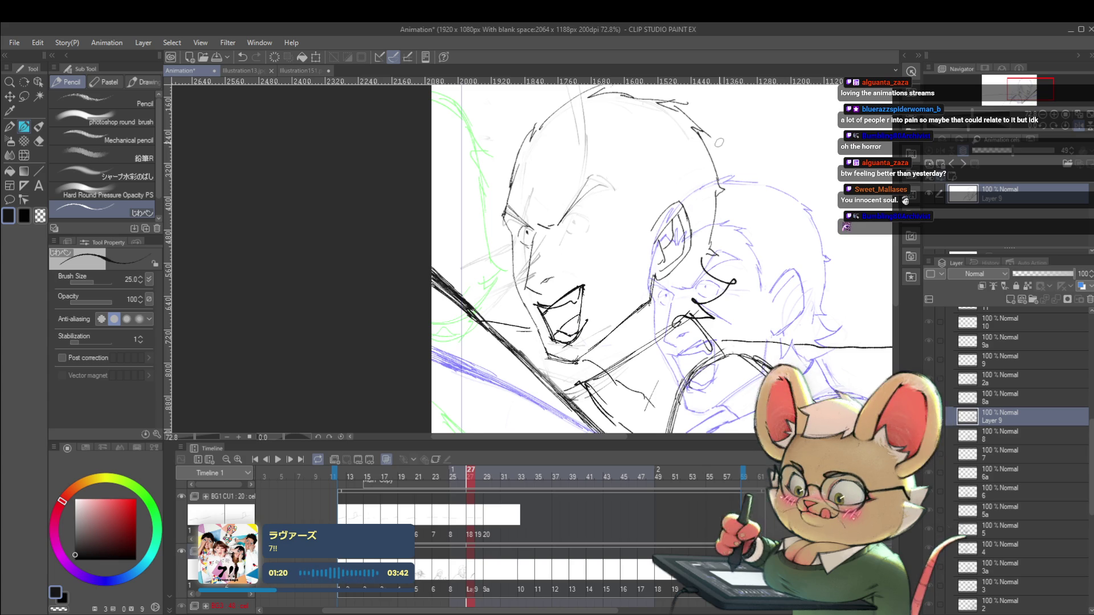
- Check the face mirrored, then ink a curve from the eye up into the brow and down to the right
click(1079, 116)
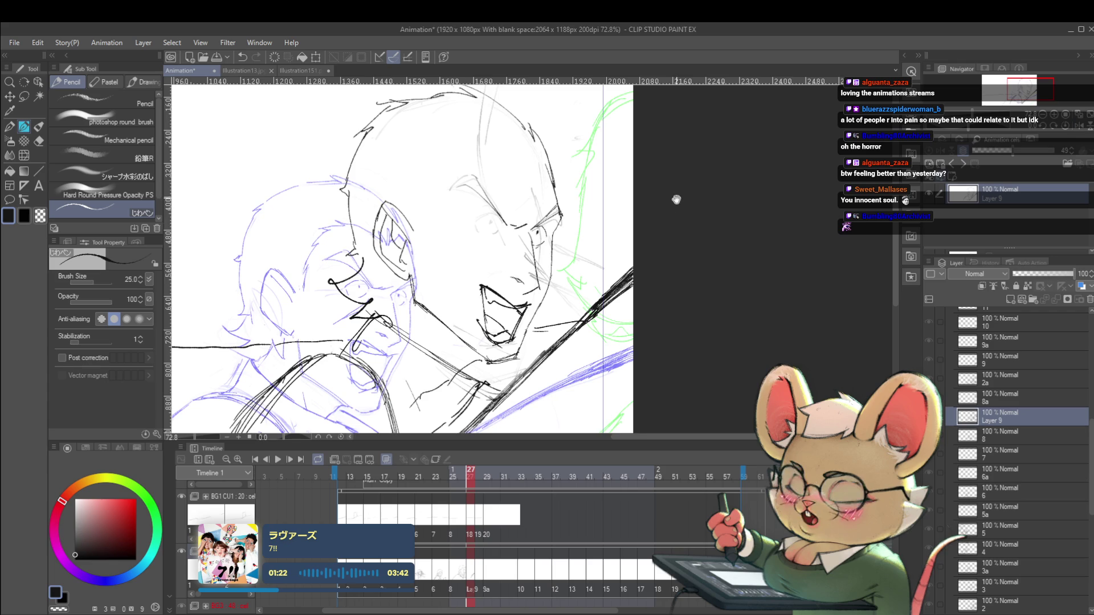
drag(672, 195, 687, 193)
click(1078, 128)
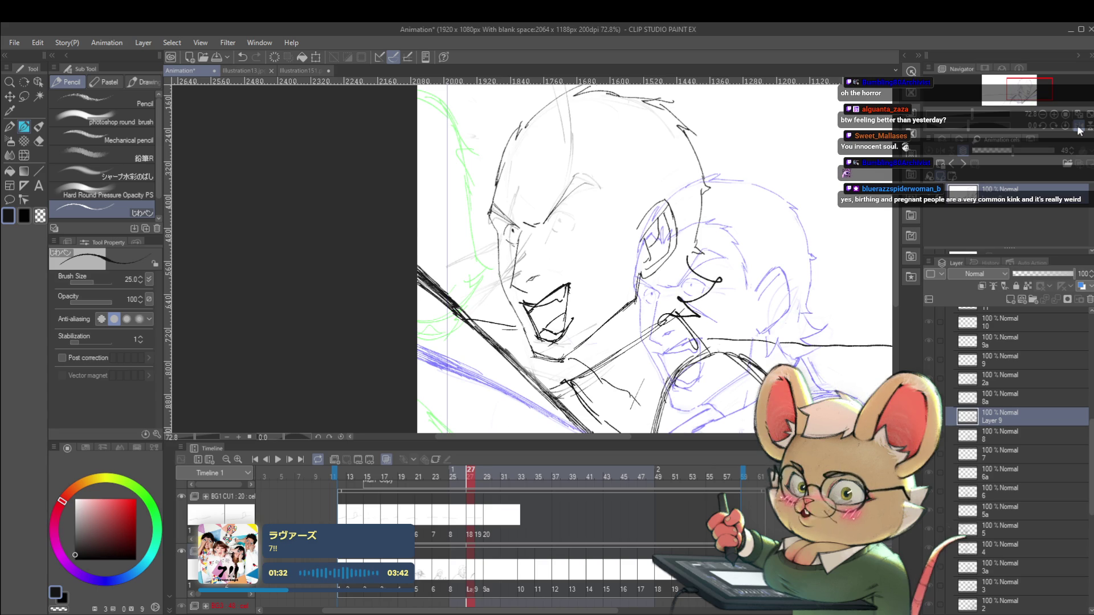
scroll(609, 246, up, 2)
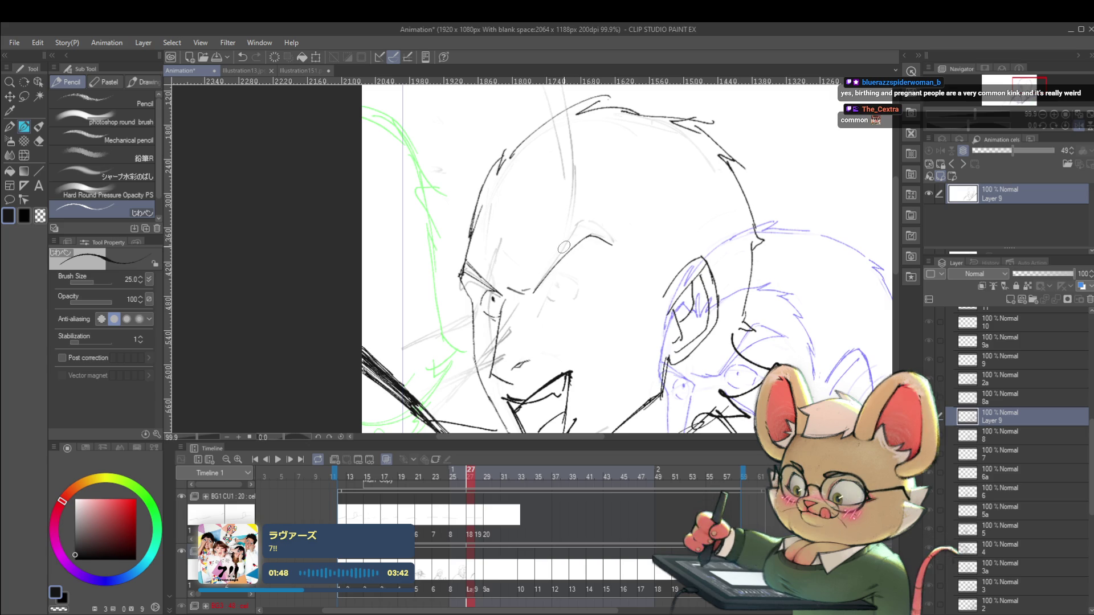
drag(655, 333, 621, 372)
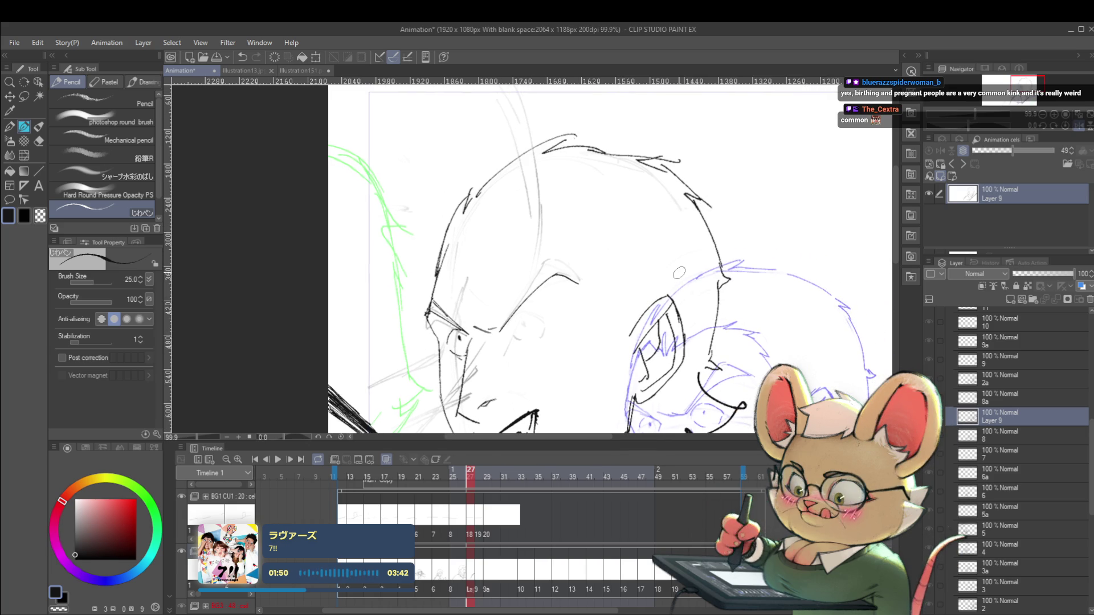
drag(502, 330, 539, 274)
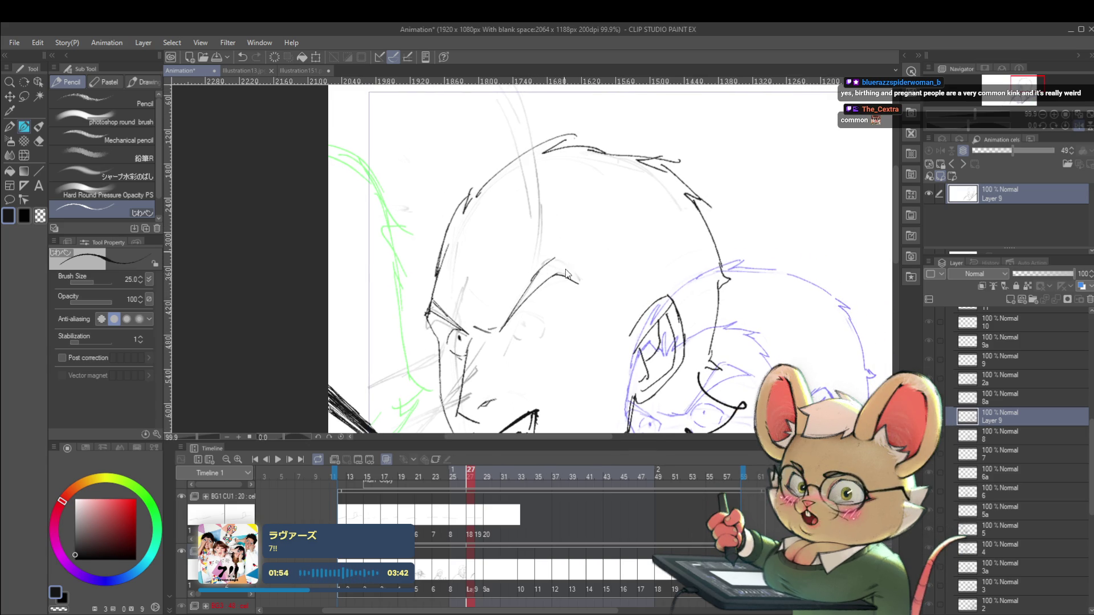
drag(567, 268, 581, 282)
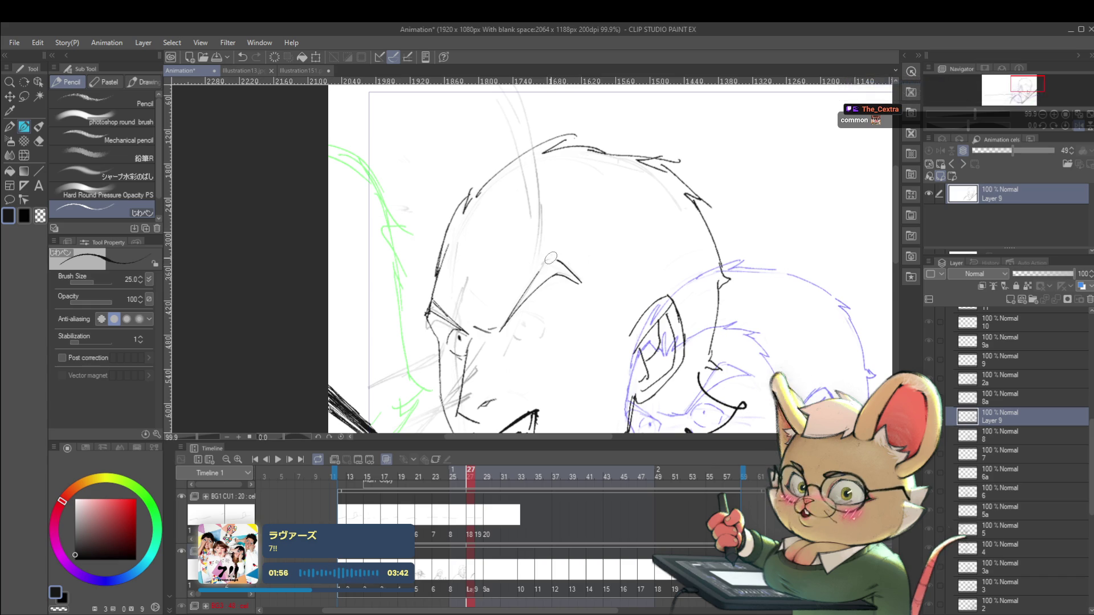
- With the view mirrored, draw a short arched line above the eye
scroll(546, 261, down, 4)
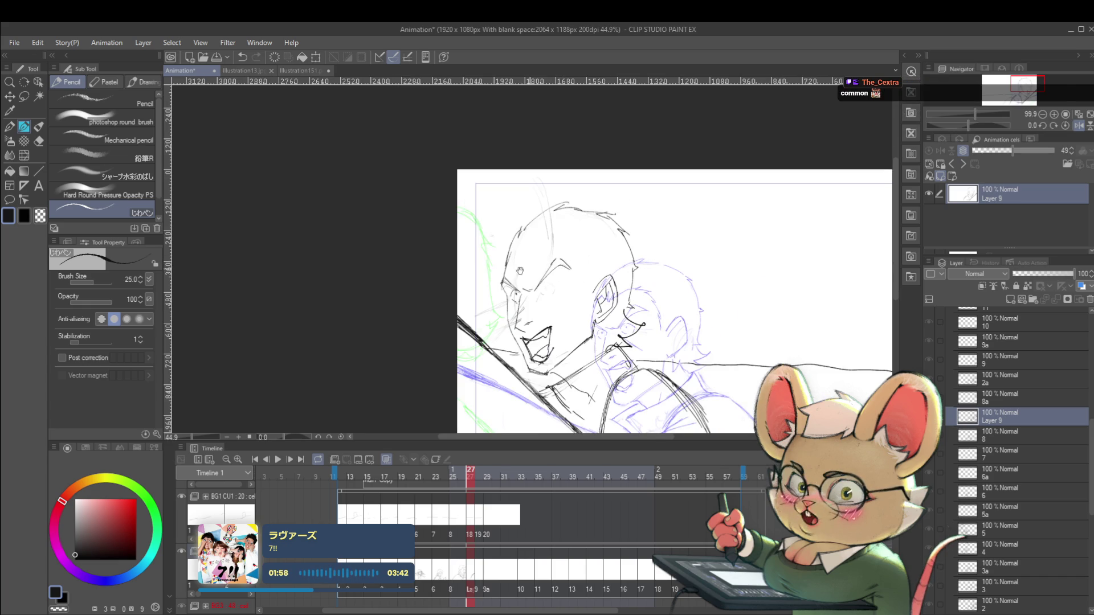
scroll(513, 271, up, 4)
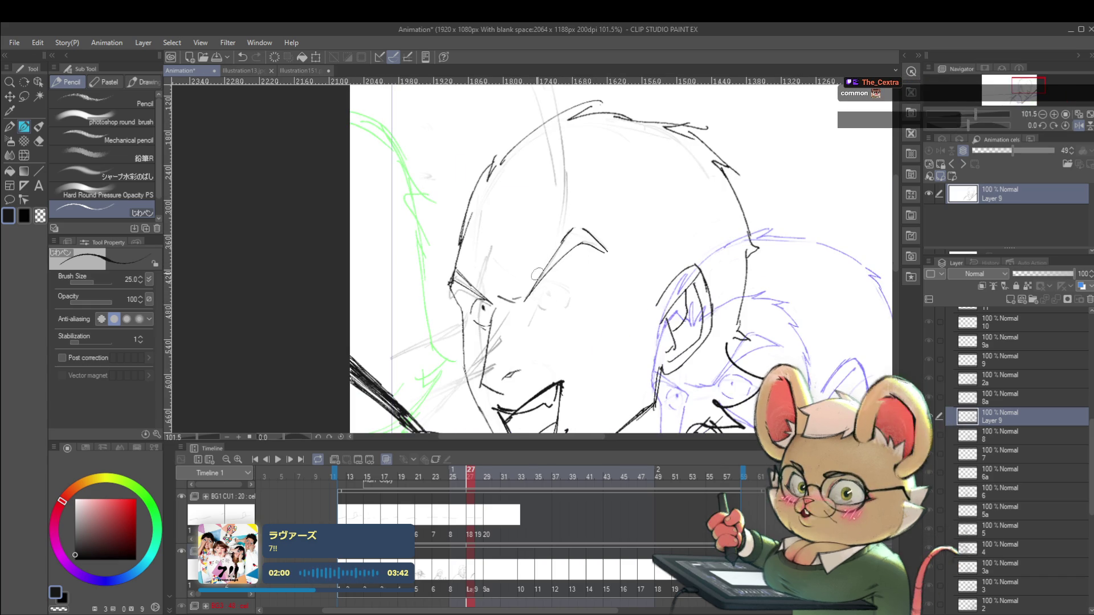
scroll(534, 290, down, 4)
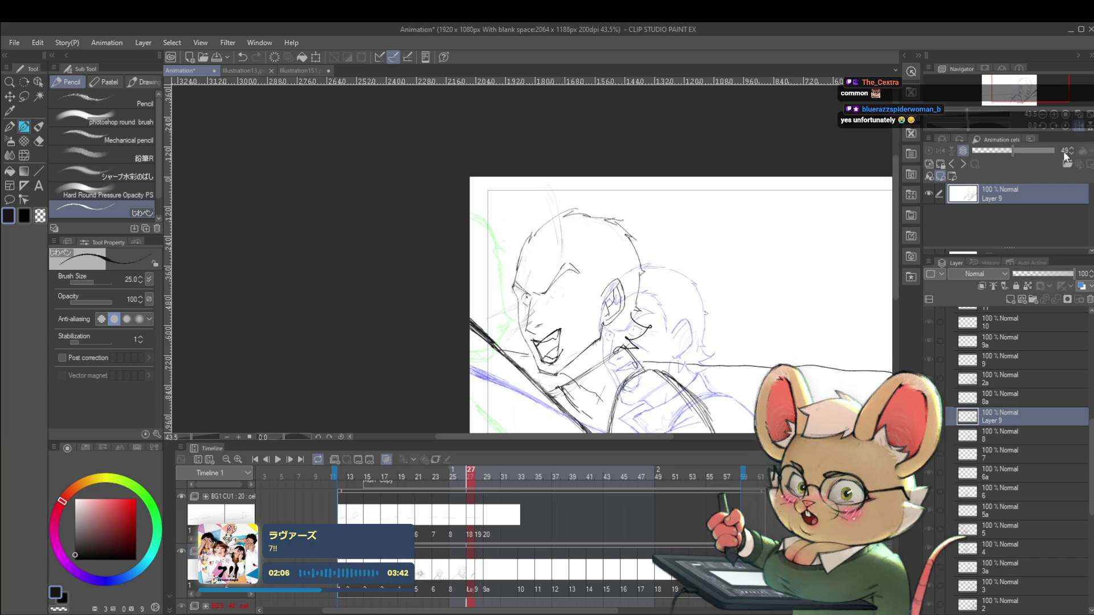
click(1079, 125)
scroll(513, 257, up, 5)
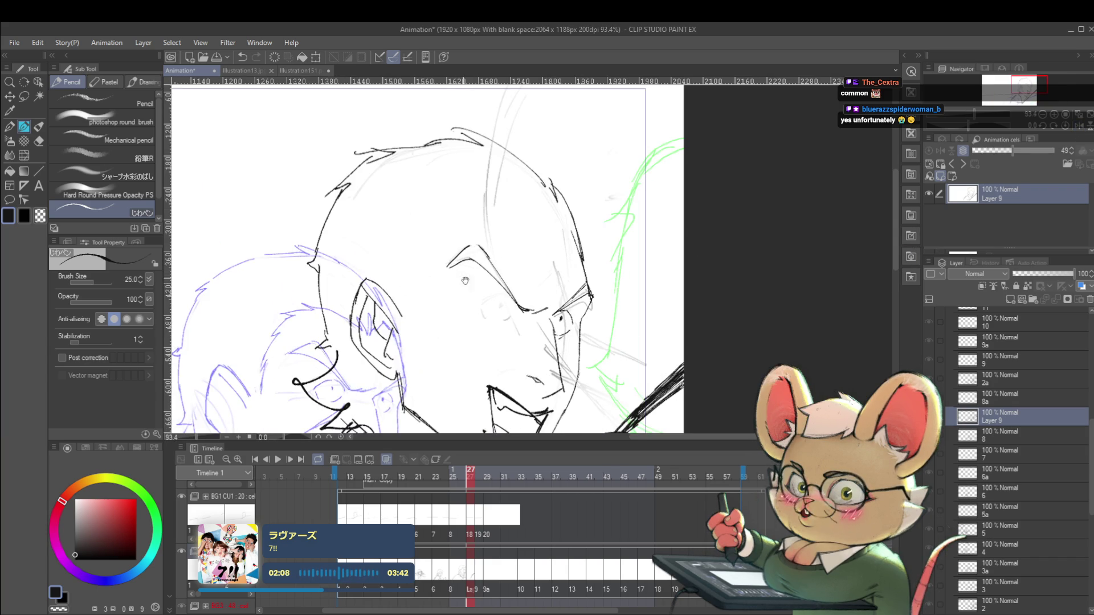
drag(492, 269, 529, 272)
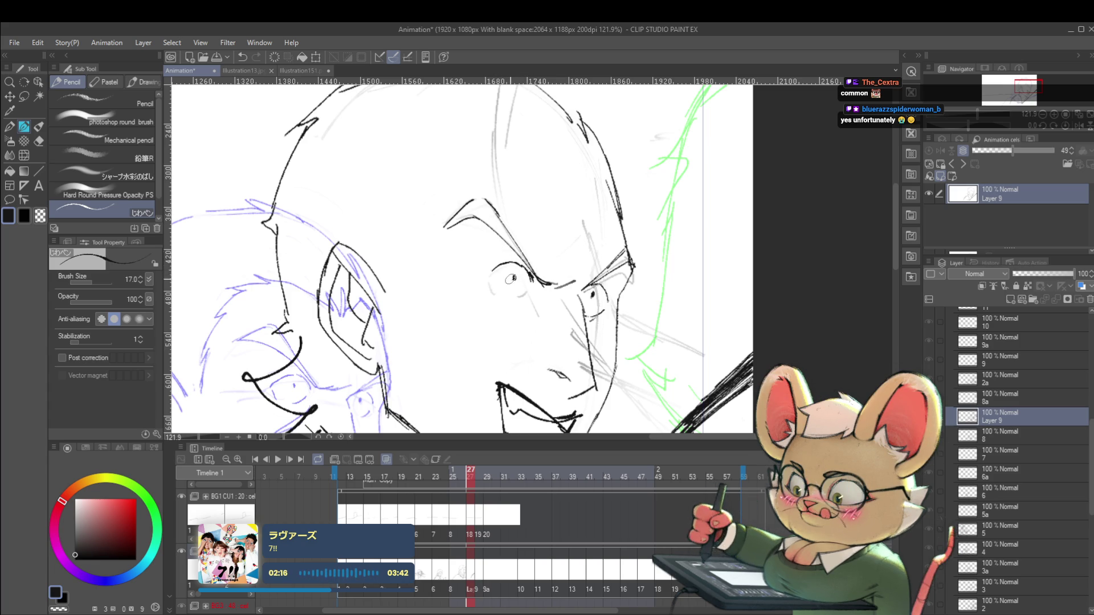
- Ink the lower eyelid, short strokes around the mouth and chin, and the left jaw line to the chin
drag(503, 294, 533, 289)
key(ctrl+0)
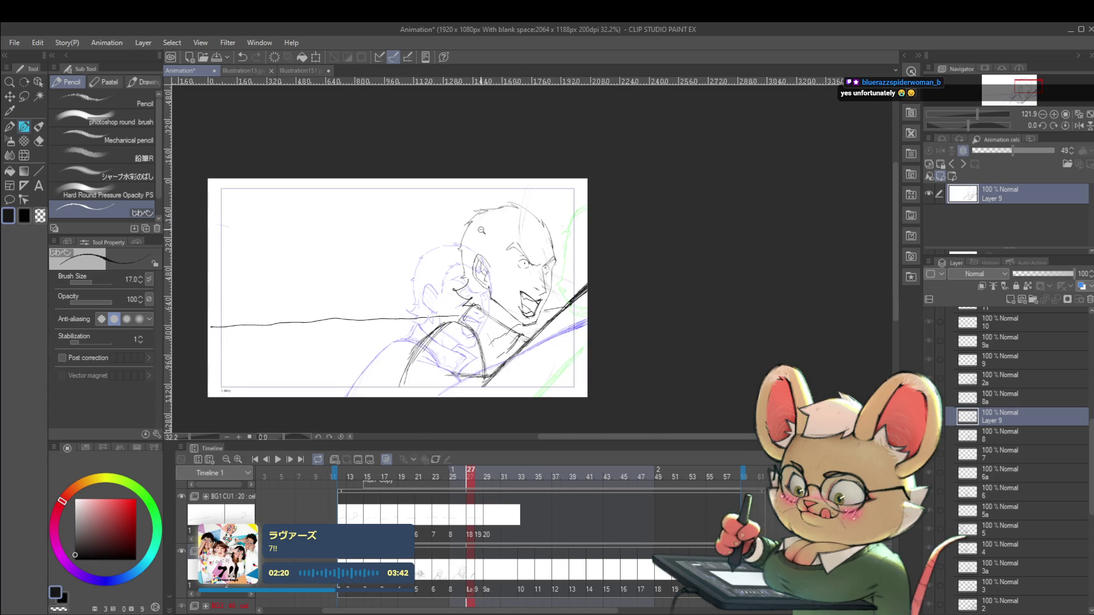
click(1079, 126)
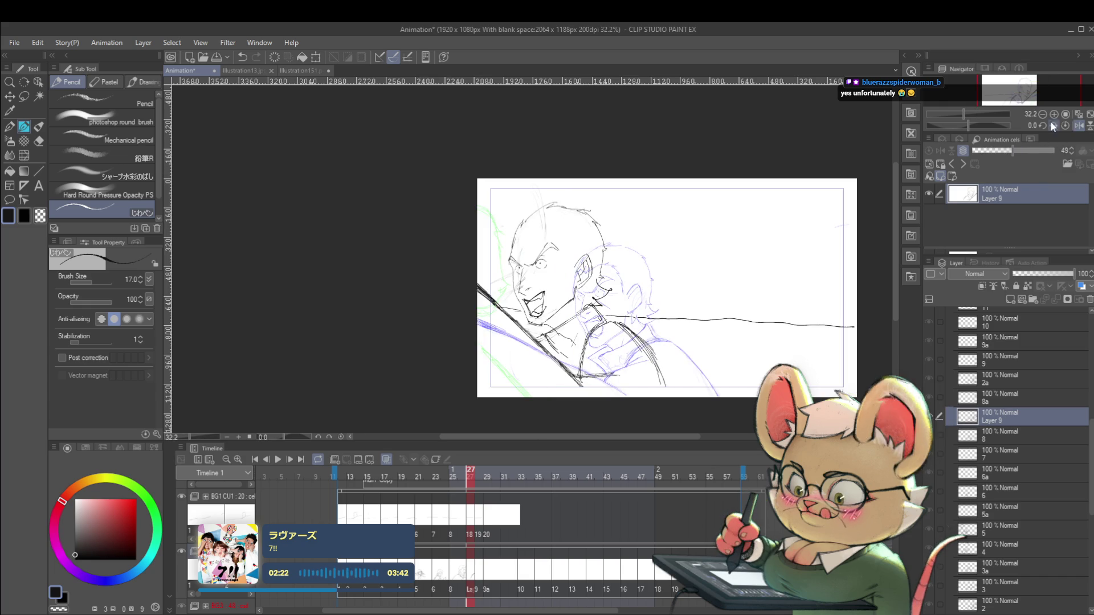
scroll(537, 299, up, 3)
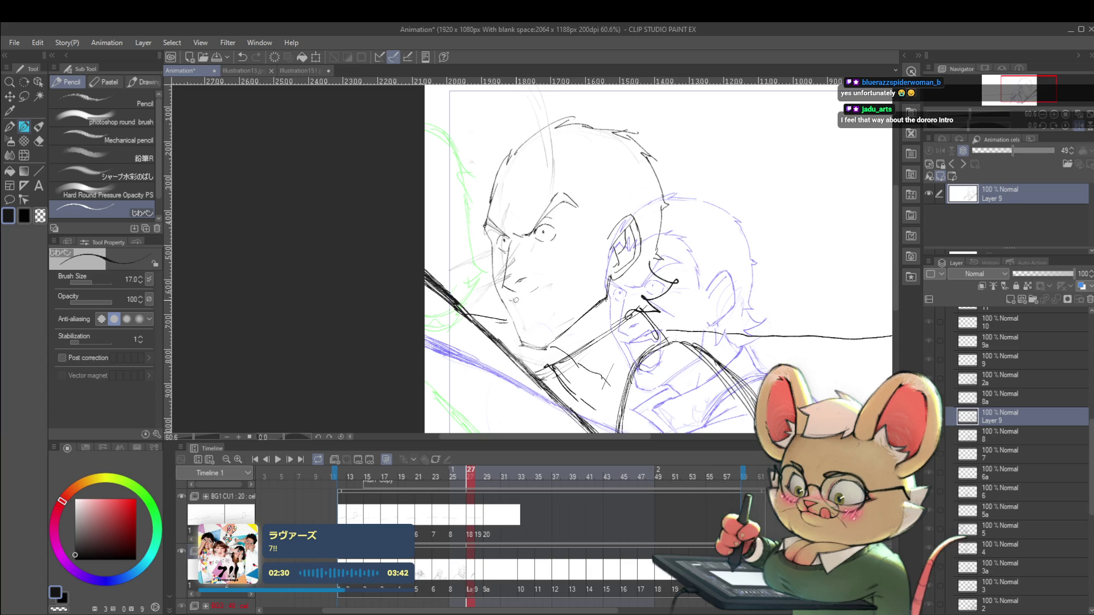
mouse_move(516, 300)
mouse_down()
mouse_move(541, 285)
mouse_move(558, 294)
mouse_move(561, 306)
mouse_move(529, 335)
mouse_up()
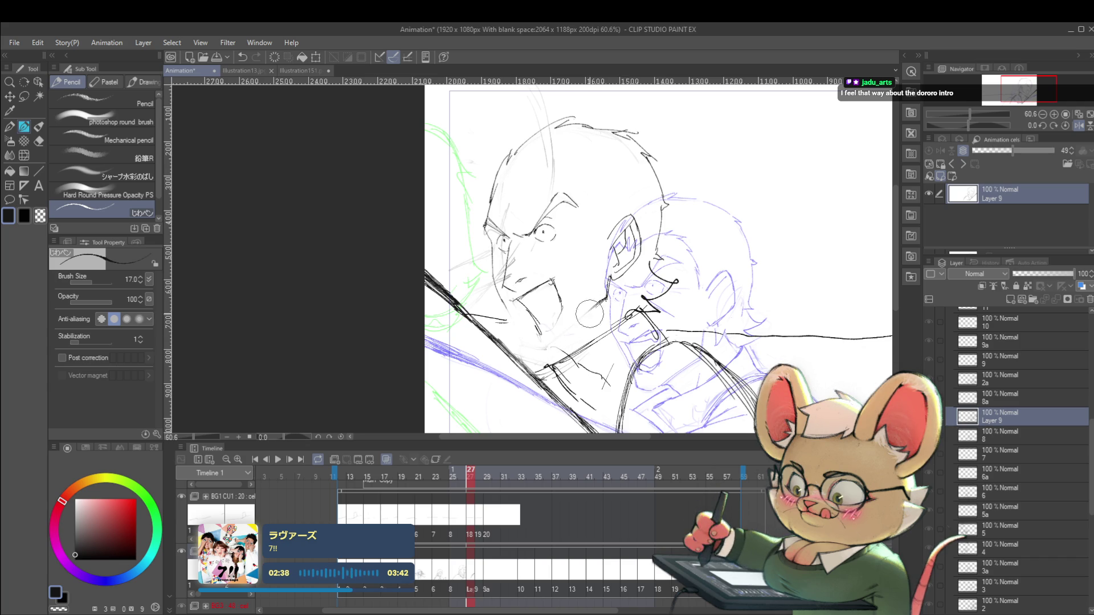
mouse_move(499, 292)
mouse_down()
mouse_move(533, 344)
mouse_move(593, 319)
mouse_move(596, 298)
mouse_move(547, 282)
mouse_move(530, 302)
mouse_move(566, 273)
mouse_up()
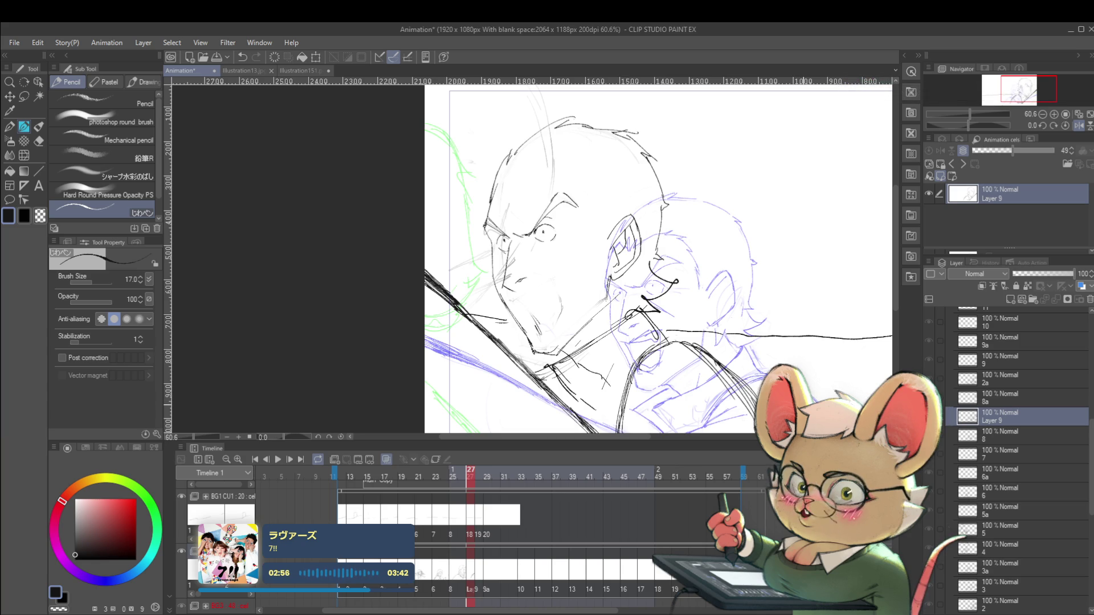
- Ink a line along the open mouth, checking it in the mirrored view
click(1076, 126)
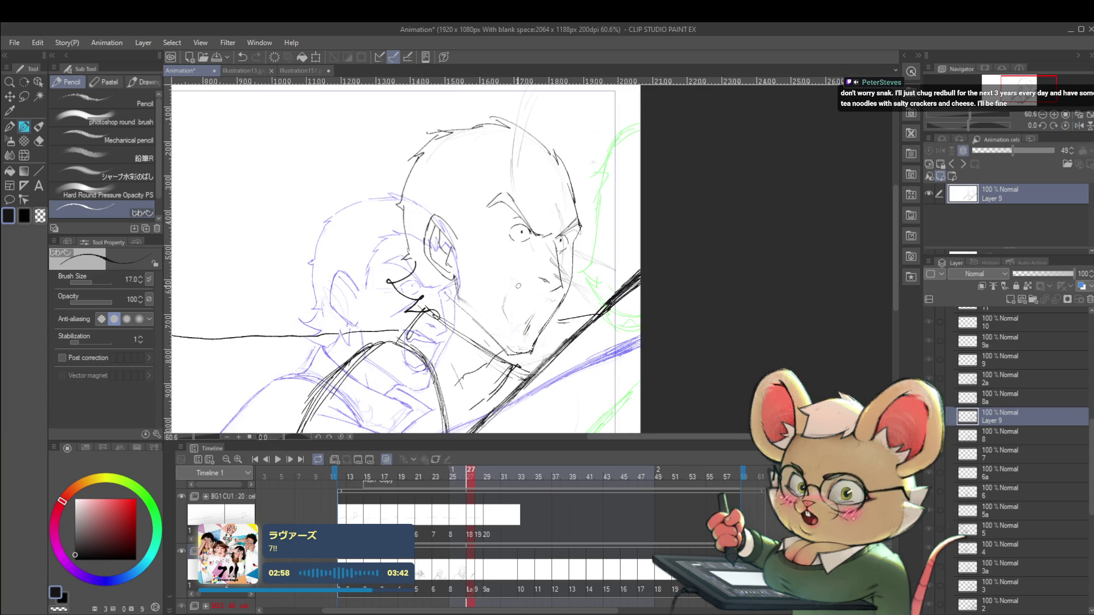
scroll(537, 274, up, 3)
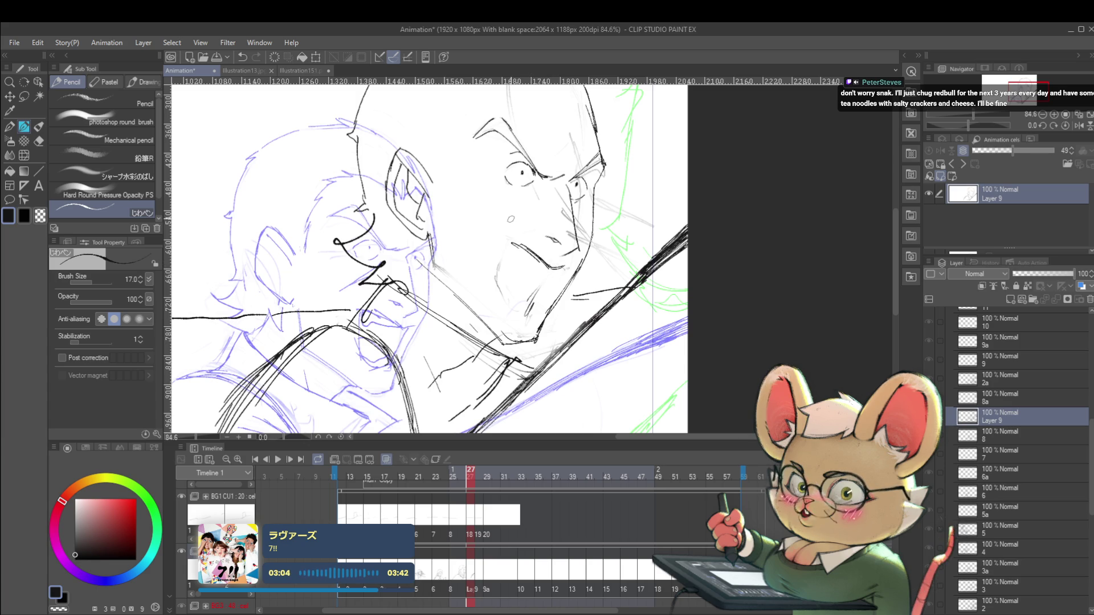
click(1076, 126)
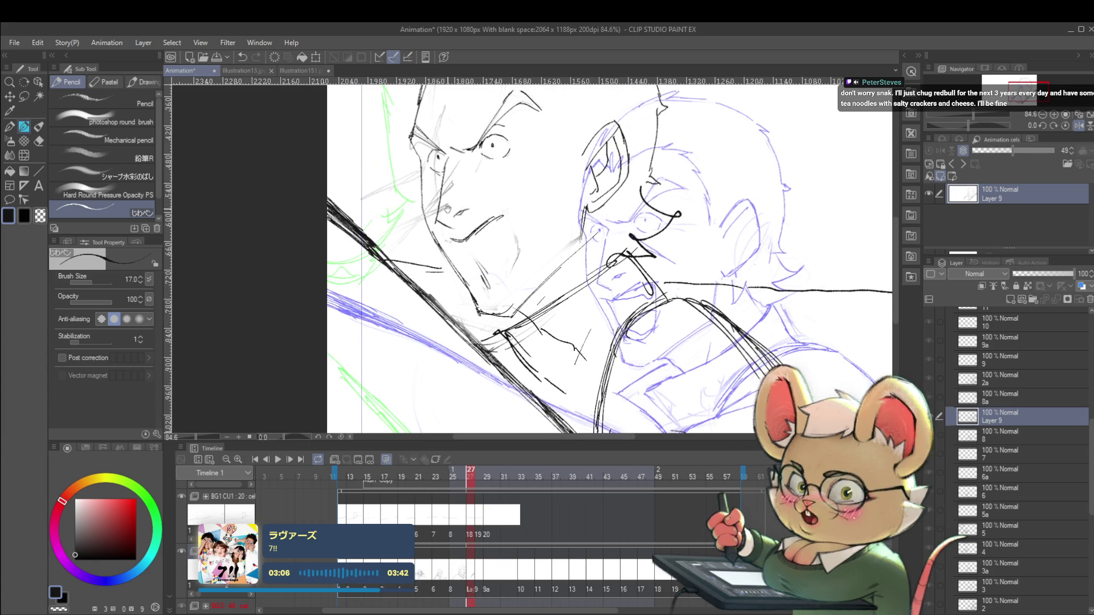
drag(488, 236, 504, 229)
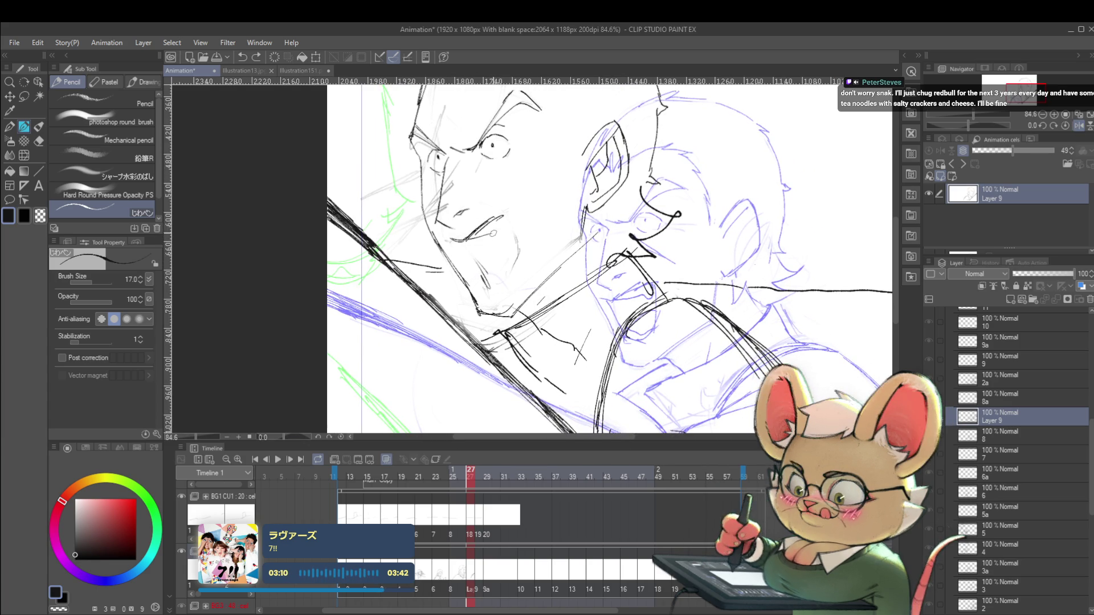
scroll(513, 222, down, 3)
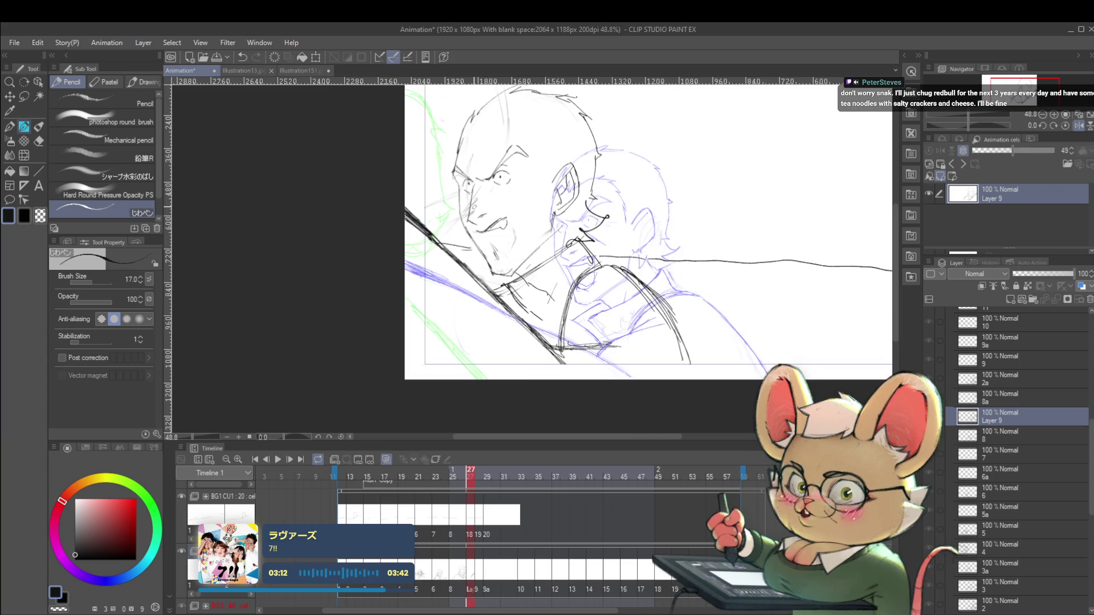
click(1078, 125)
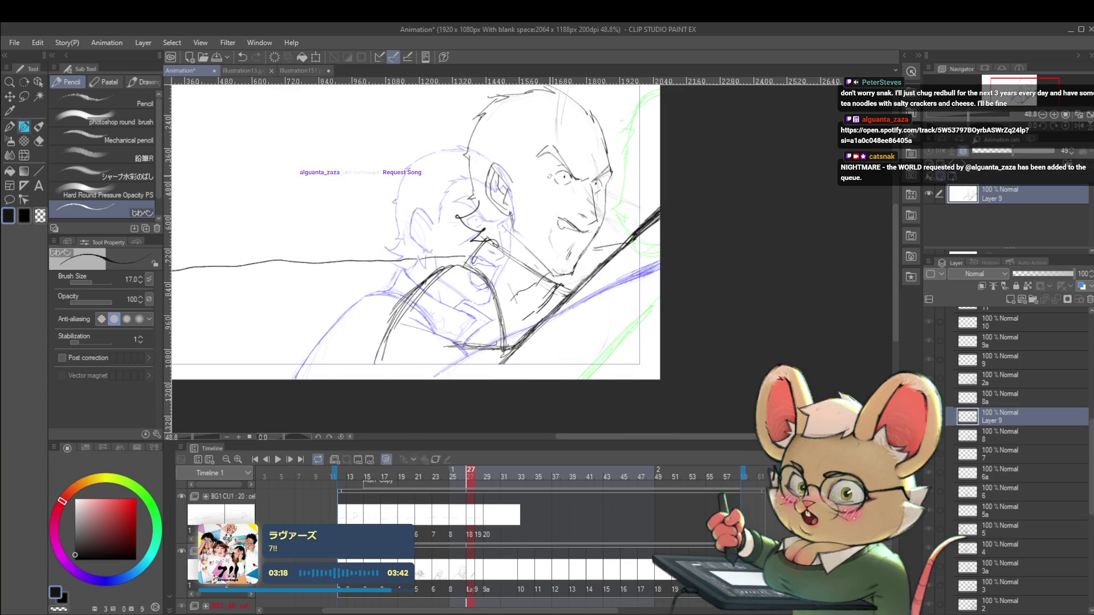
scroll(581, 231, up, 3)
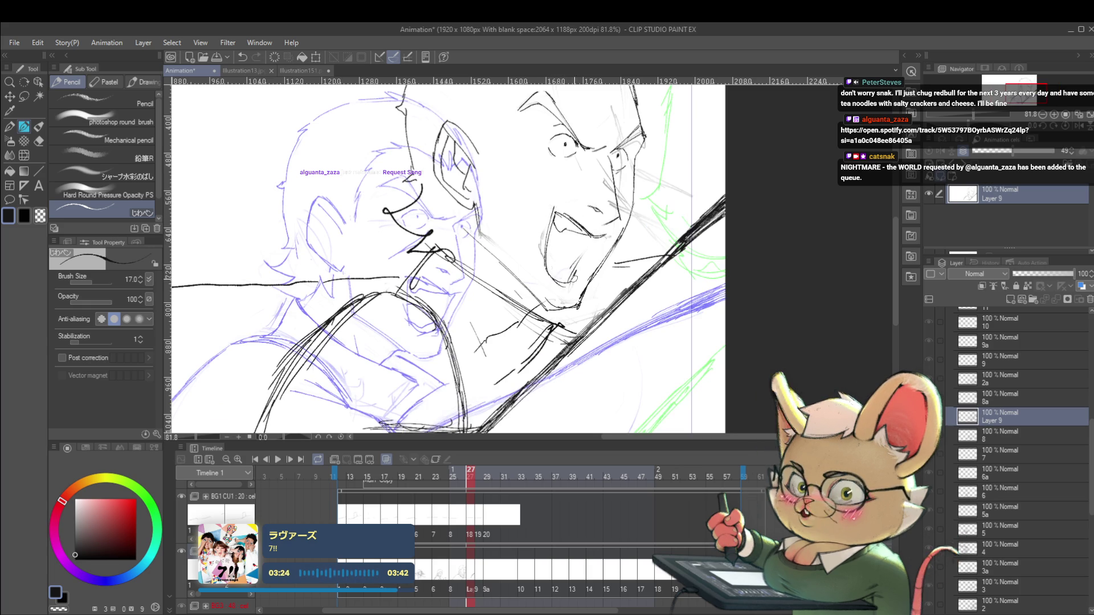
- Add short hatching at the mouth corner and a short stroke across the cheek
drag(571, 278, 579, 272)
click(1088, 121)
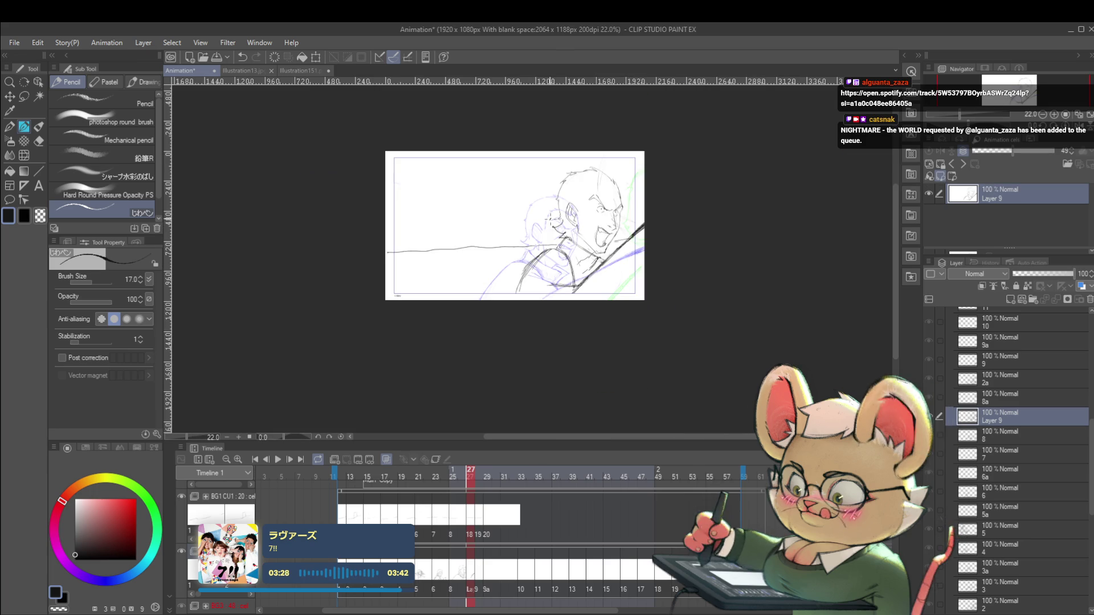
drag(513, 228, 550, 228)
drag(581, 284, 639, 284)
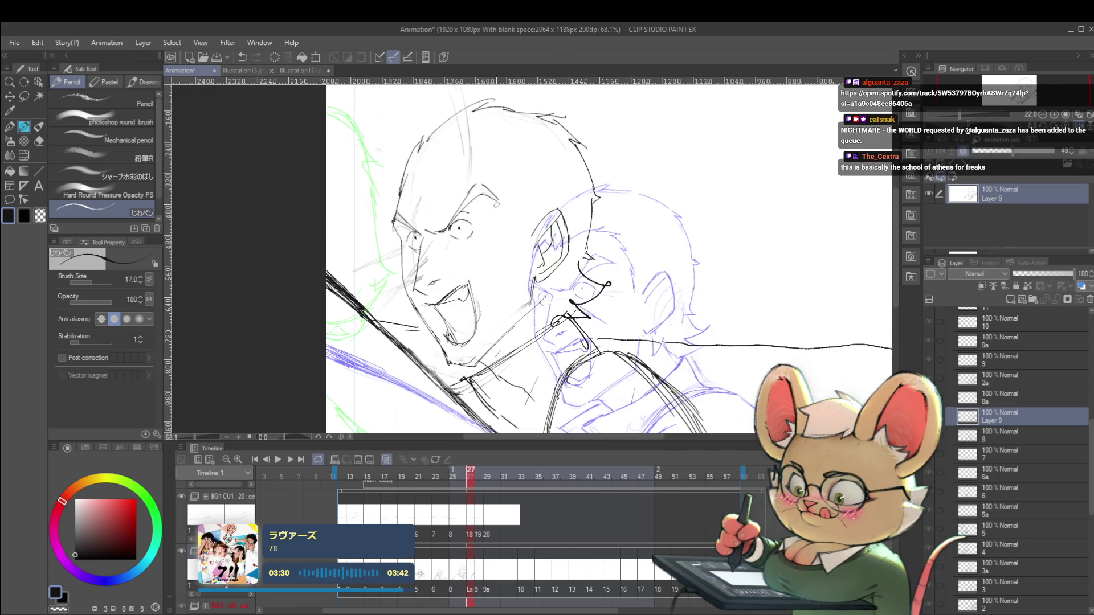
drag(446, 249, 482, 265)
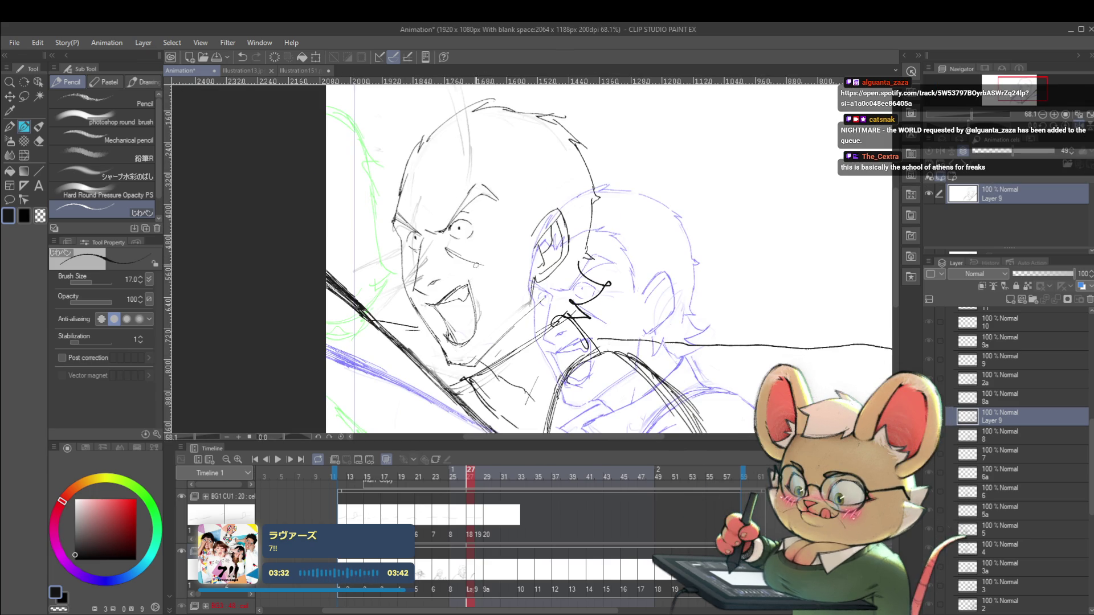
scroll(482, 266, down, 3)
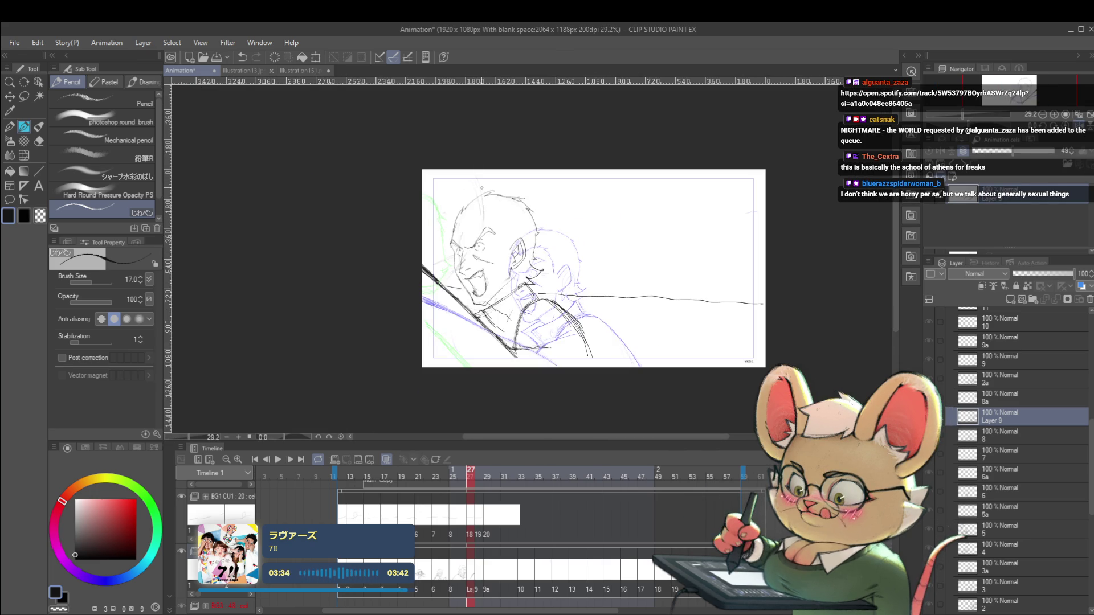
scroll(491, 217, up, 3)
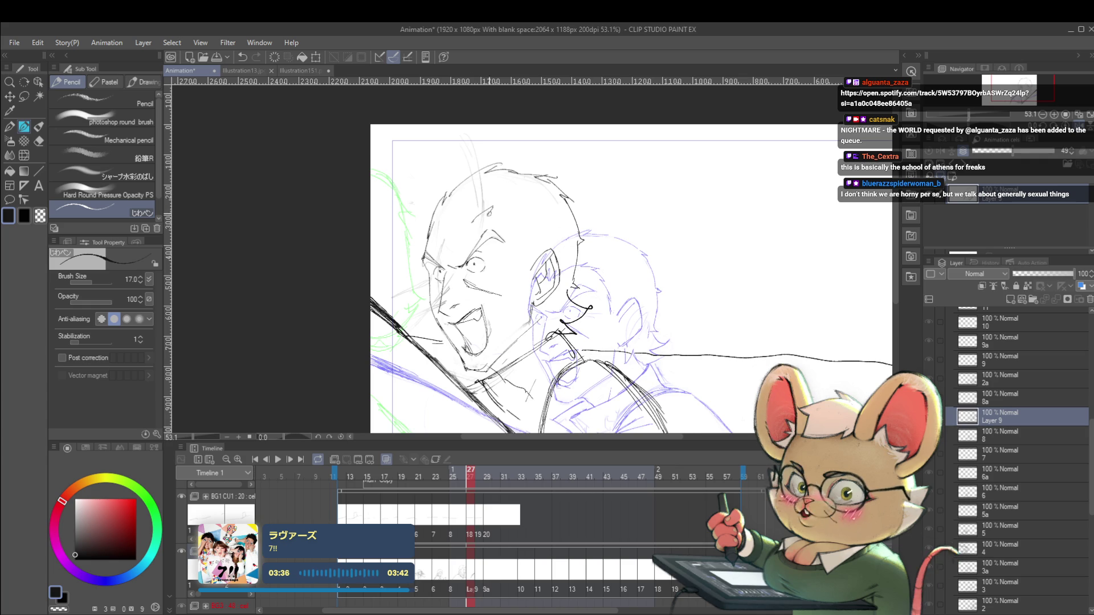
scroll(544, 258, down, 3)
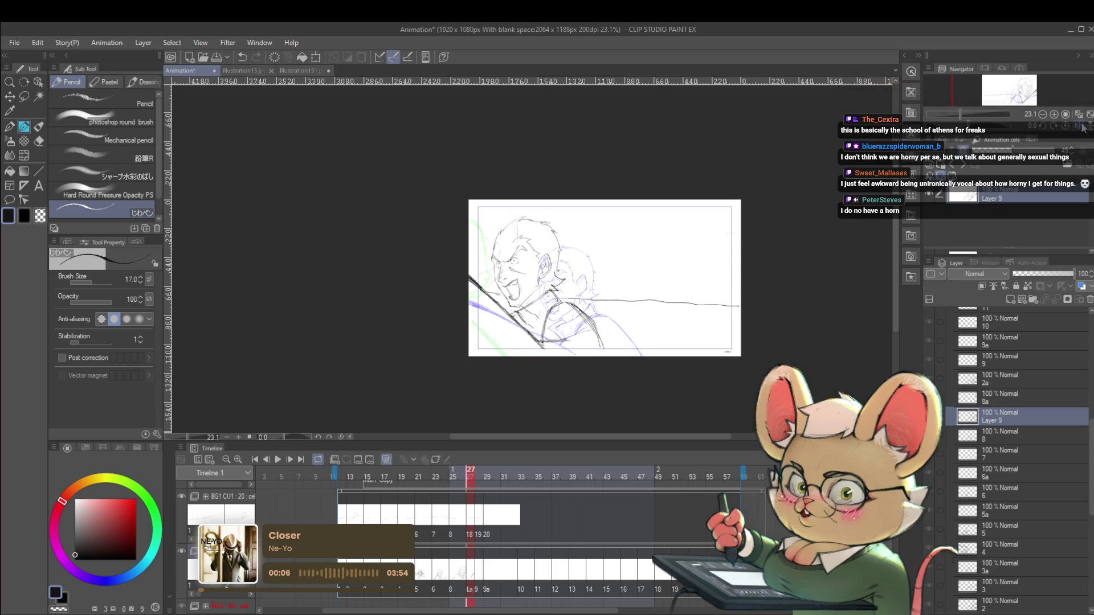
key(h)
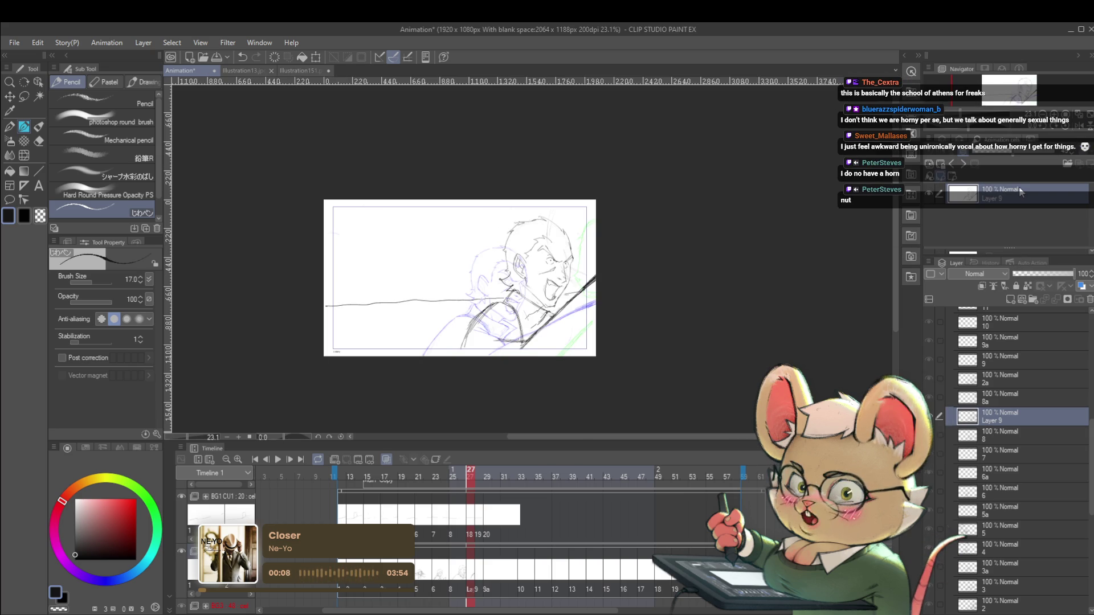
scroll(514, 247, up, 4)
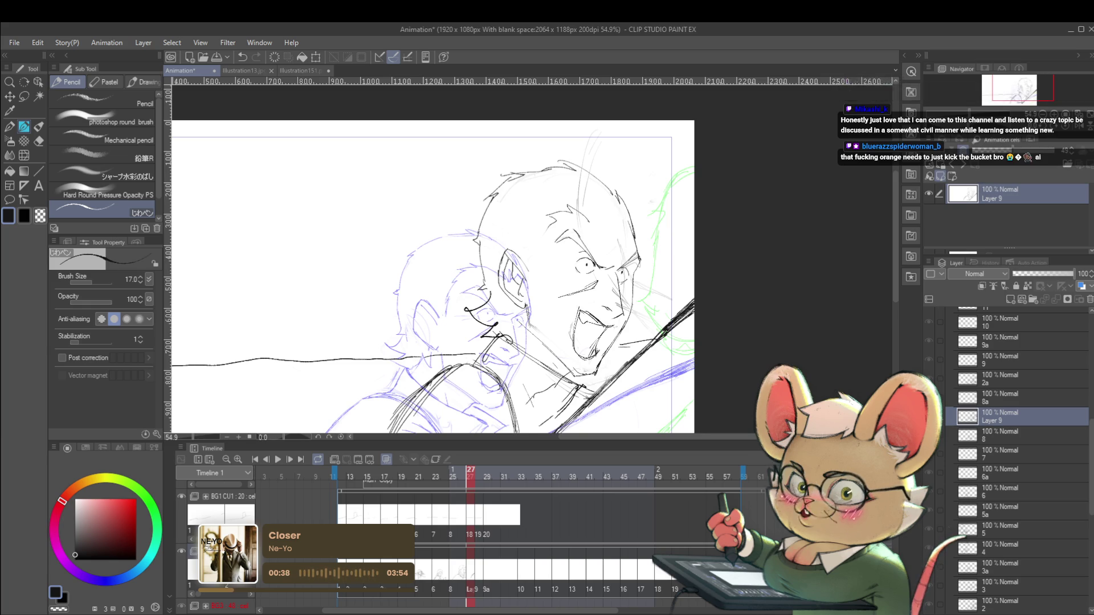
click(1079, 126)
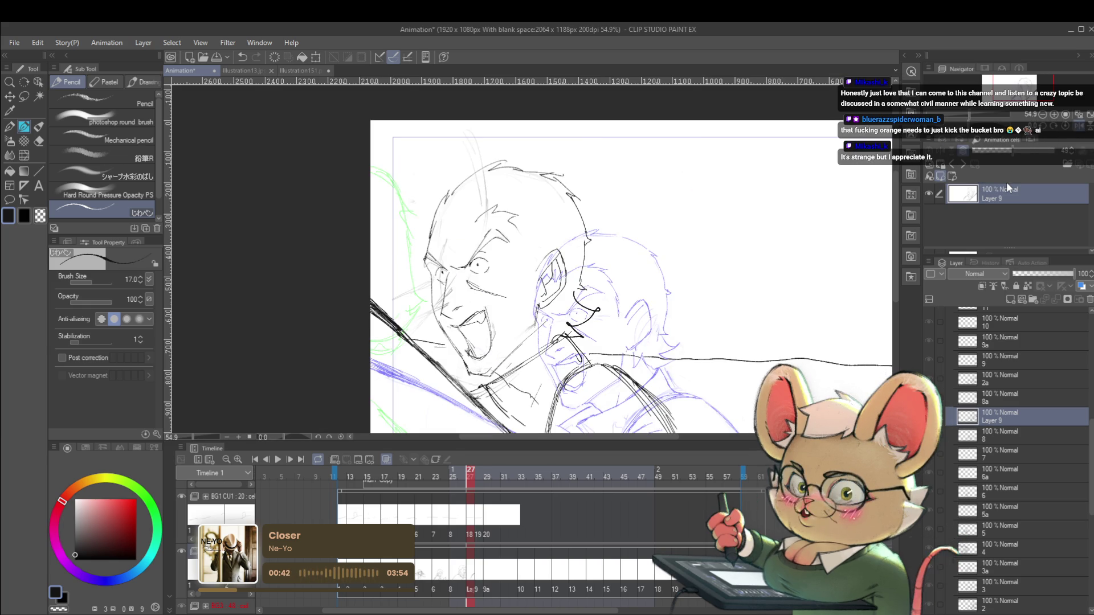
scroll(482, 231, up, 3)
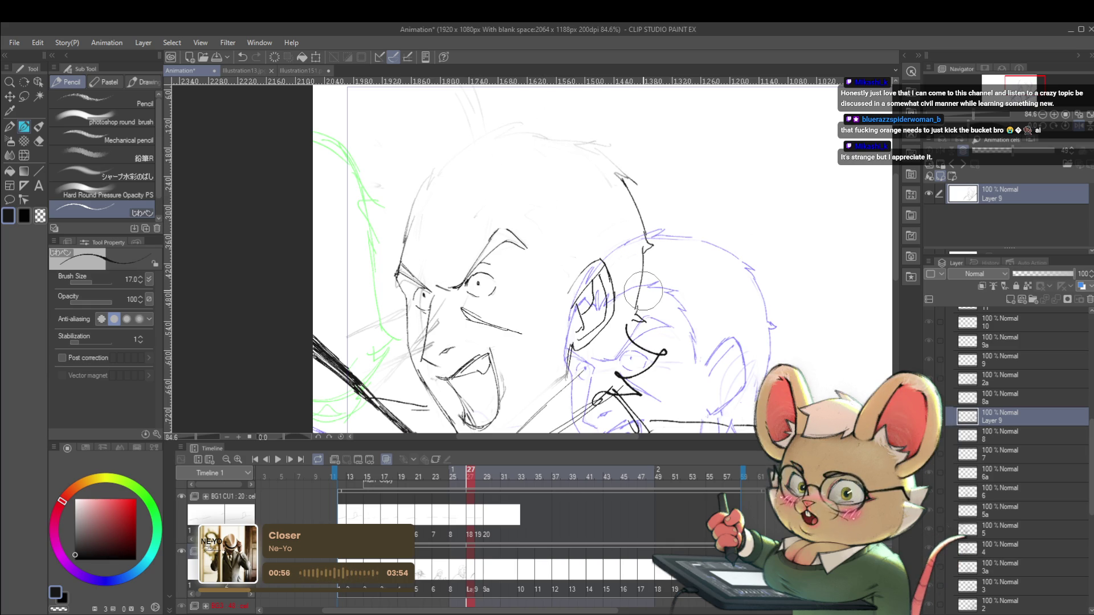
- Recentre the view on the face and flip the canvas back and forth to check proportions
drag(399, 219, 412, 199)
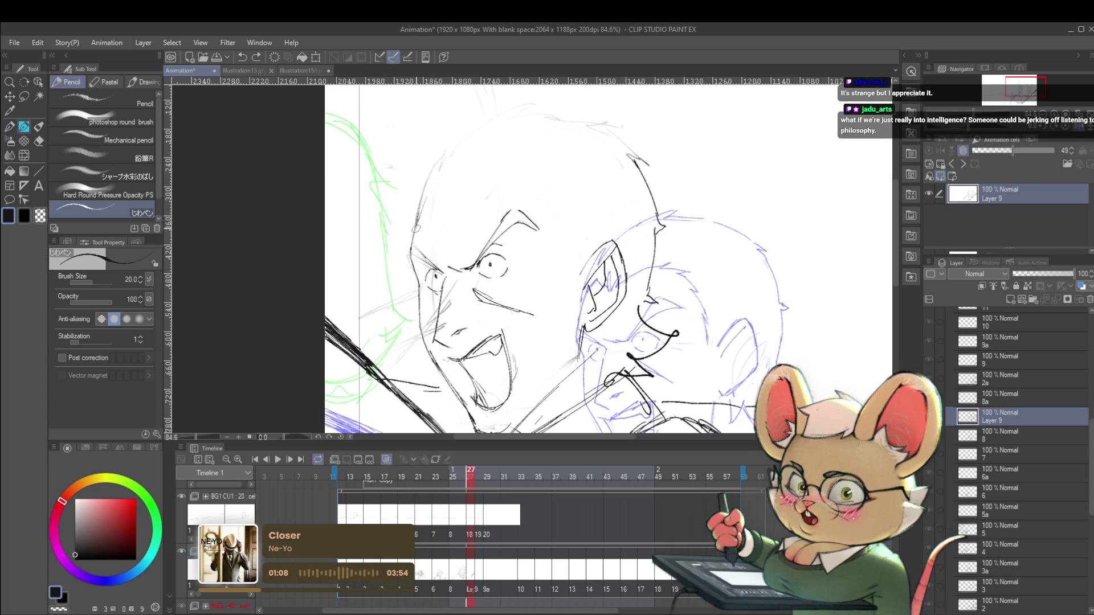
drag(469, 124, 444, 181)
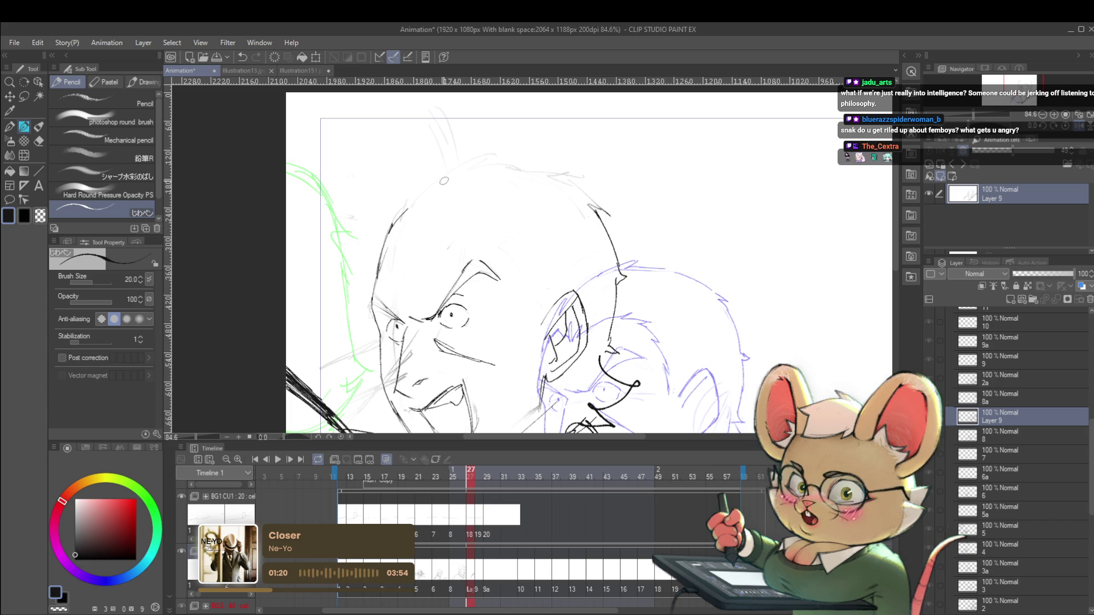
click(1078, 126)
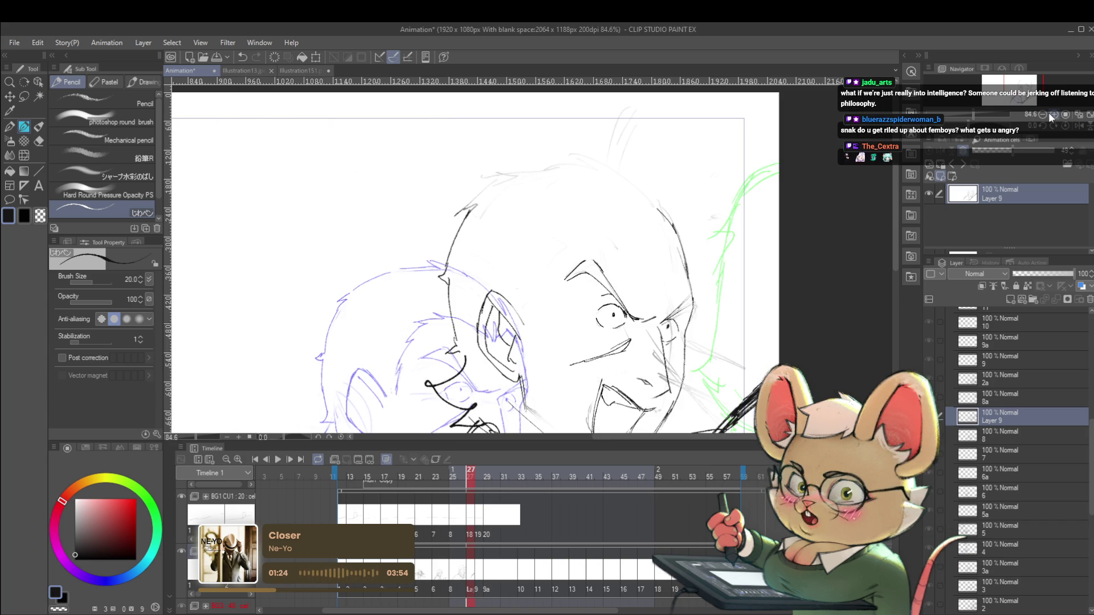
click(1078, 126)
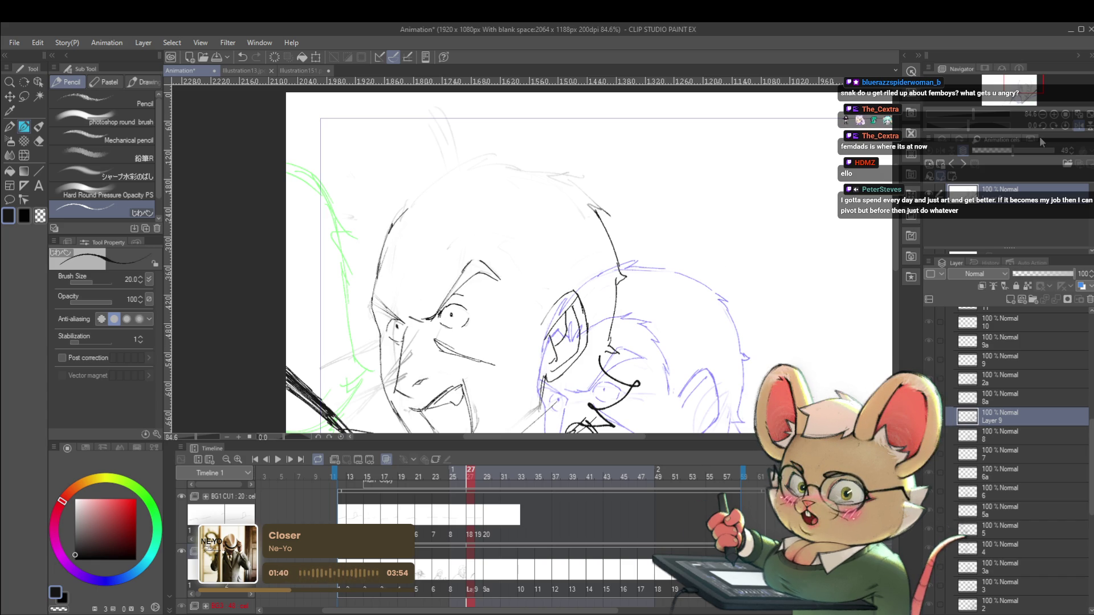
click(1079, 125)
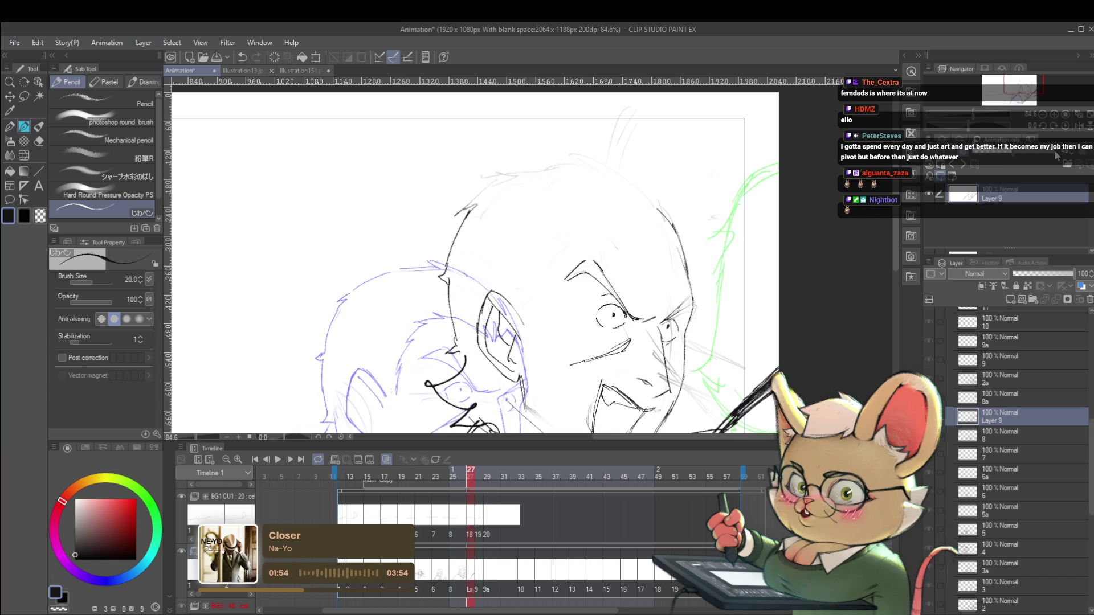
scroll(607, 259, down, 3)
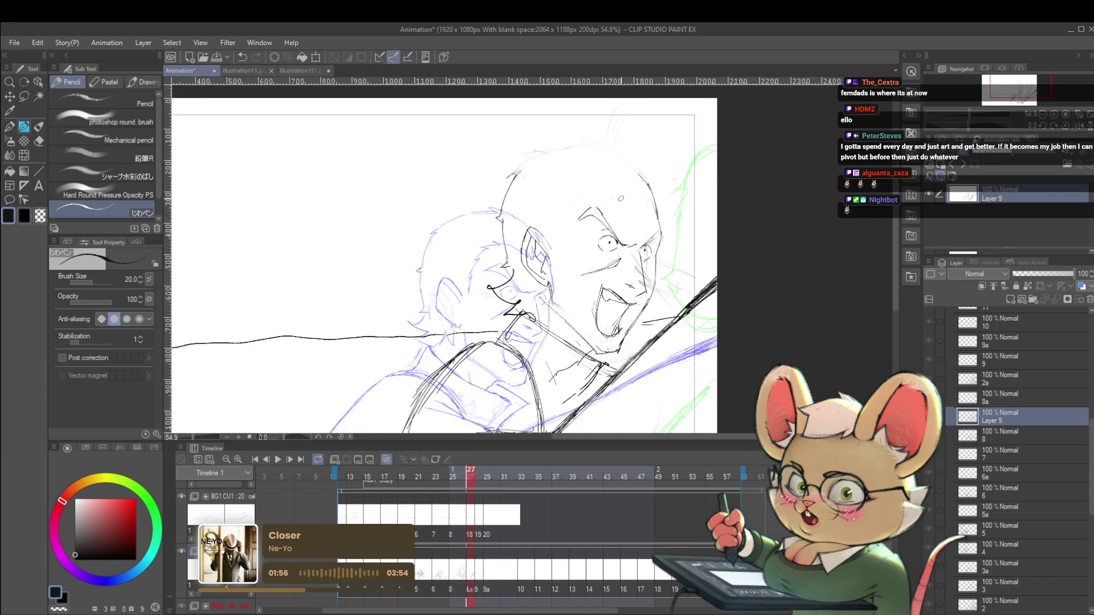
scroll(609, 318, up, 2)
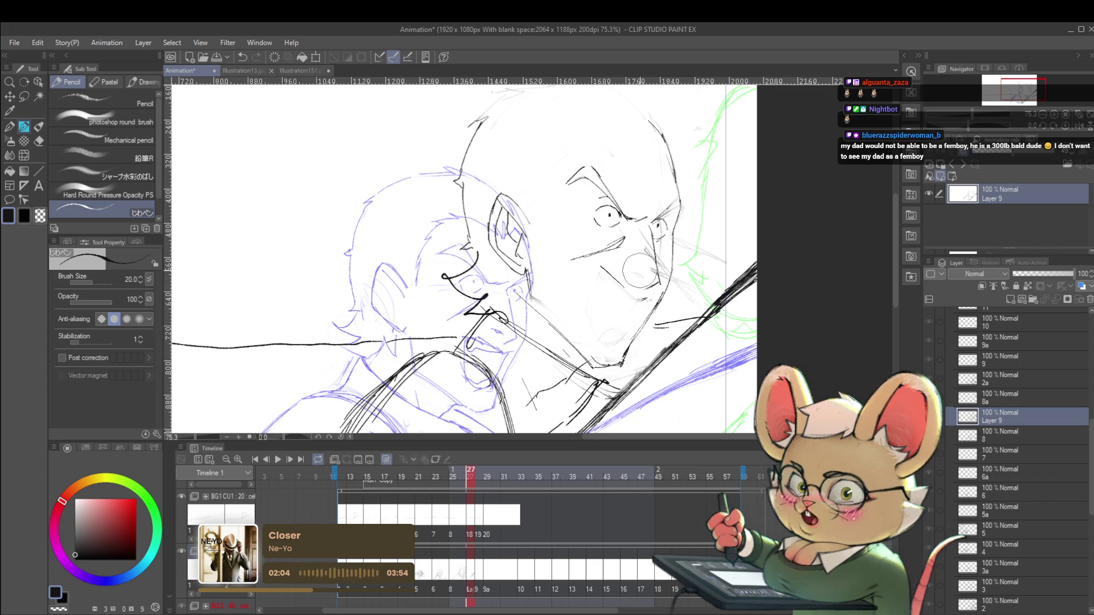
click(1078, 128)
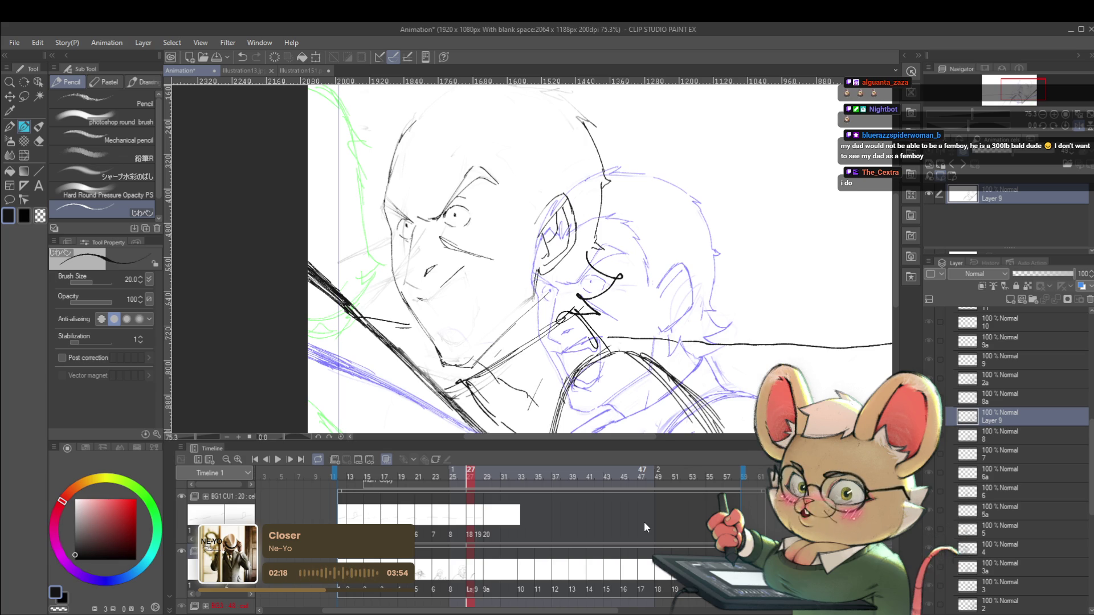
scroll(421, 276, up, 3)
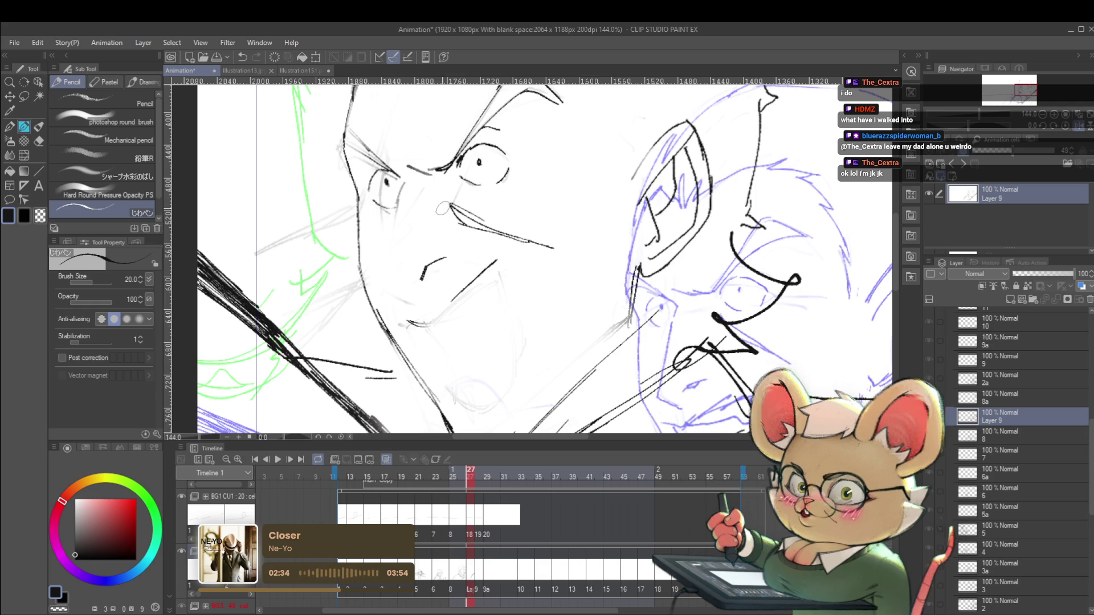
drag(480, 194, 457, 203)
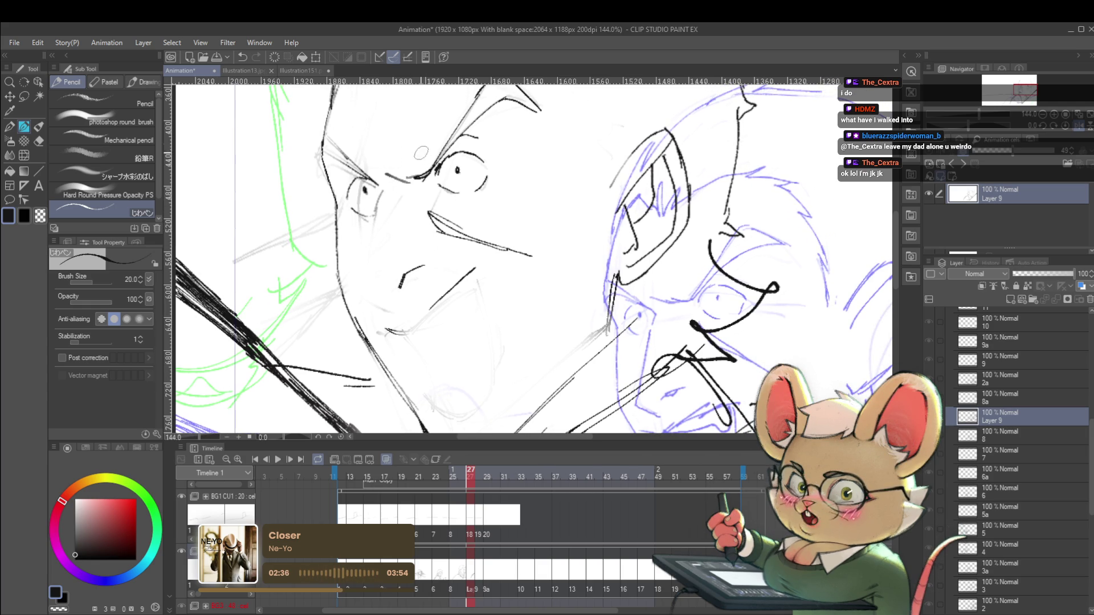
scroll(415, 176, up, 2)
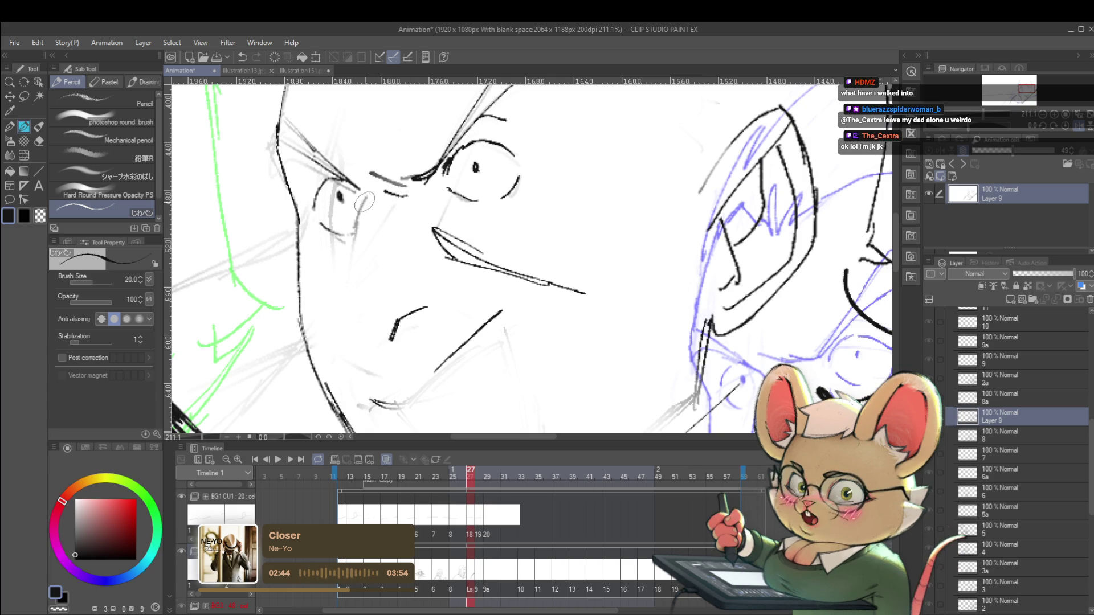
drag(364, 225, 340, 337)
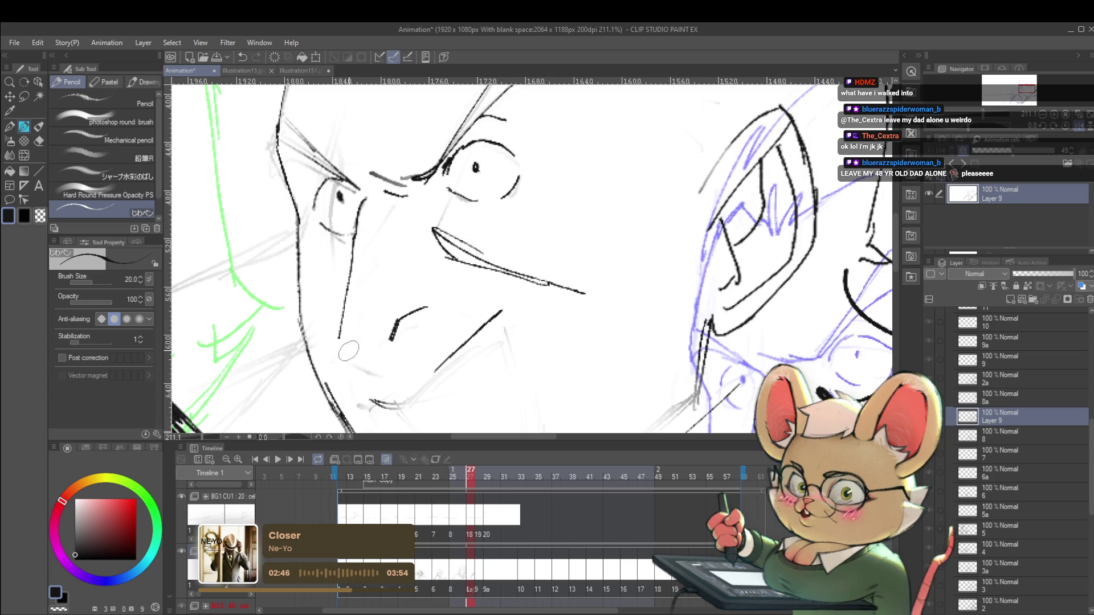
scroll(371, 368, down, 3)
scroll(426, 290, up, 1)
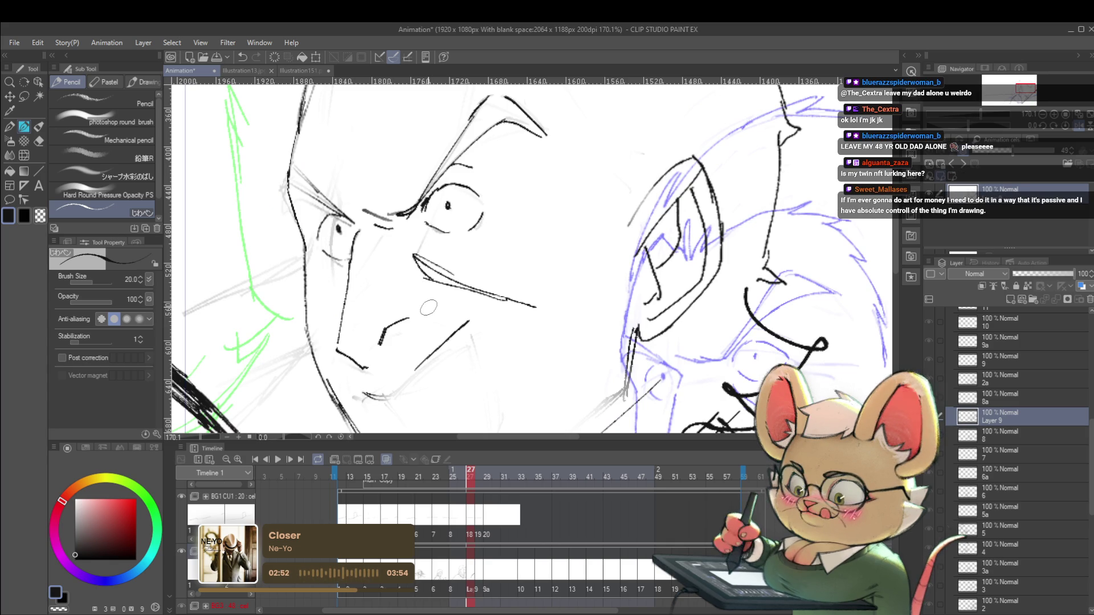
click(1077, 127)
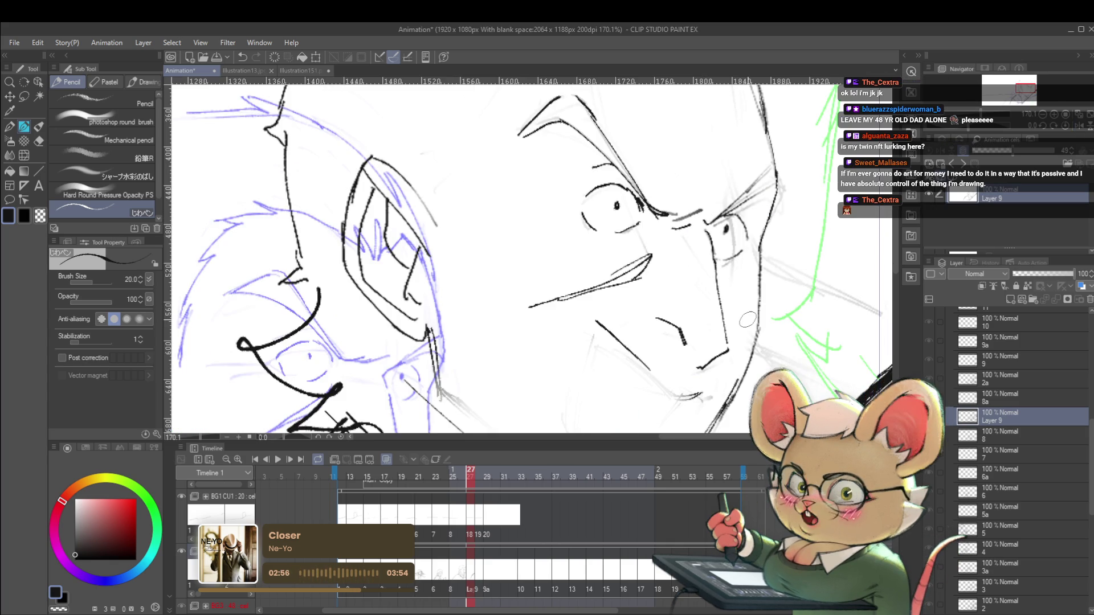
scroll(704, 212, up, 2)
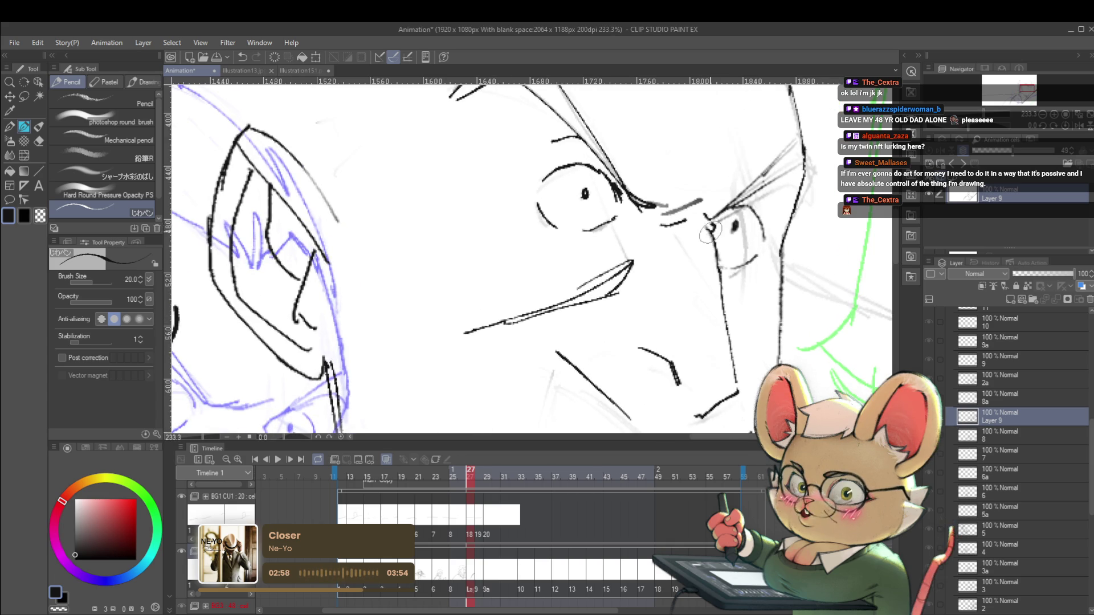
scroll(708, 231, down, 6)
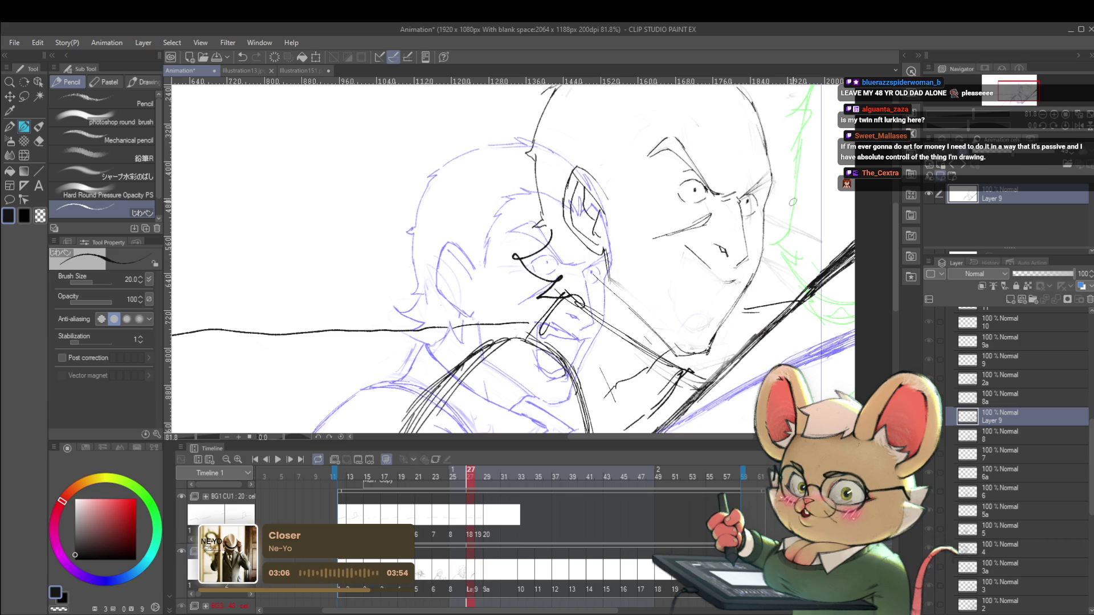
- On the mirrored canvas, ink a short stroke beside the man's eye, then zoom in on the face
key(h)
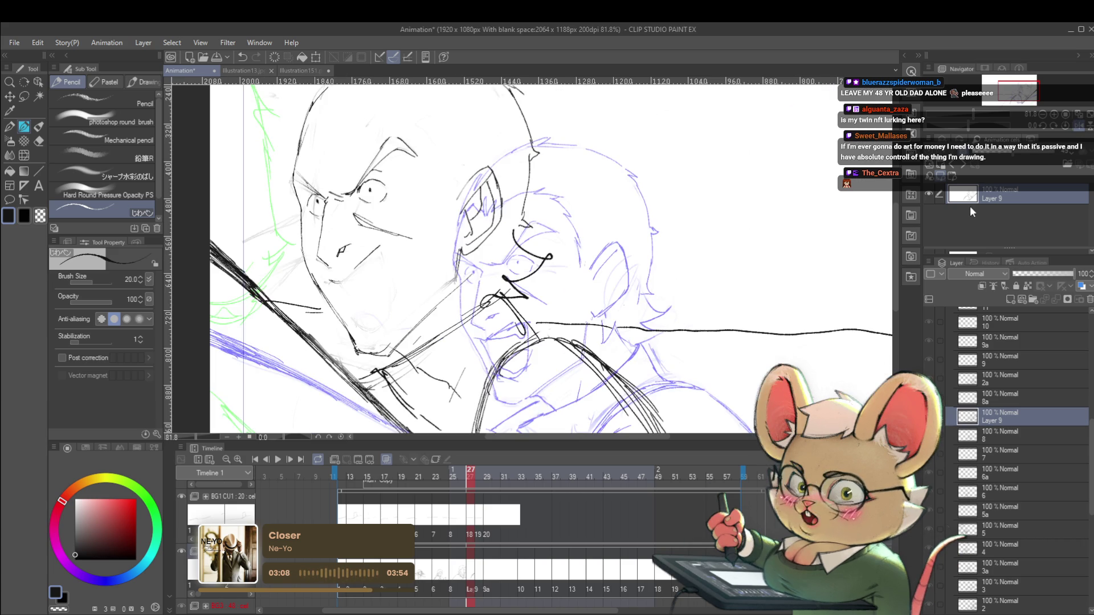
scroll(357, 254, up, 2)
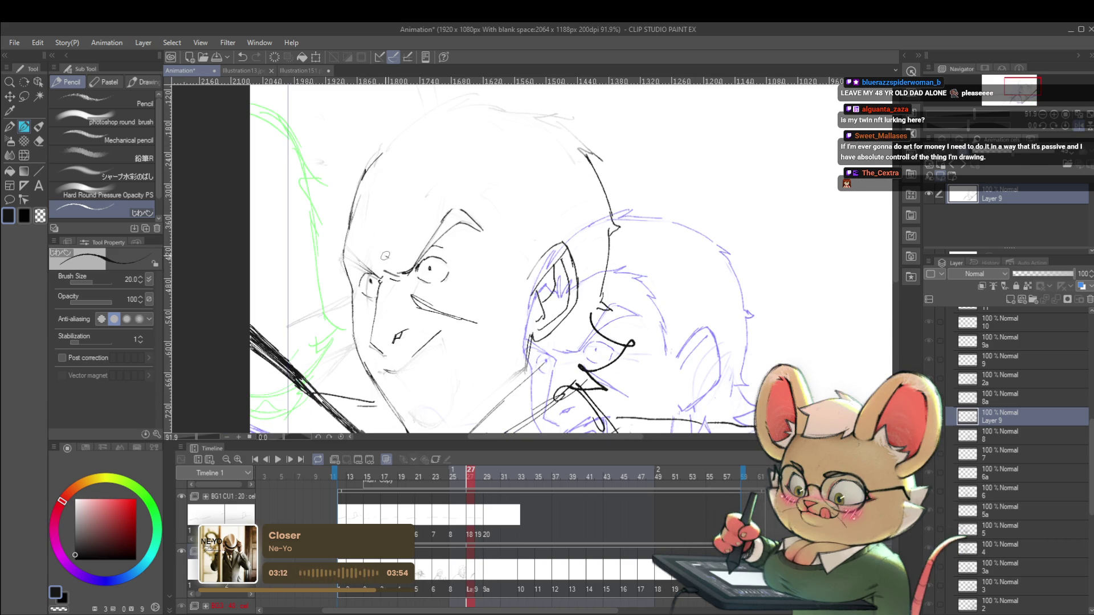
scroll(395, 253, down, 4)
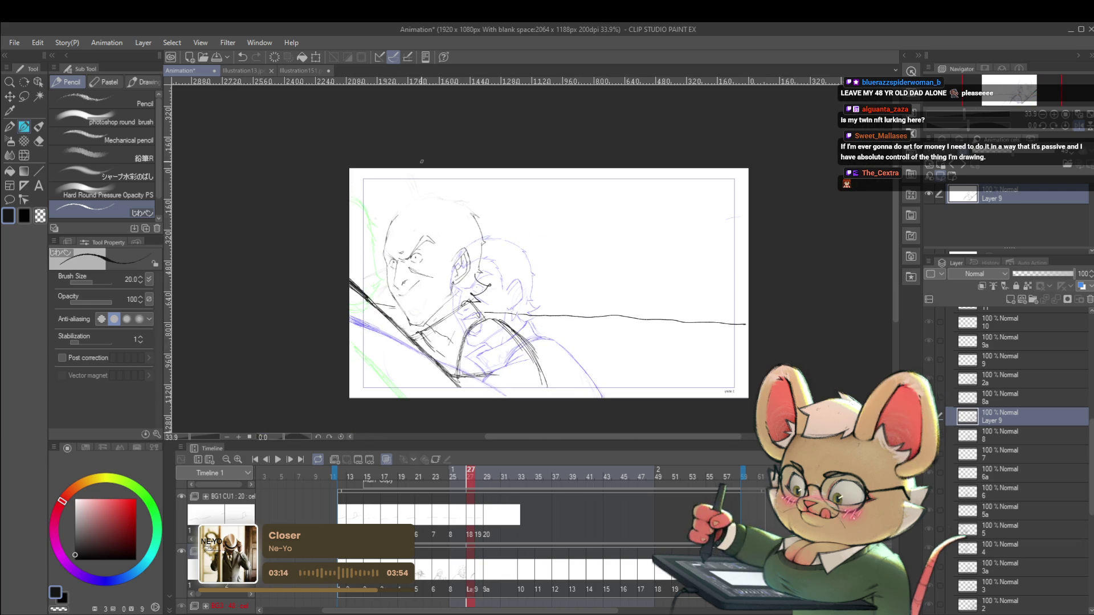
scroll(395, 253, up, 2)
scroll(410, 265, up, 3)
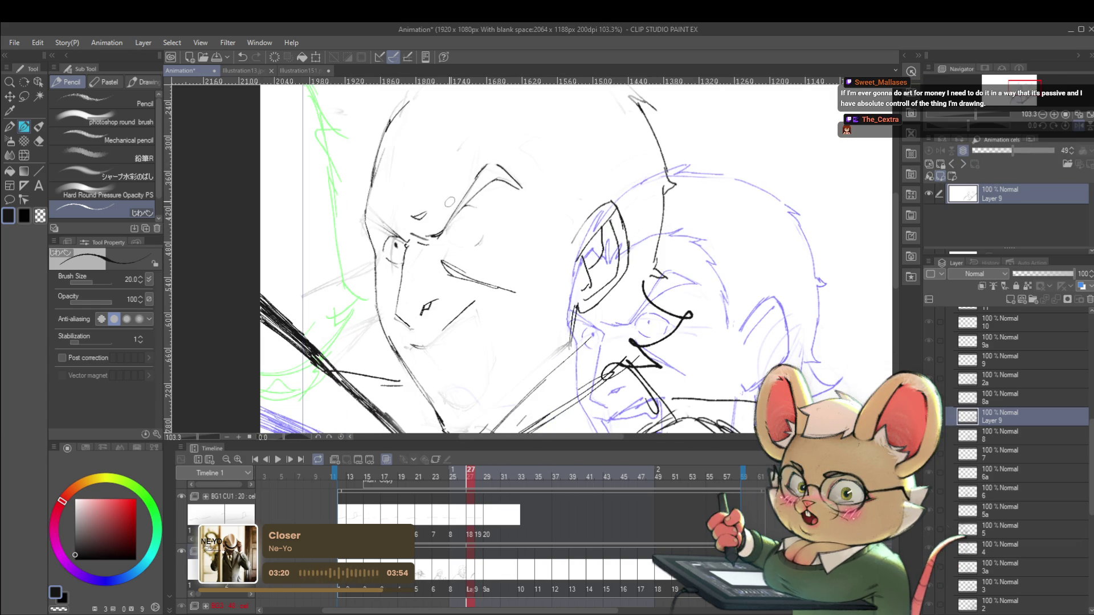
mouse_move(466, 222)
mouse_down()
mouse_move(480, 235)
mouse_move(469, 246)
mouse_up()
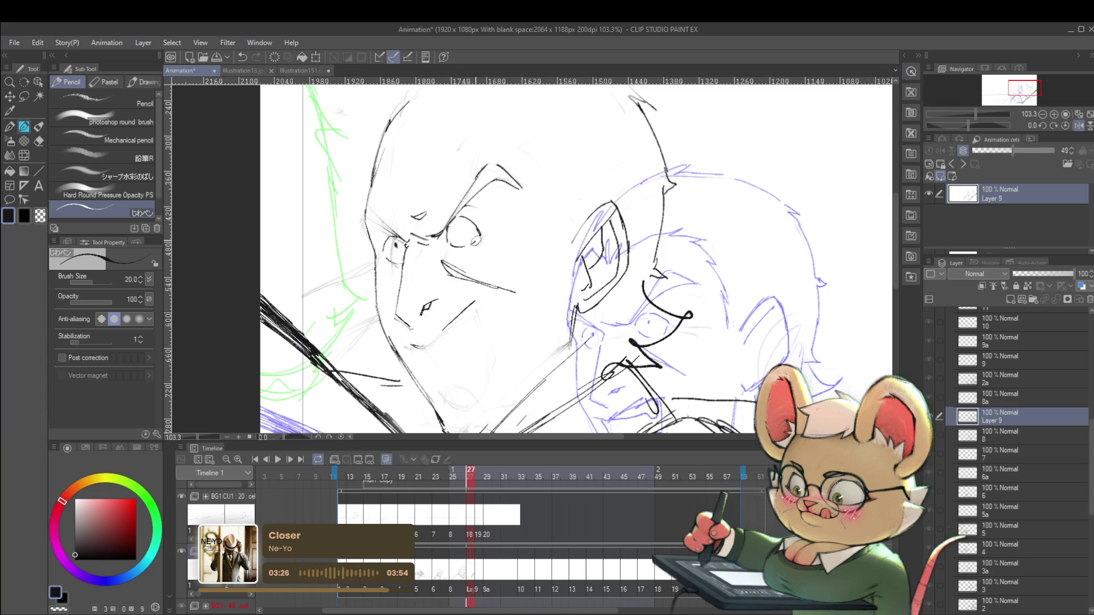
scroll(473, 244, down, 5)
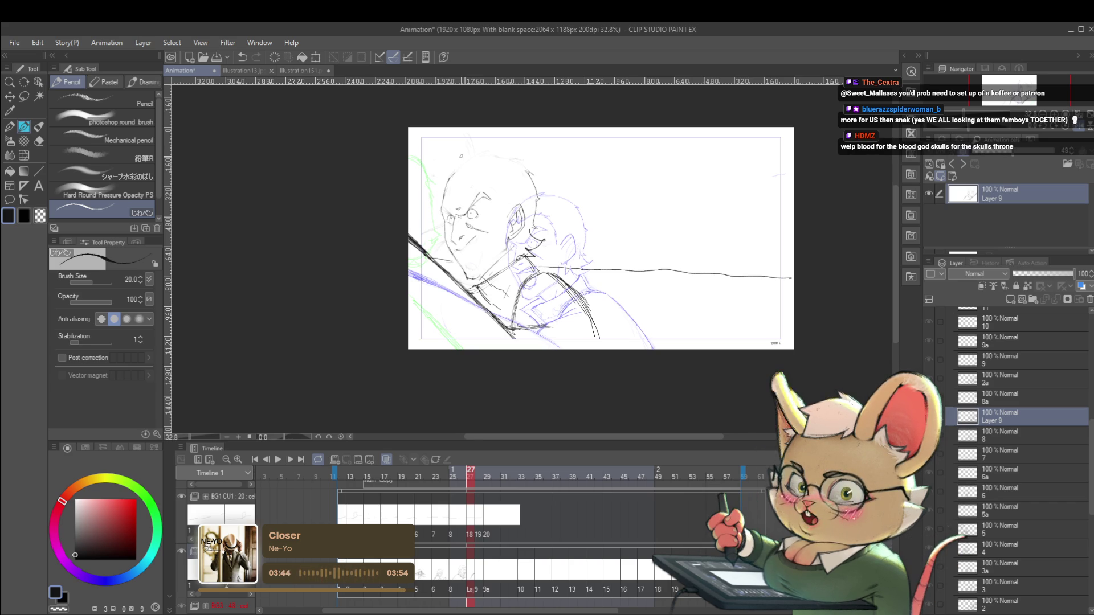
click(1082, 126)
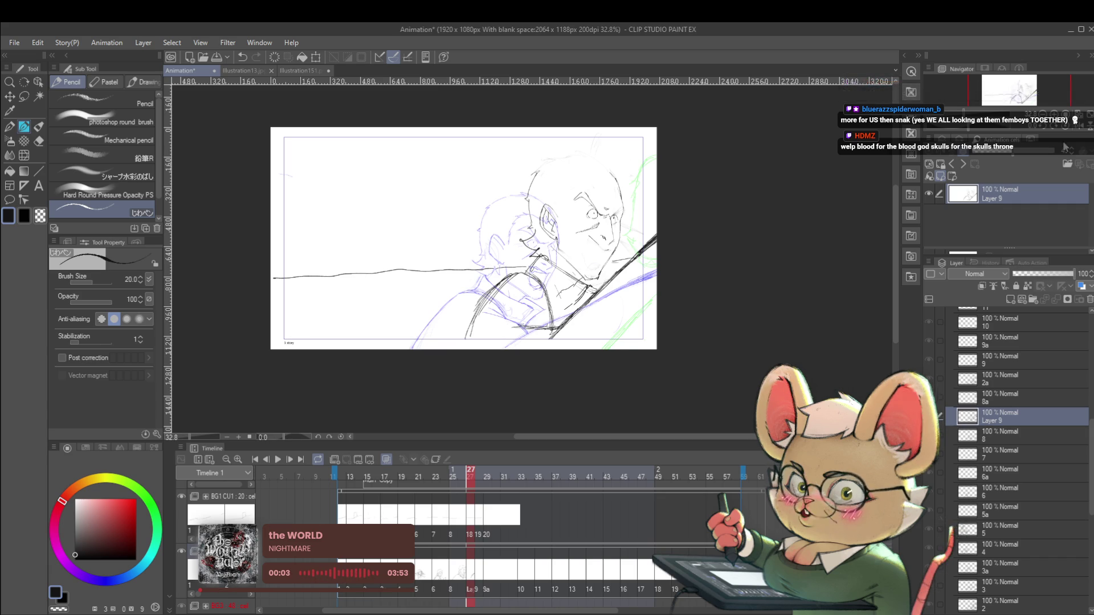
click(1080, 126)
drag(945, 114, 976, 114)
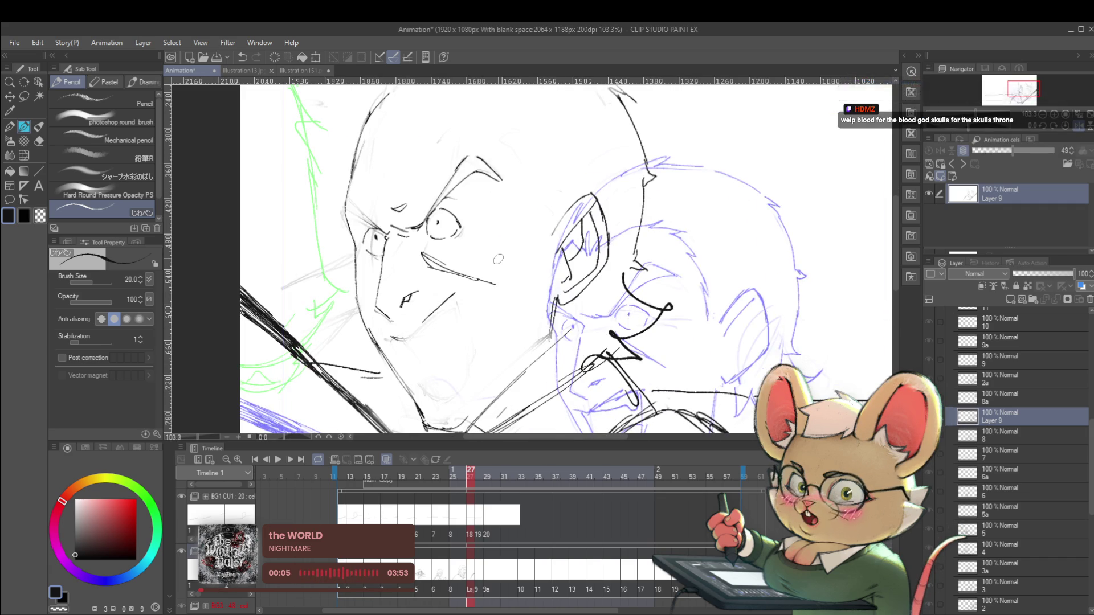
- Zoom in and out on the man's face to inspect the eye
drag(500, 261, 543, 267)
scroll(502, 268, up, 3)
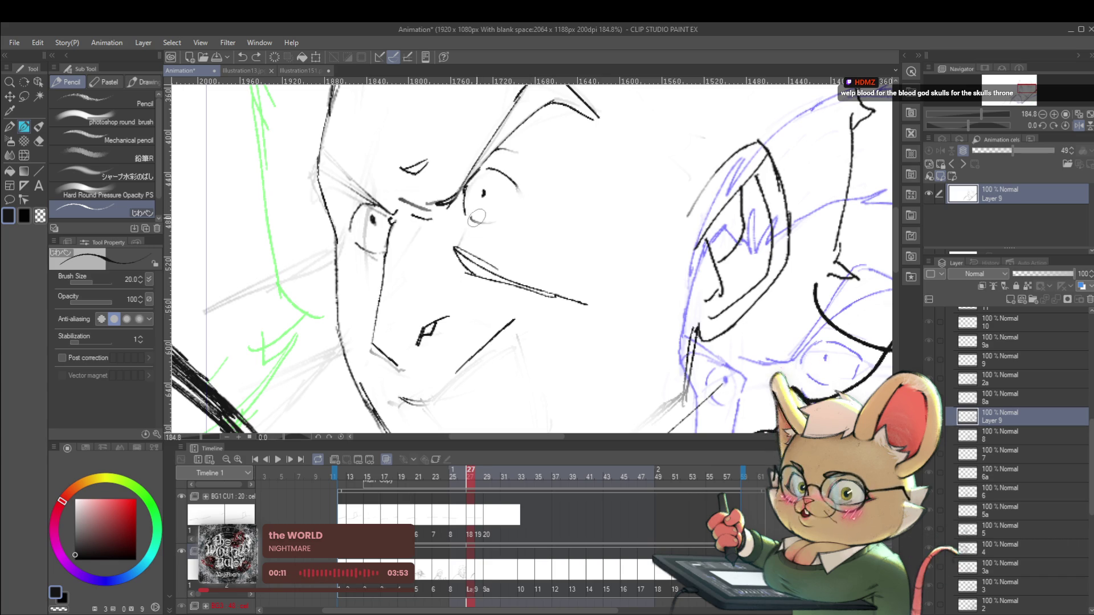
scroll(532, 207, down, 5)
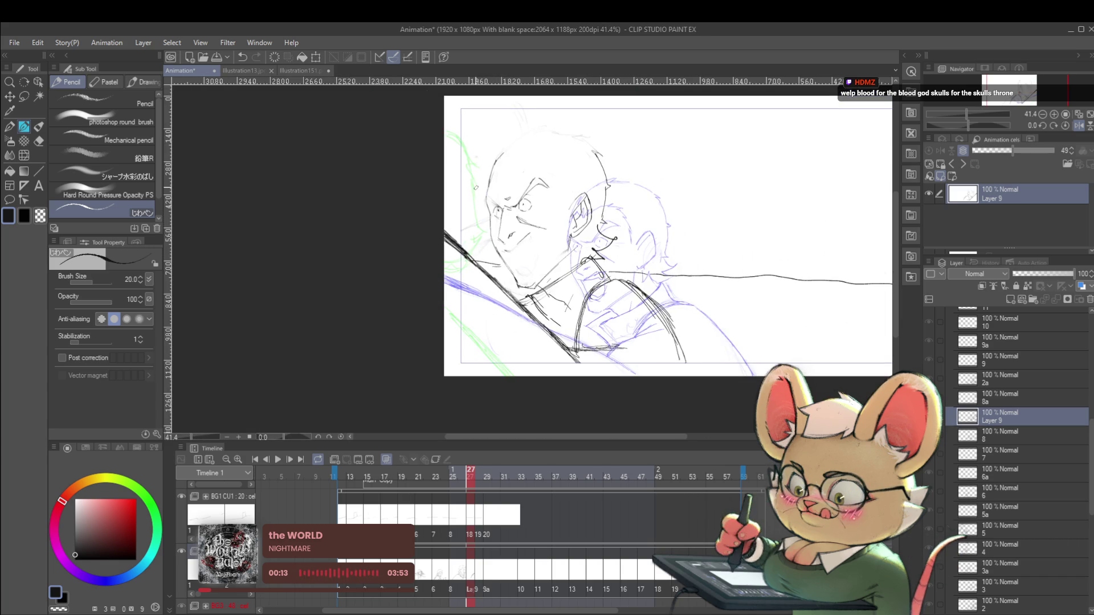
scroll(532, 193, up, 3)
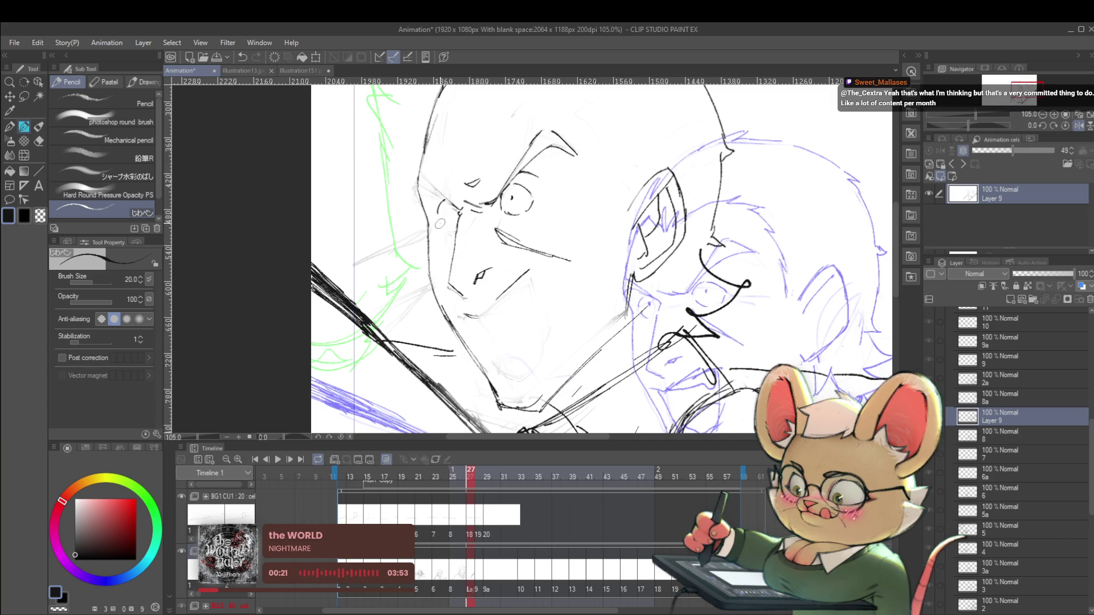
scroll(450, 212, down, 4)
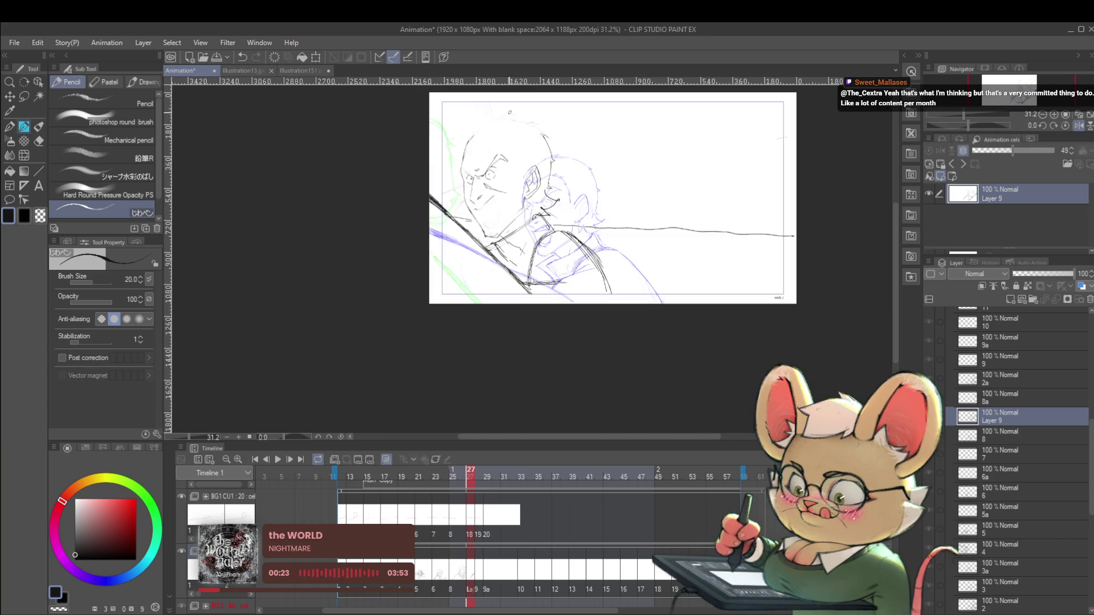
scroll(470, 193, up, 2)
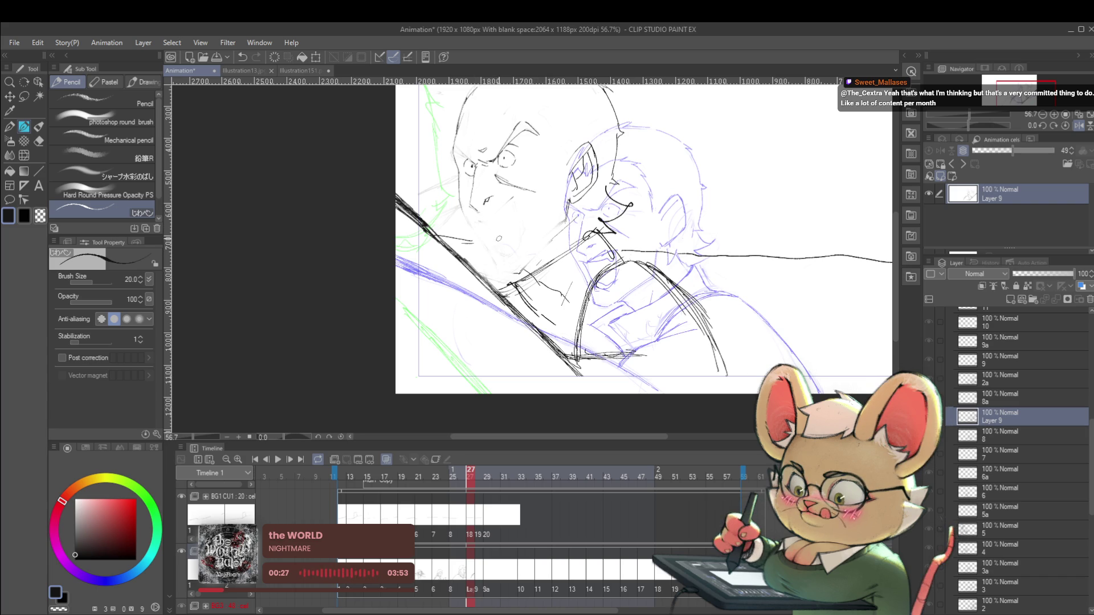
scroll(706, 215, down, 2)
scroll(568, 172, up, 2)
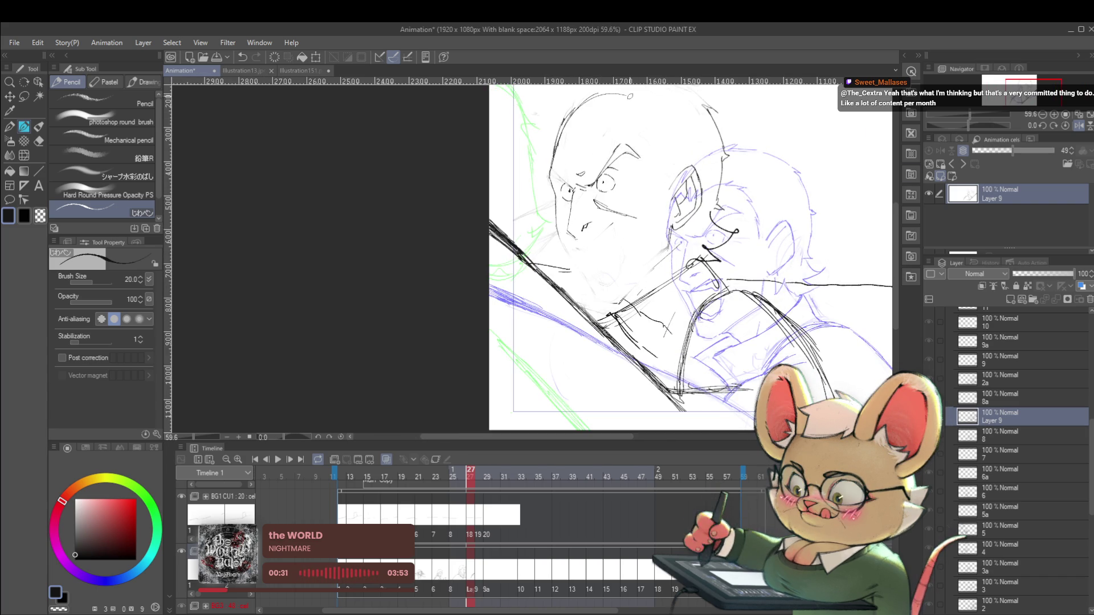
scroll(679, 114, down, 2)
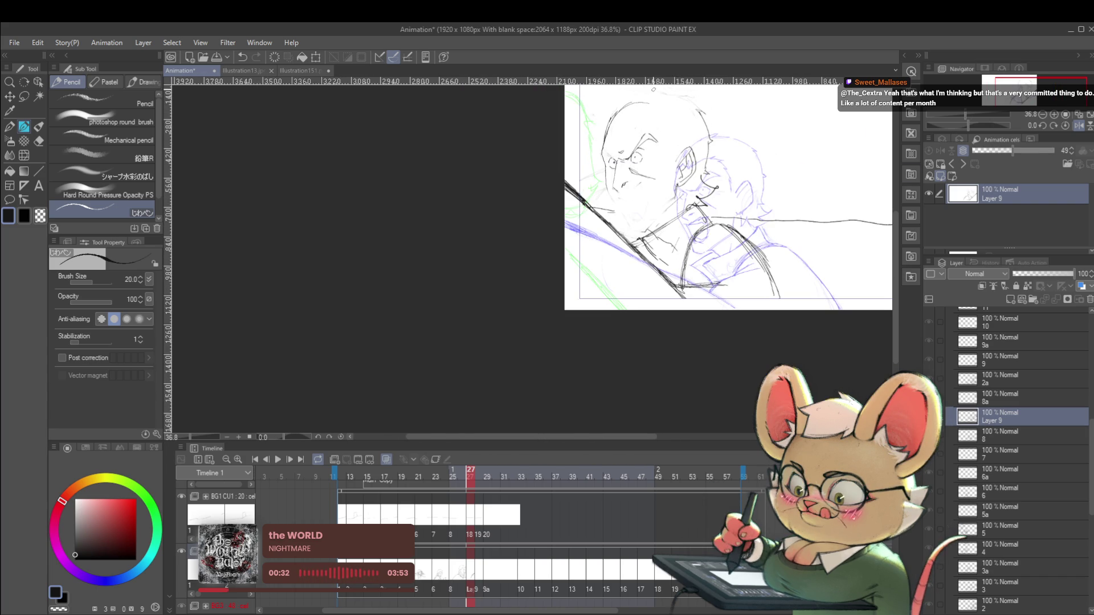
- Undo the stray pupil stroke in the mirrored view, then restore the normal view
click(1078, 126)
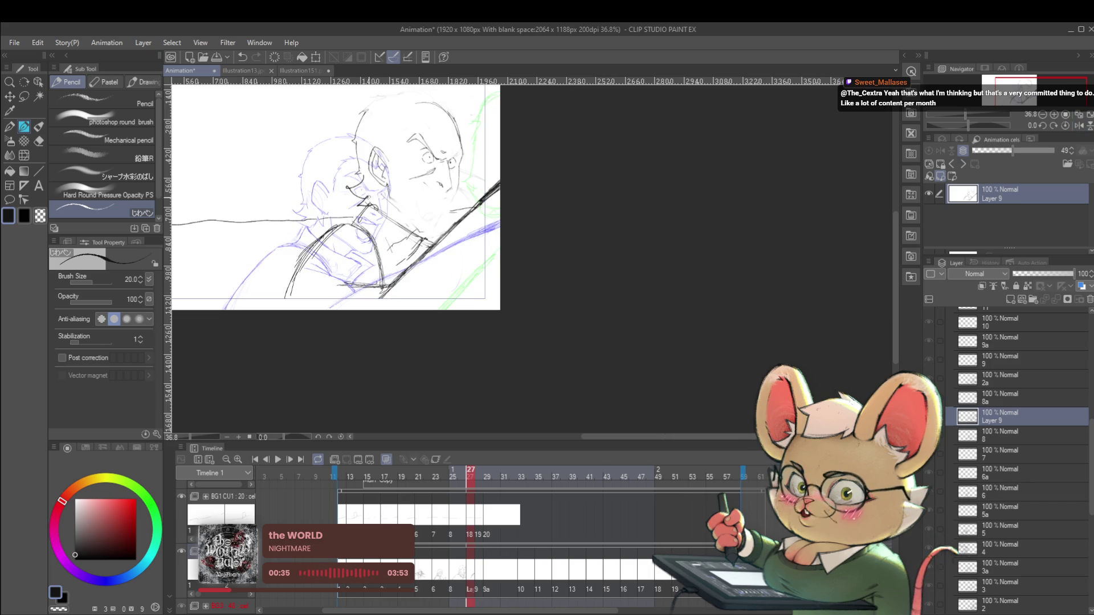
scroll(466, 194, up, 5)
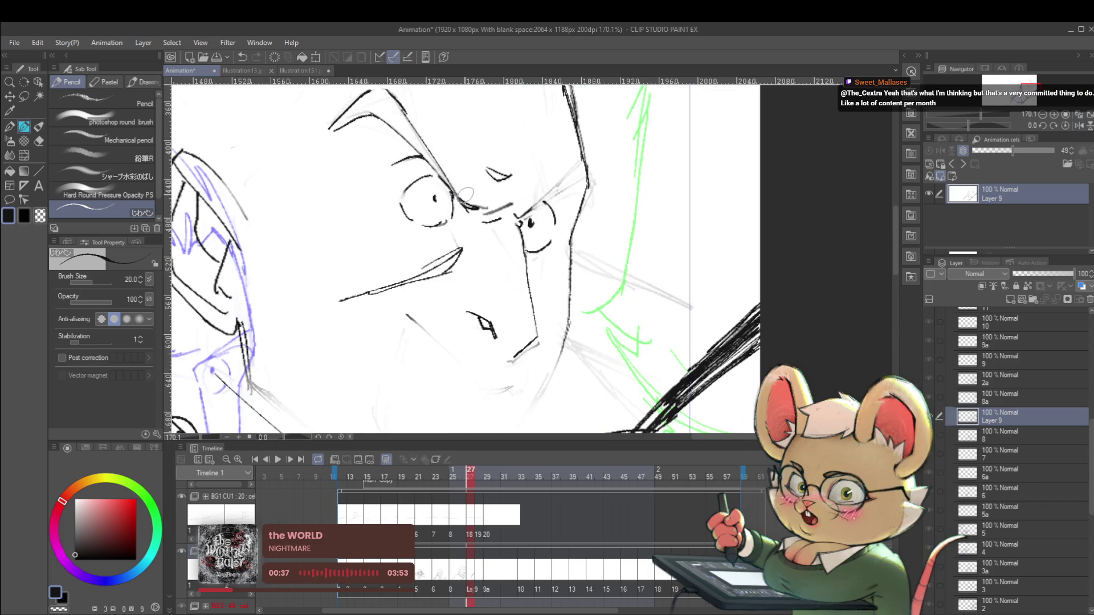
key(ctrl+z)
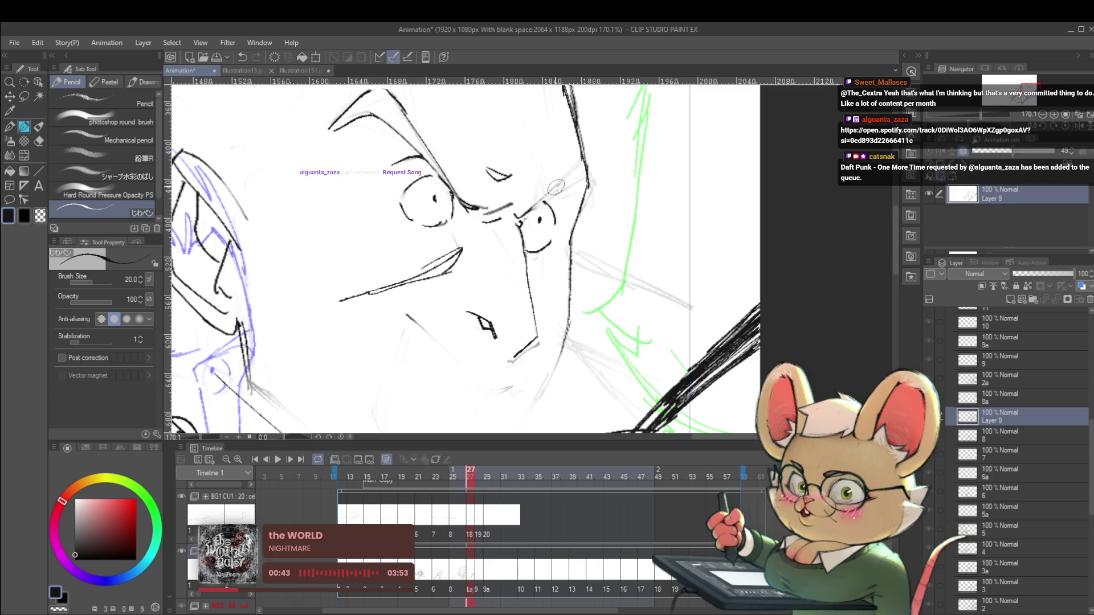
scroll(538, 220, down, 5)
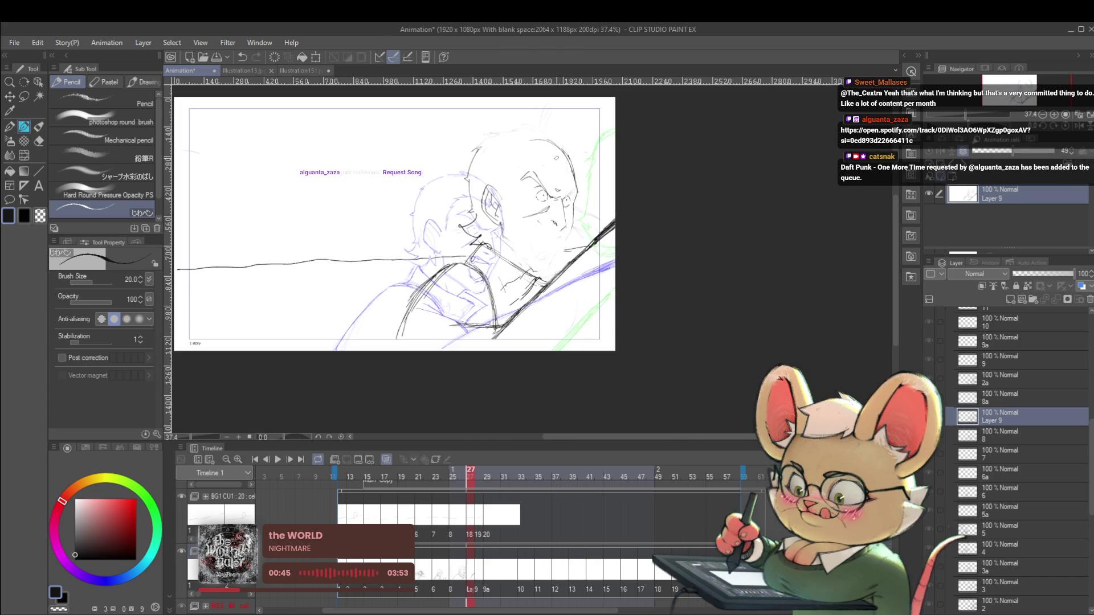
click(1077, 125)
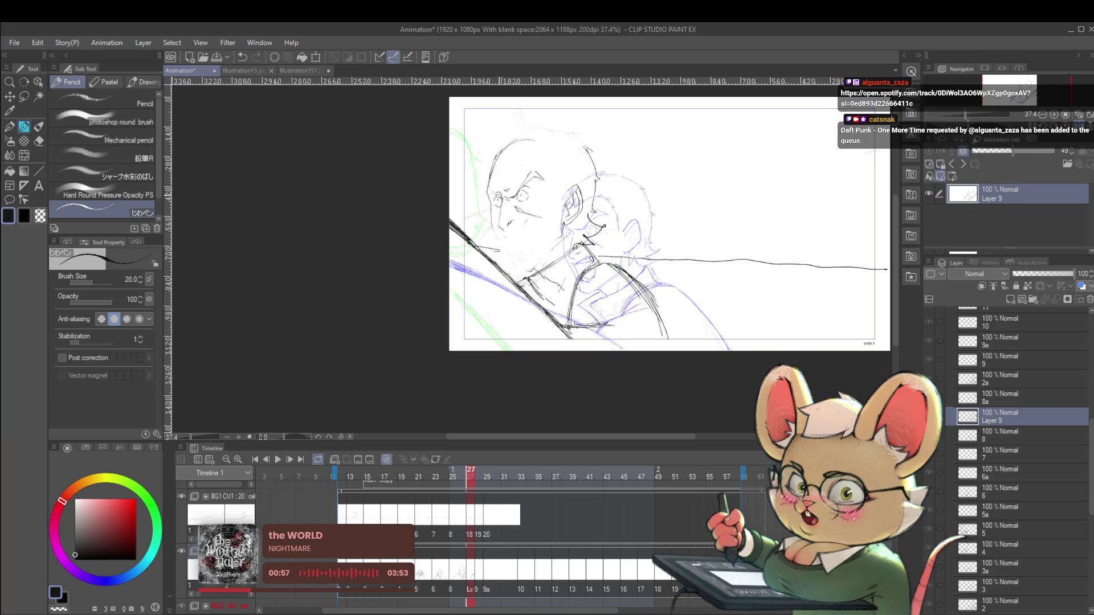
- Ink the mouth's upper line and a second stroke shaping the open scream under the nose
scroll(502, 196, up, 5)
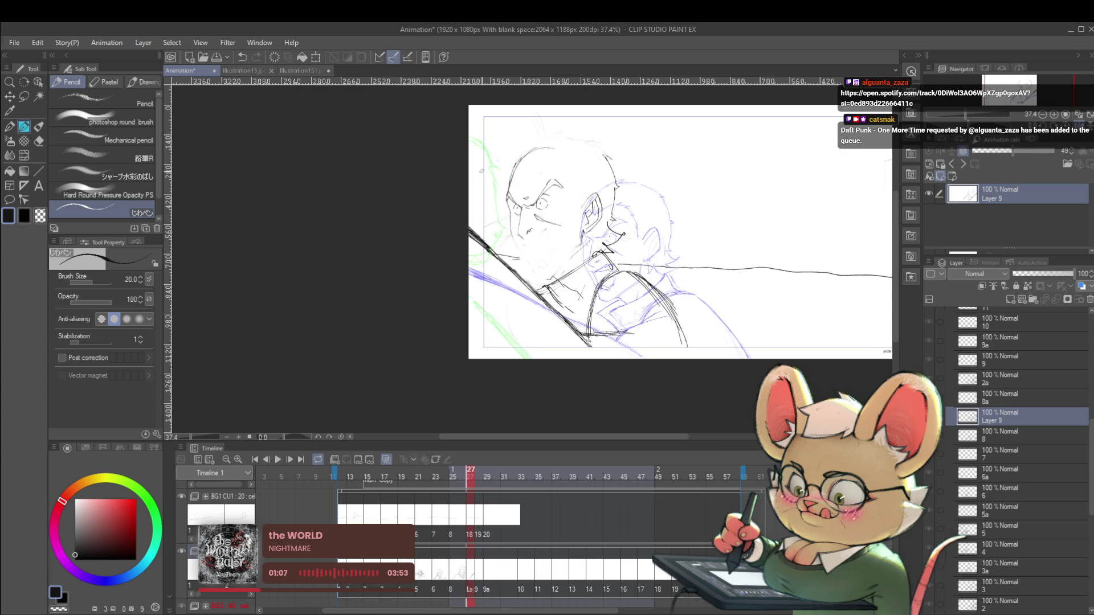
scroll(527, 232, up, 3)
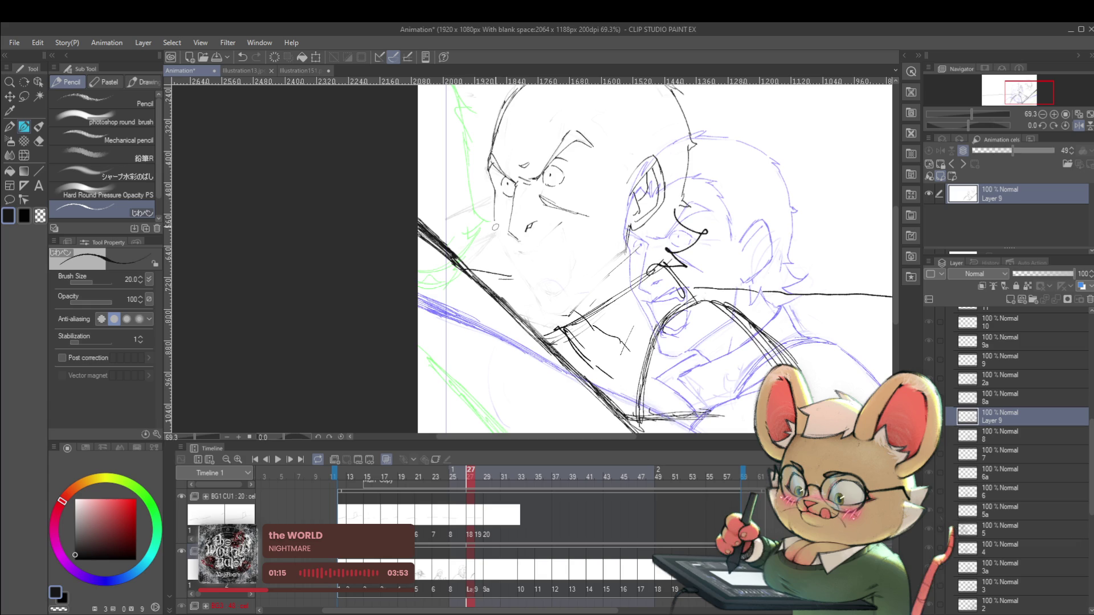
drag(513, 252, 527, 251)
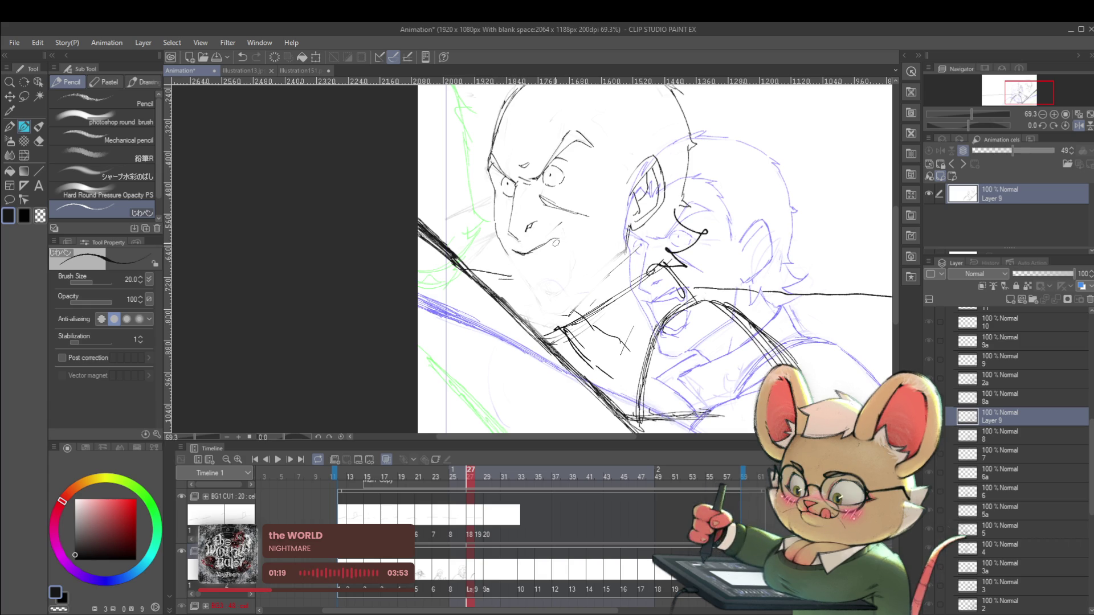
drag(525, 253, 553, 250)
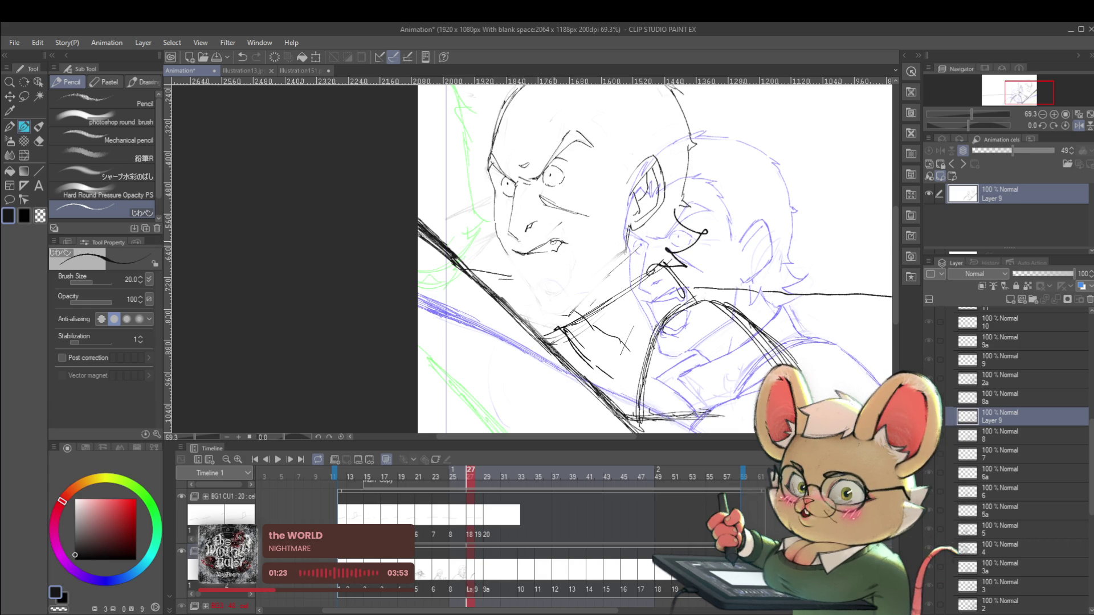
scroll(563, 236, down, 5)
scroll(562, 236, up, 5)
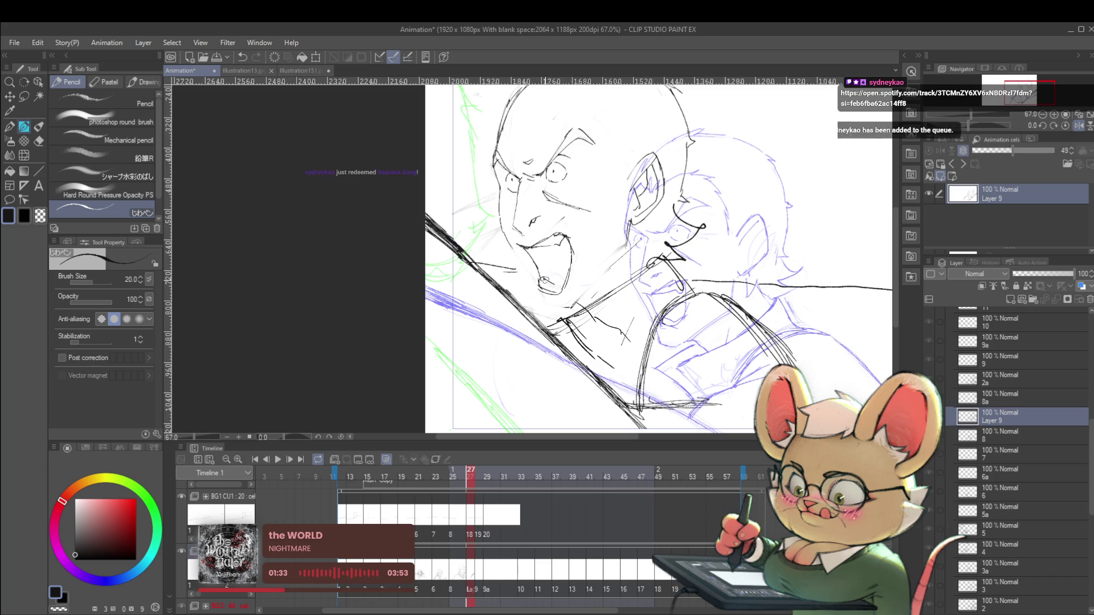
scroll(576, 261, down, 5)
scroll(589, 270, up, 4)
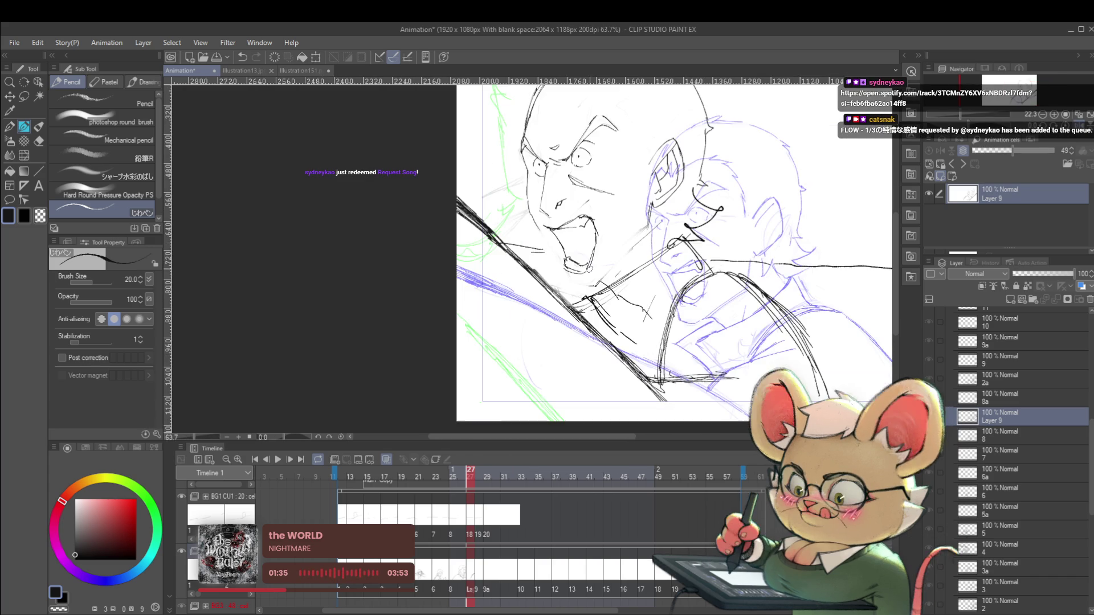
- Frame the man's face, then draw a few short hair strands on top of his head
scroll(589, 269, down, 4)
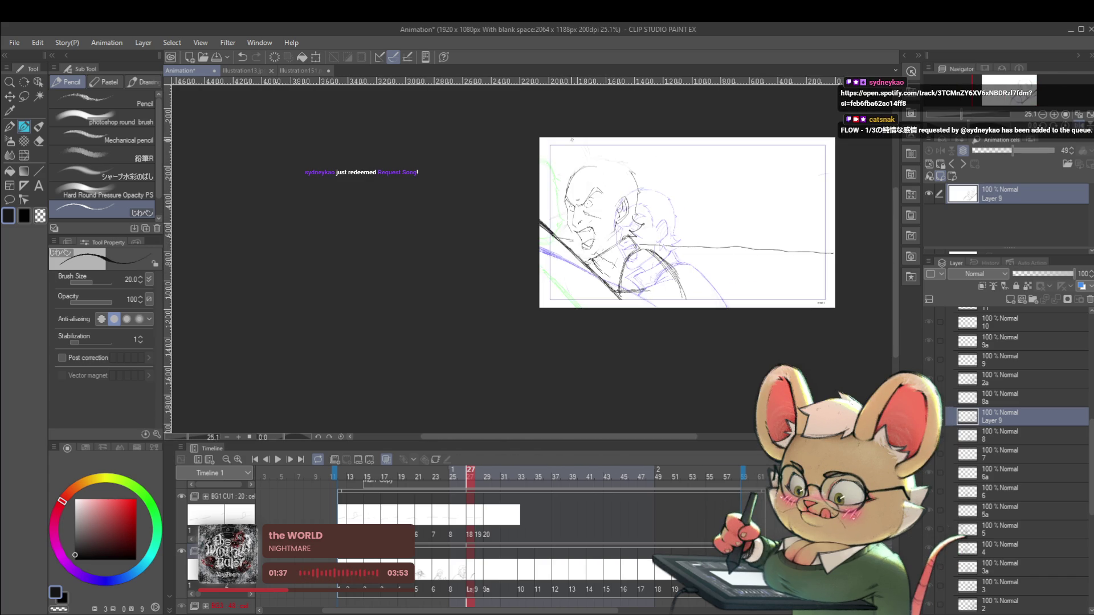
scroll(581, 233, up, 4)
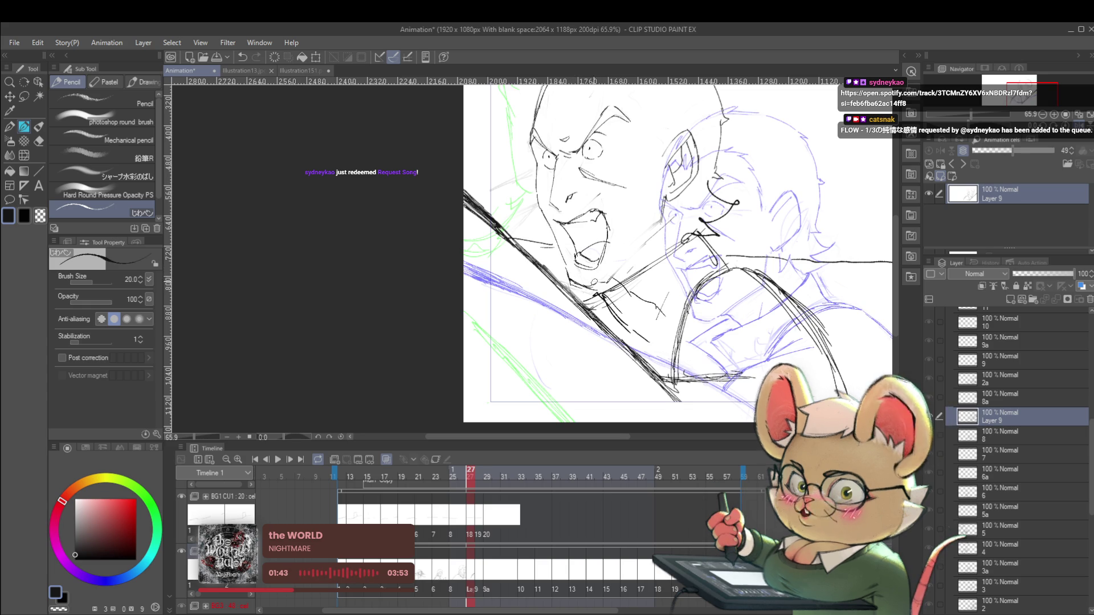
scroll(684, 236, down, 8)
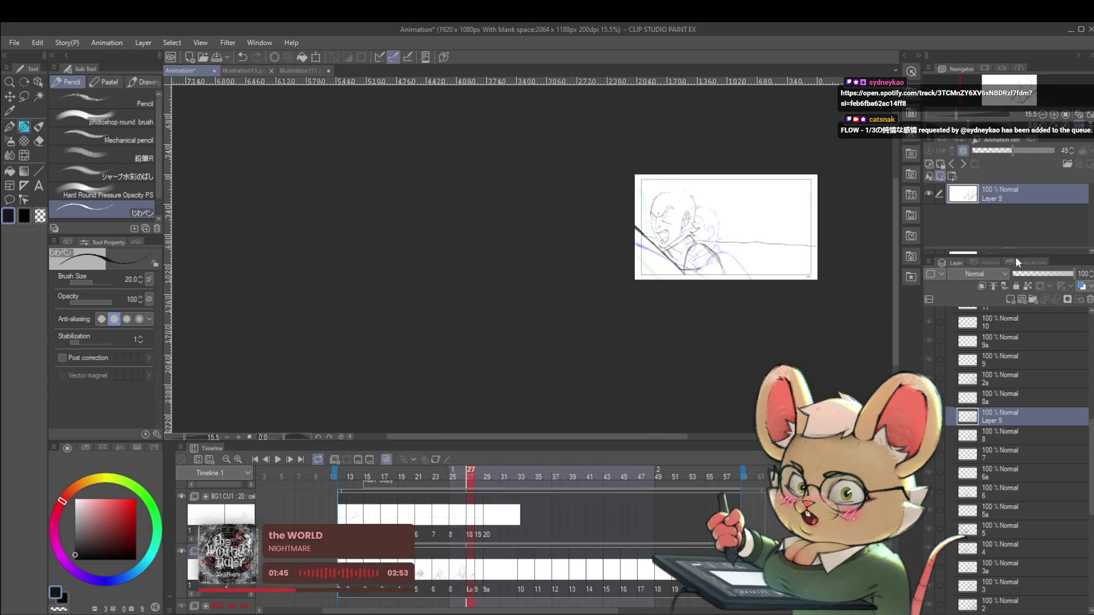
drag(796, 204, 408, 204)
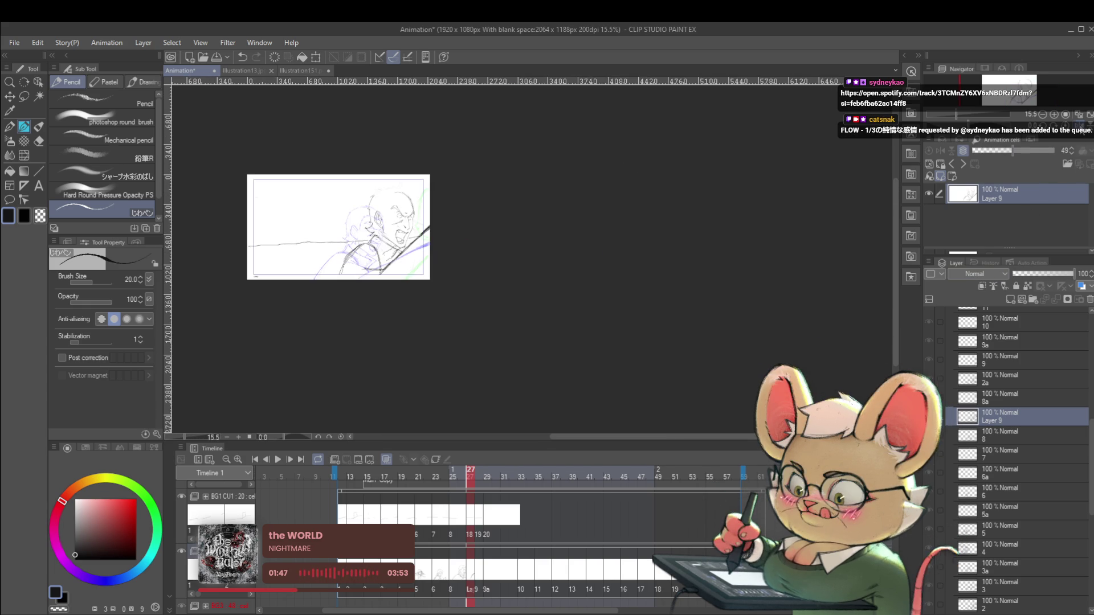
scroll(408, 204, up, 3)
scroll(379, 189, up, 2)
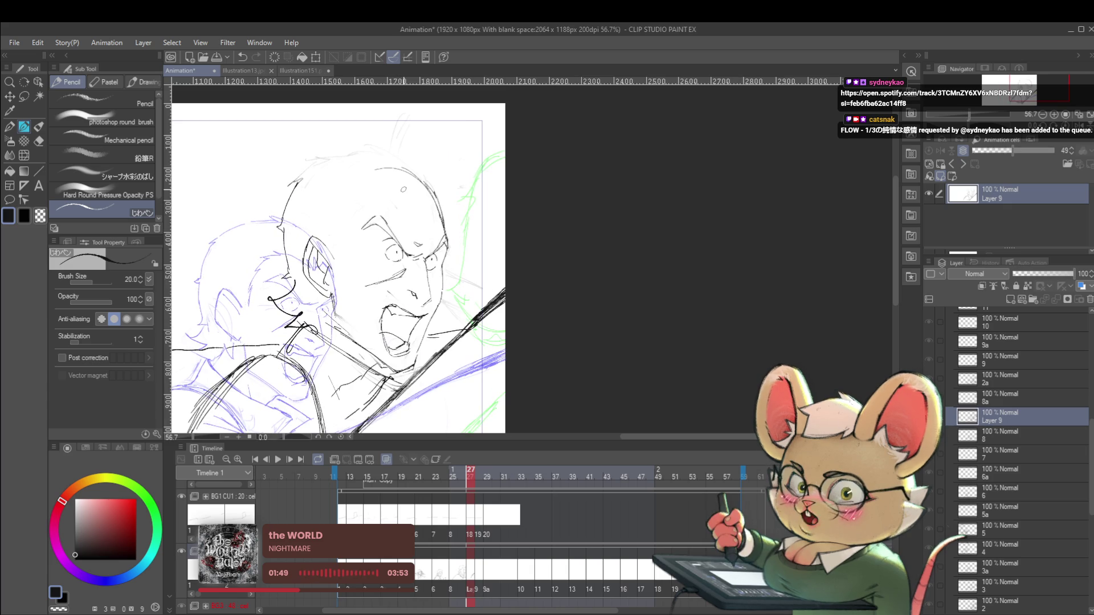
drag(404, 189, 496, 264)
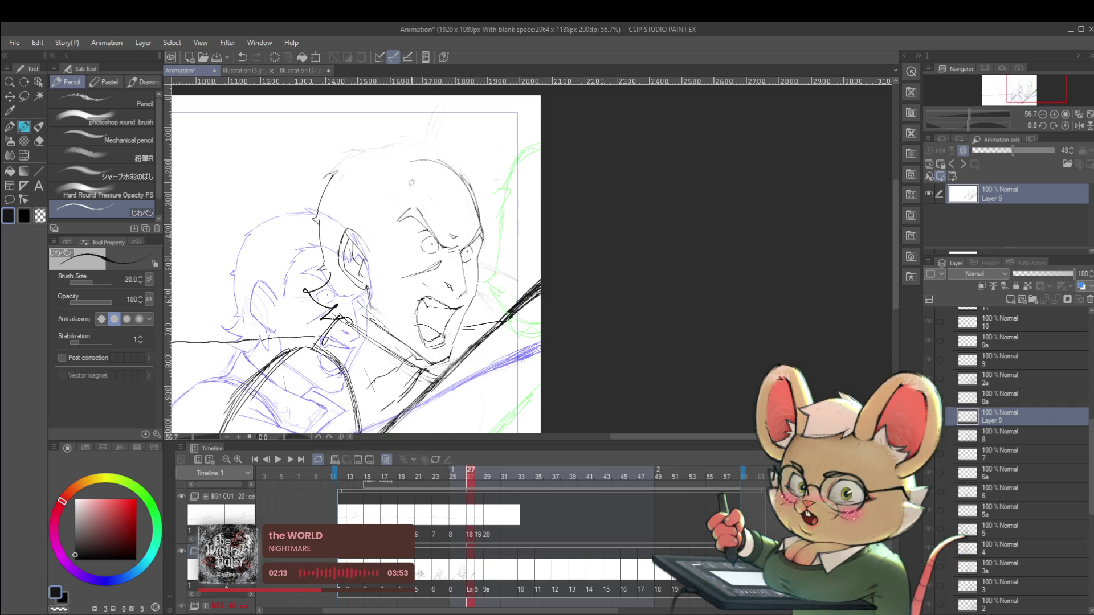
scroll(422, 184, up, 1)
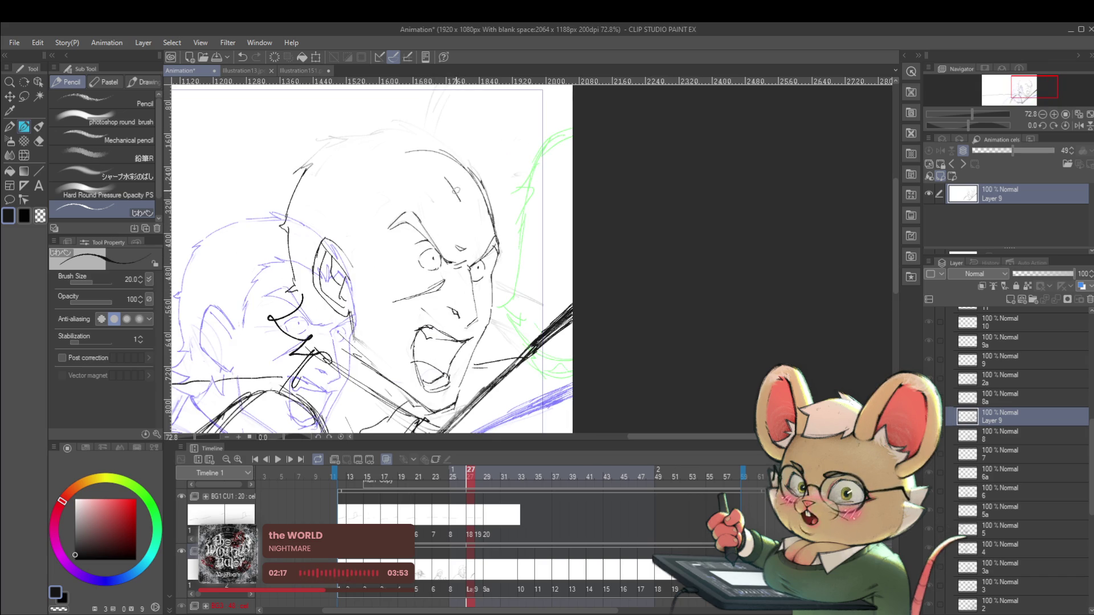
drag(456, 185, 468, 207)
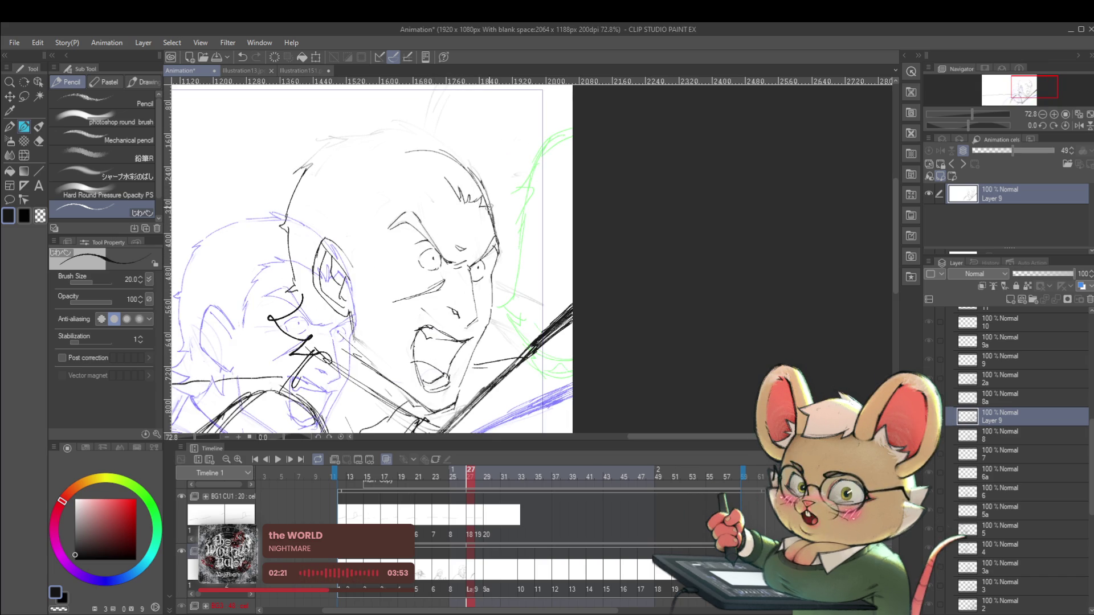
scroll(451, 184, down, 5)
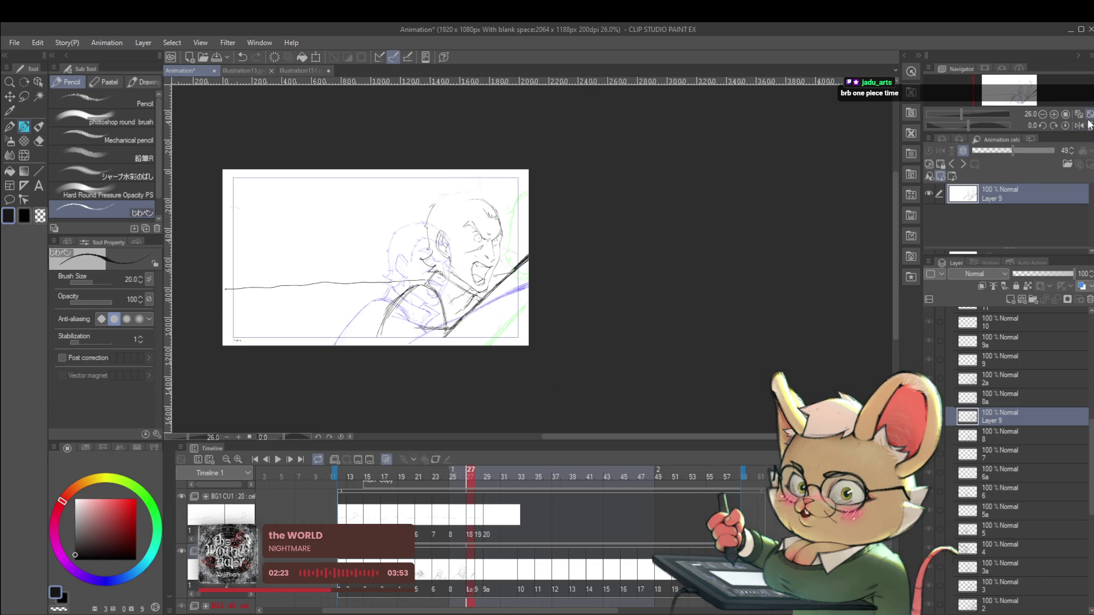
- In the mirrored view, draw spiky hair strokes along the head and undo the stray temple stroke
click(1073, 126)
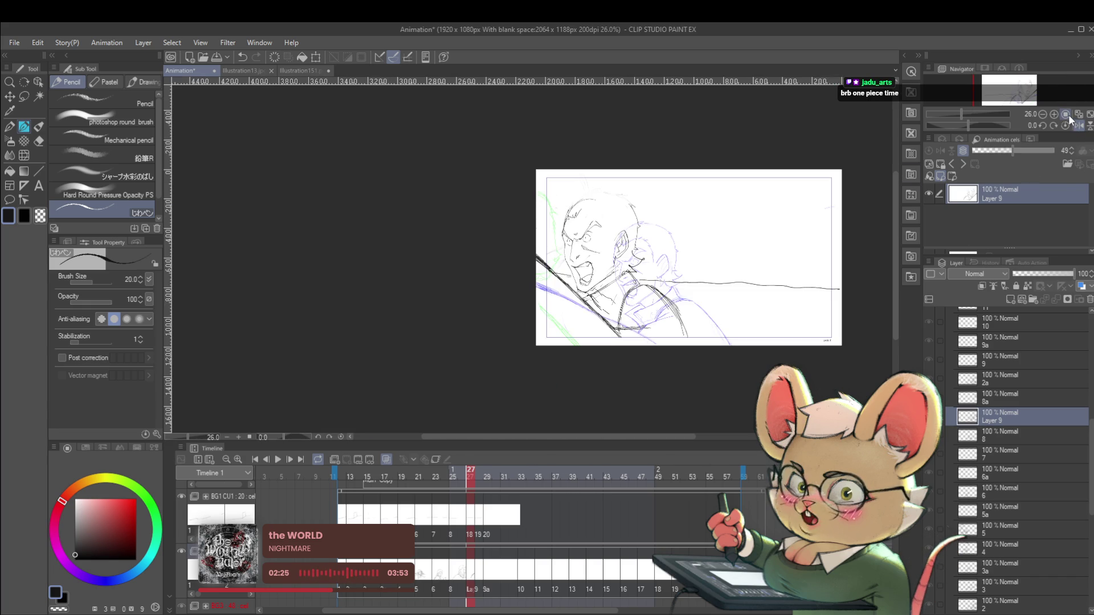
scroll(589, 219, up, 5)
mouse_move(565, 204)
mouse_down()
mouse_move(619, 196)
mouse_move(654, 224)
mouse_up()
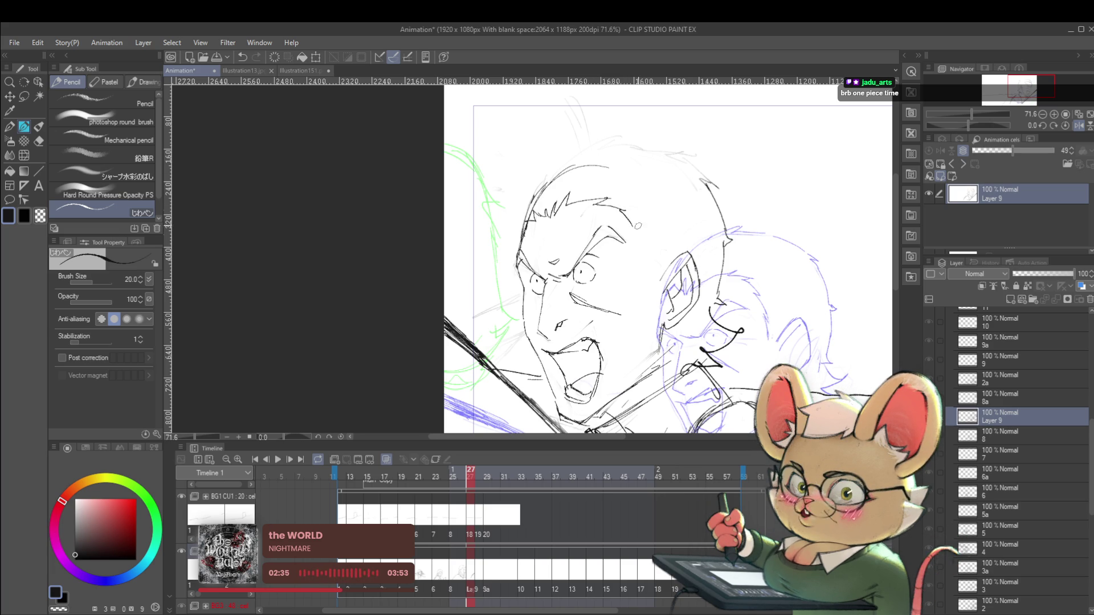
key(ctrl+z)
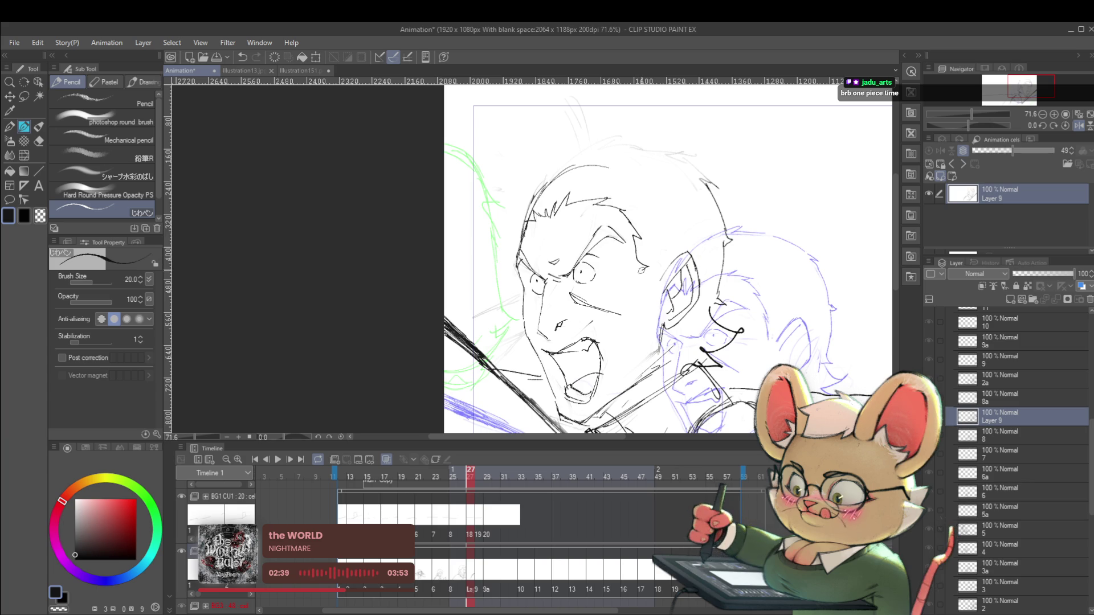
- Ink the hair outline on top of the head
scroll(669, 238, down, 4)
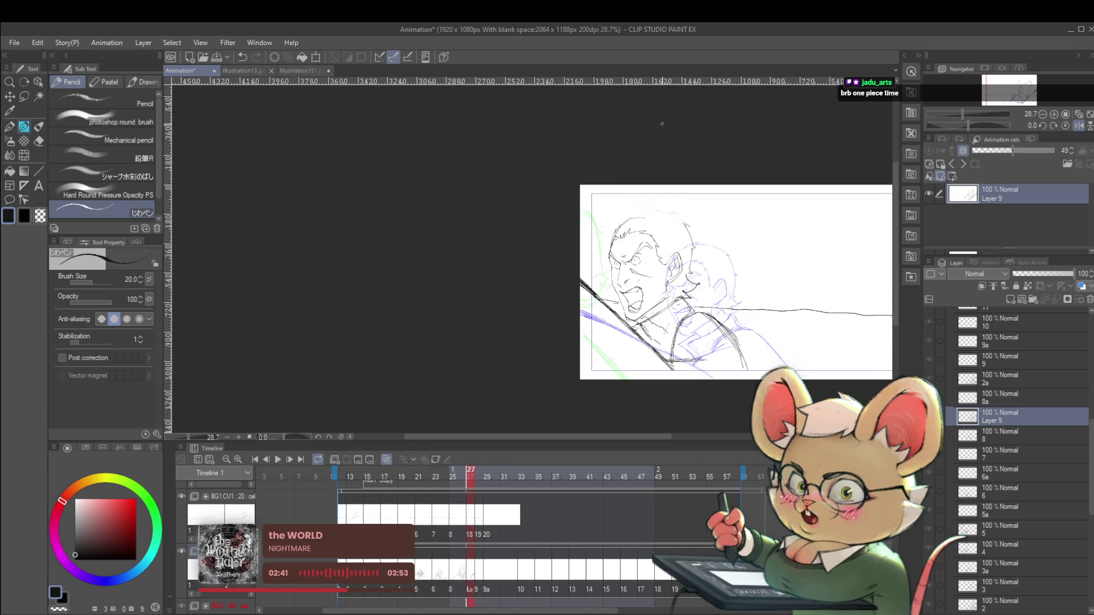
scroll(700, 230, up, 5)
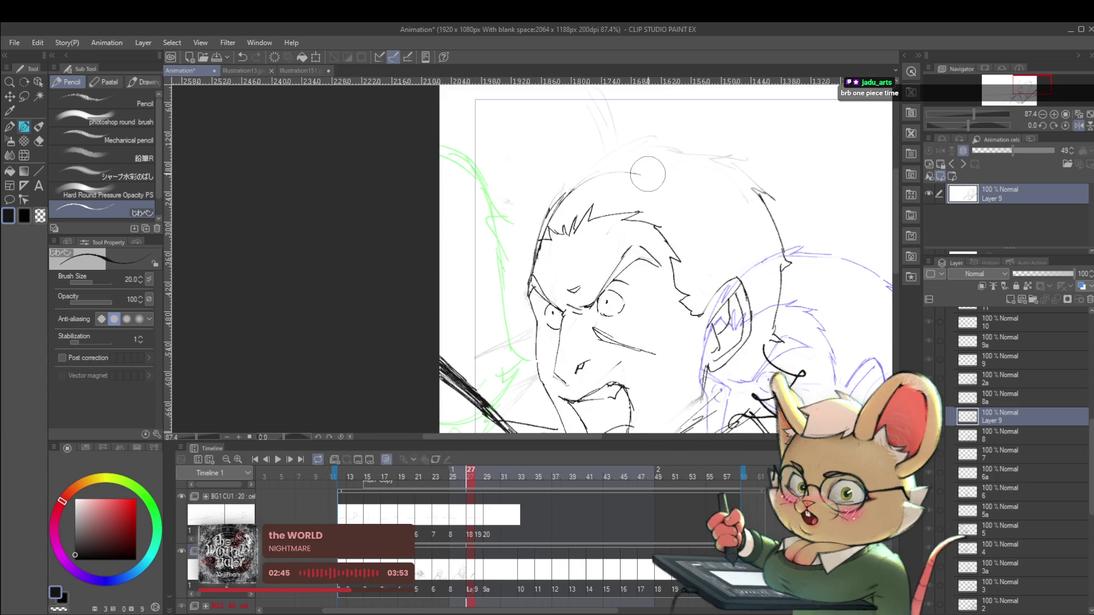
drag(552, 211, 591, 166)
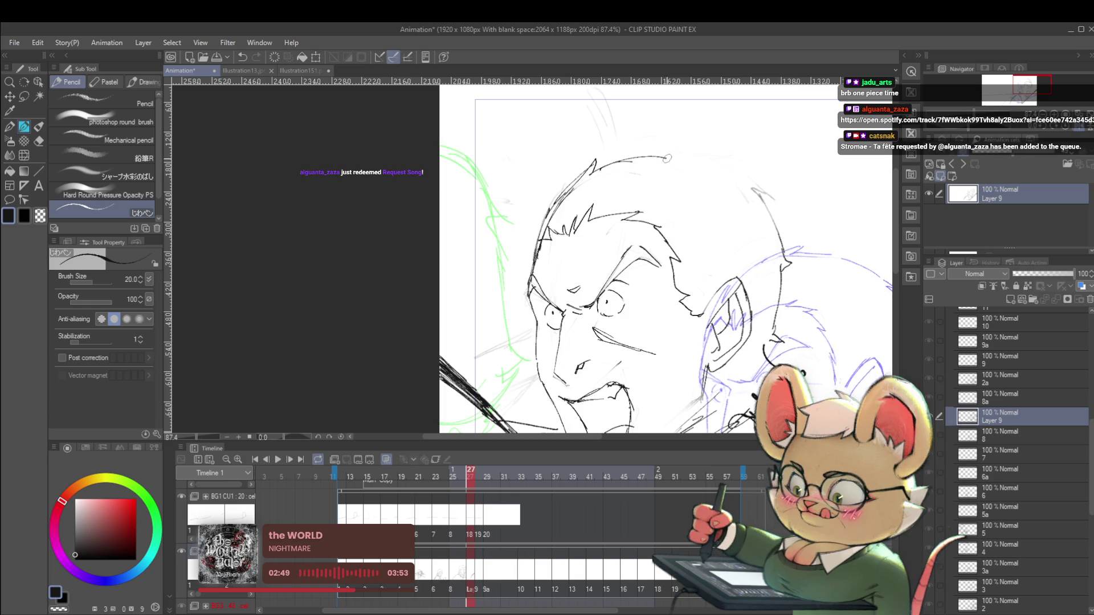
scroll(680, 140, down, 3)
- Return the view to normal, recentre the frame, and play the animation to check the motion
drag(681, 140, 639, 117)
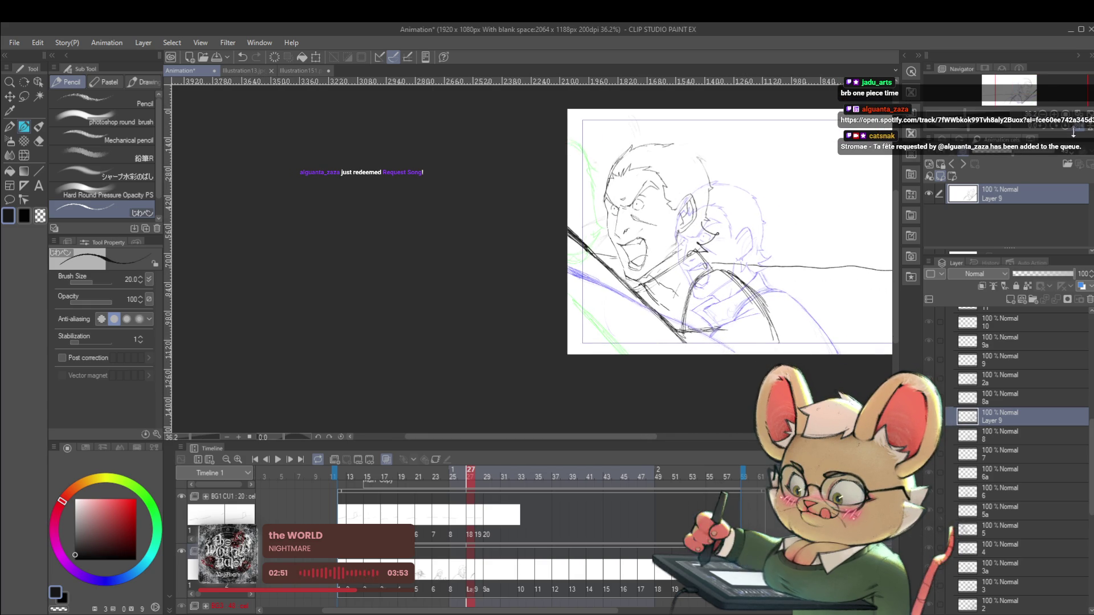
key(h)
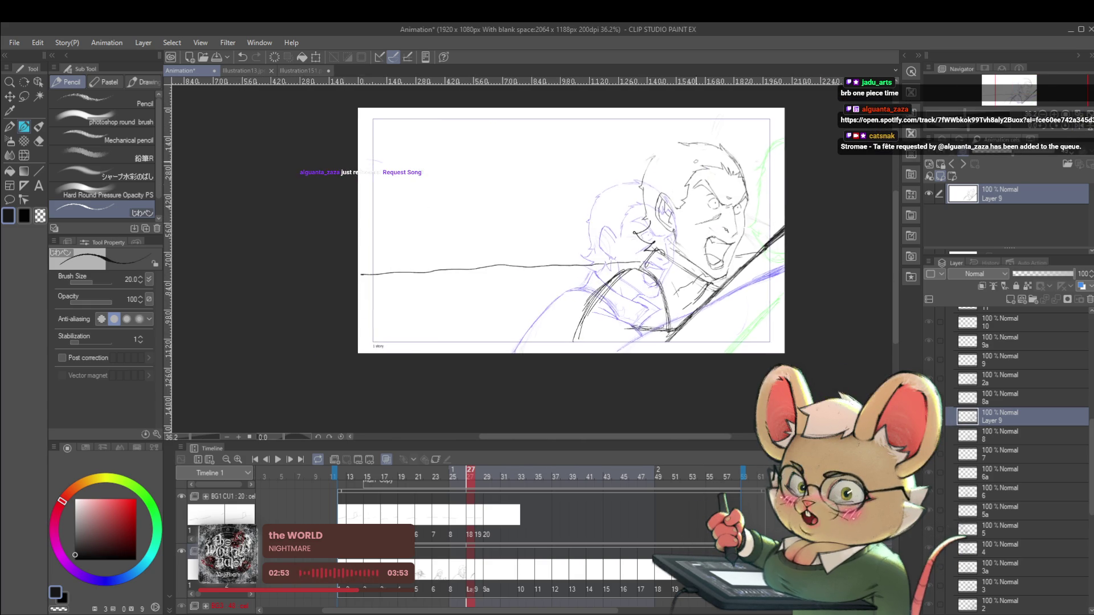
scroll(662, 148, up, 4)
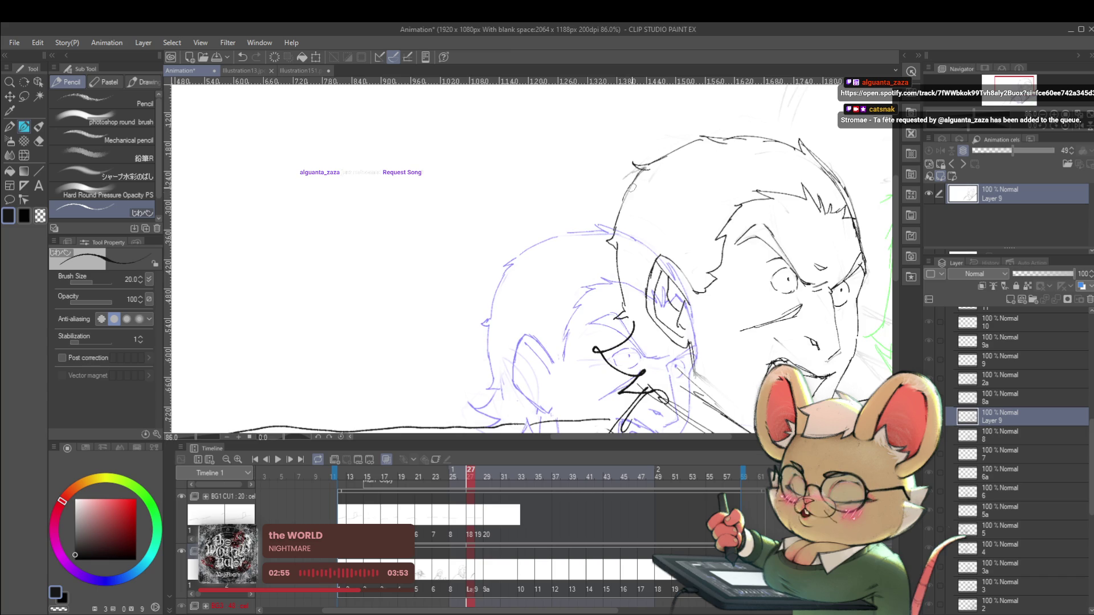
scroll(631, 188, down, 4)
drag(798, 270, 731, 222)
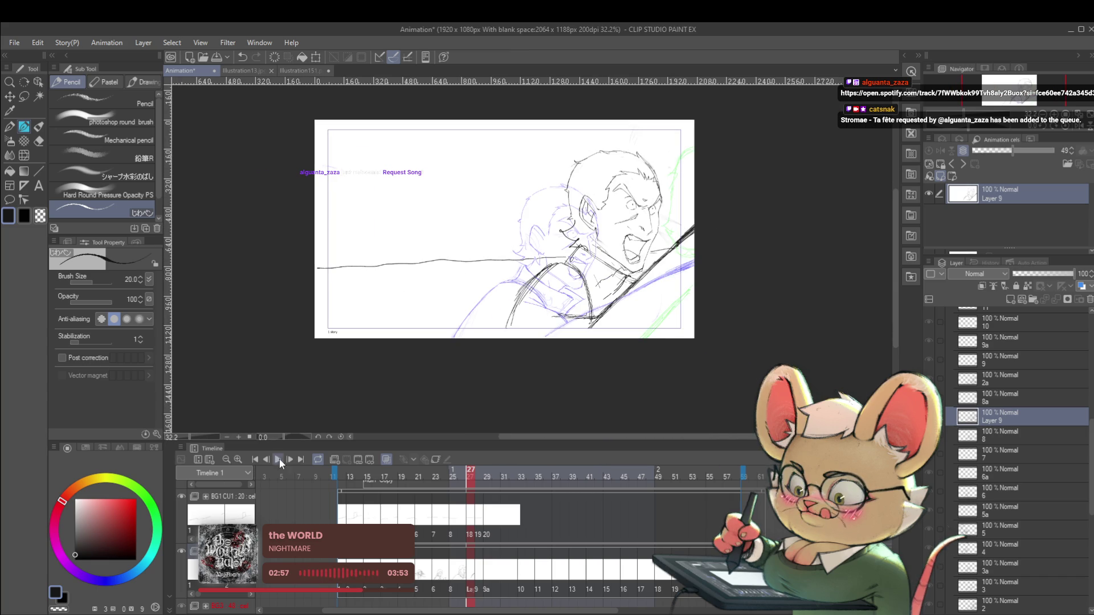
click(278, 461)
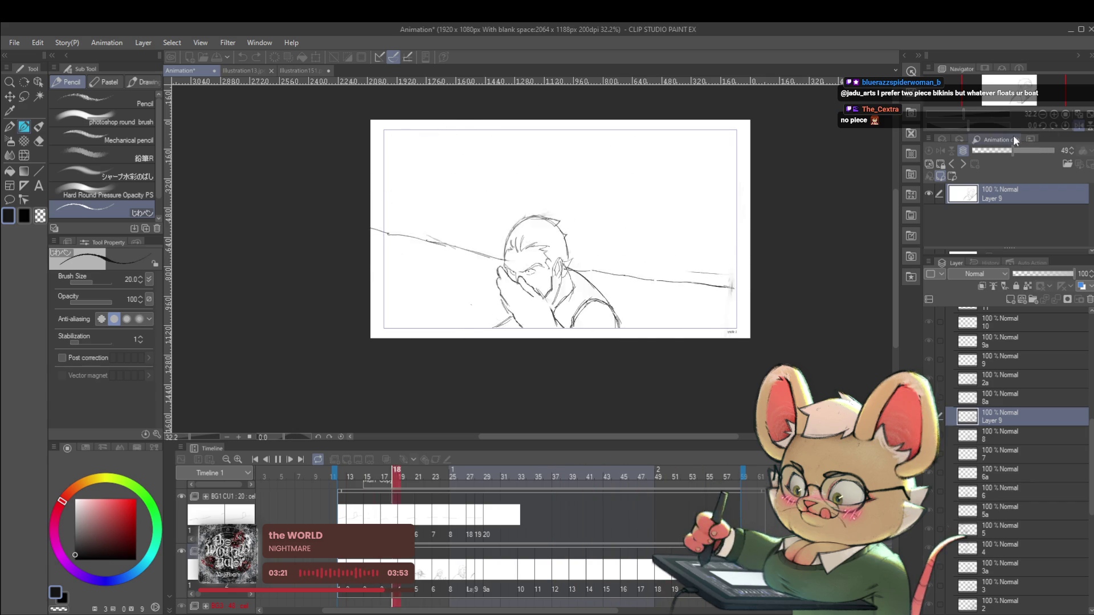
- Stop the animation playback and replay it, ending on frame 28
click(276, 459)
click(277, 460)
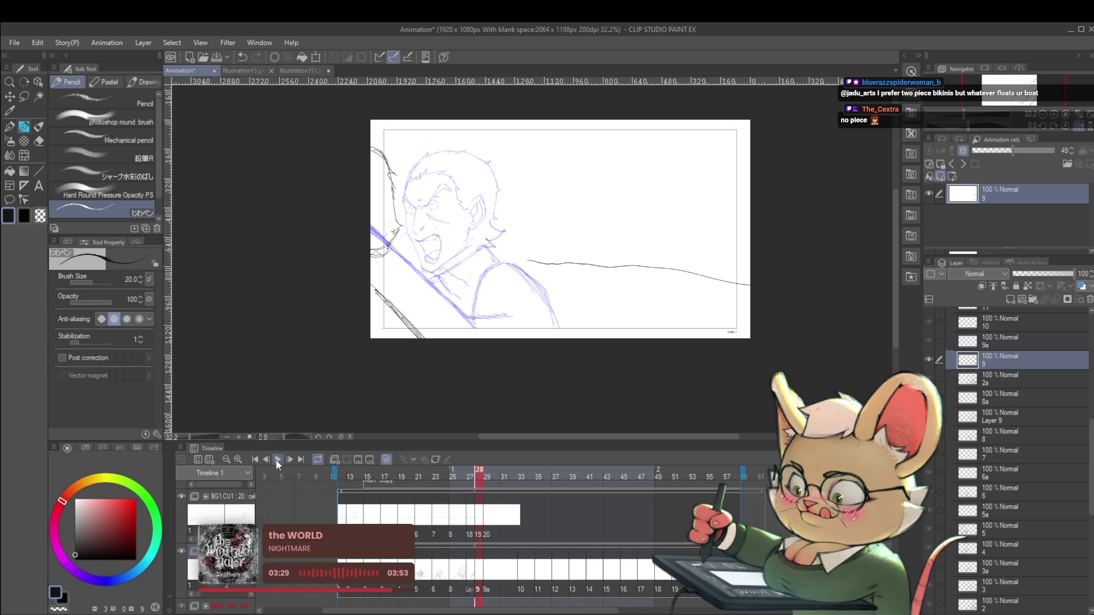
- Undo the previous left-edge strokes and redraw dark ink lines down frame 28's left and lower-left edge
key(ctrl+z)
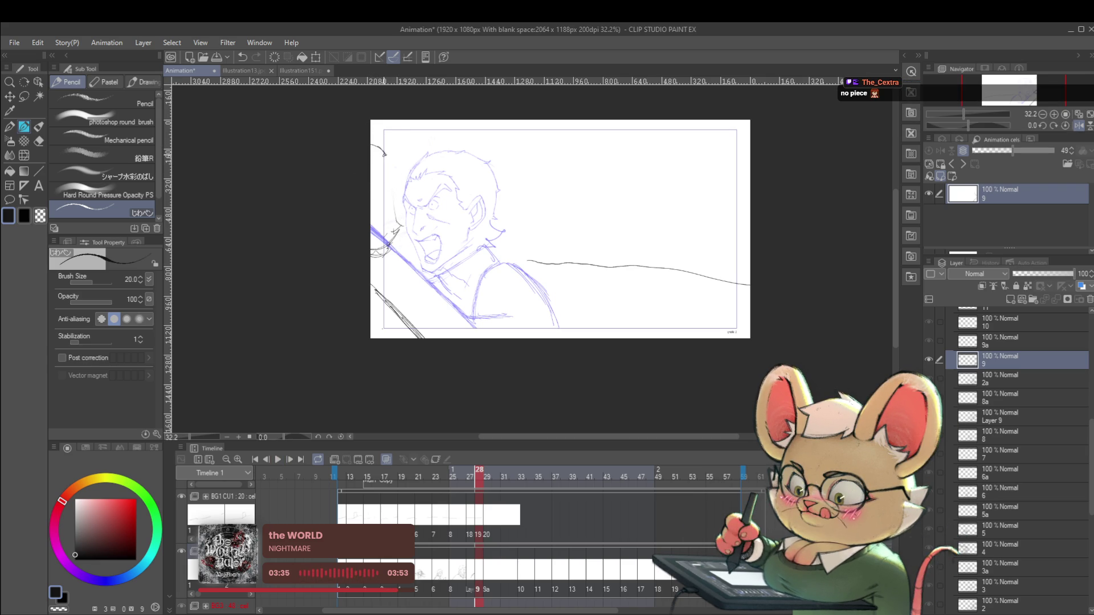
drag(388, 164, 391, 203)
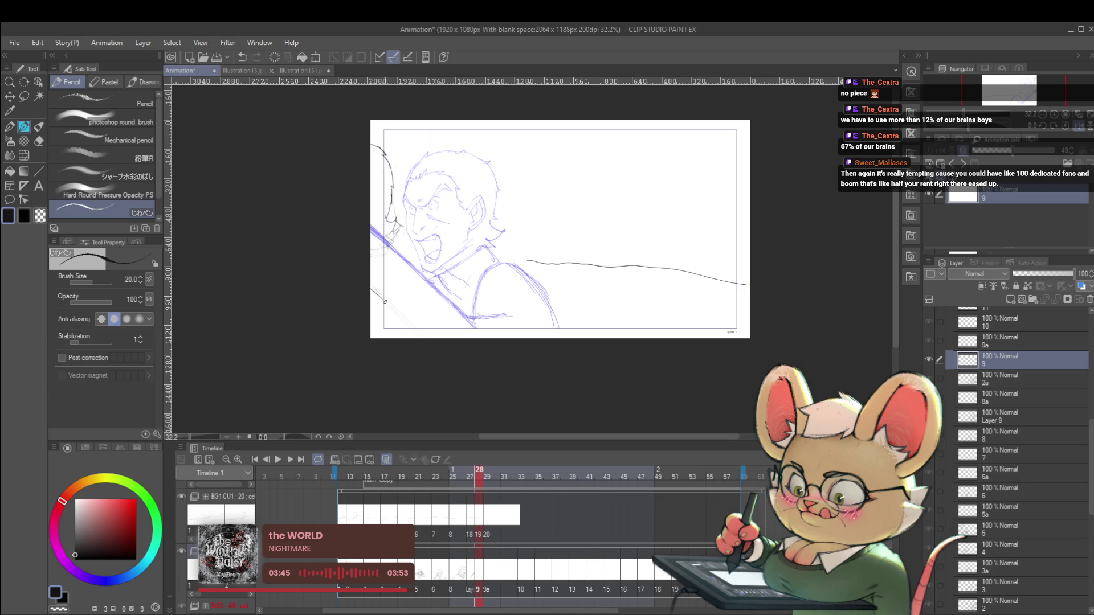
drag(383, 299, 413, 337)
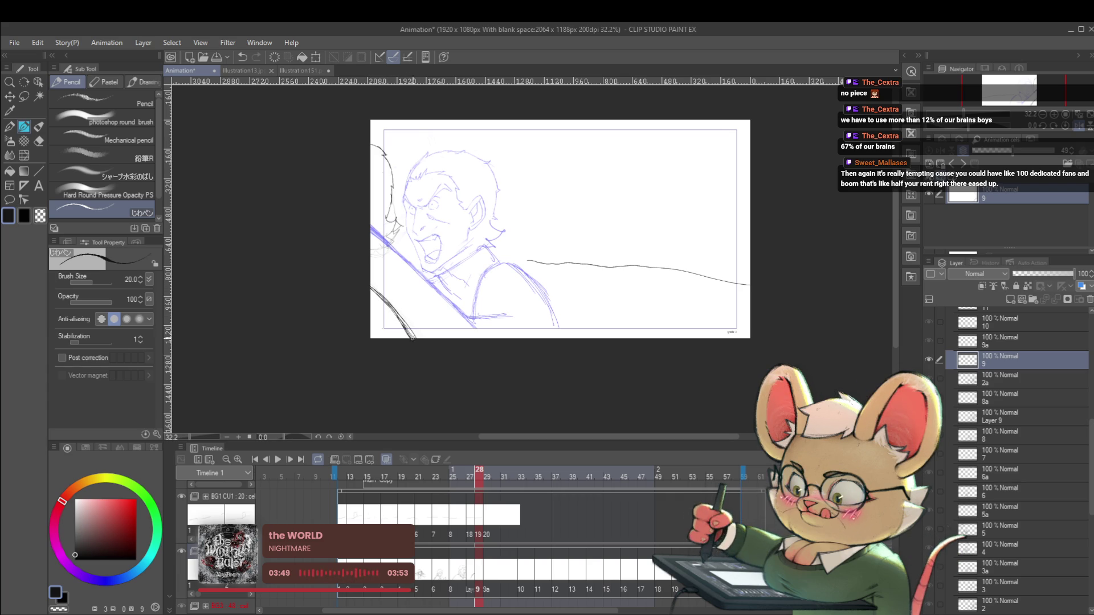
scroll(368, 229, down, 3)
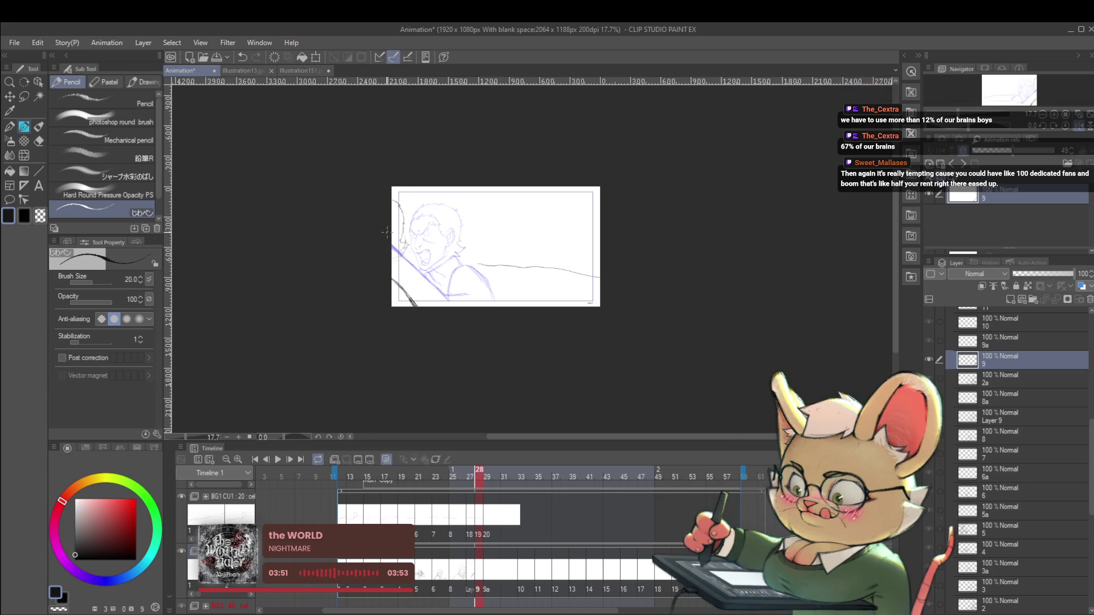
scroll(409, 247, up, 4)
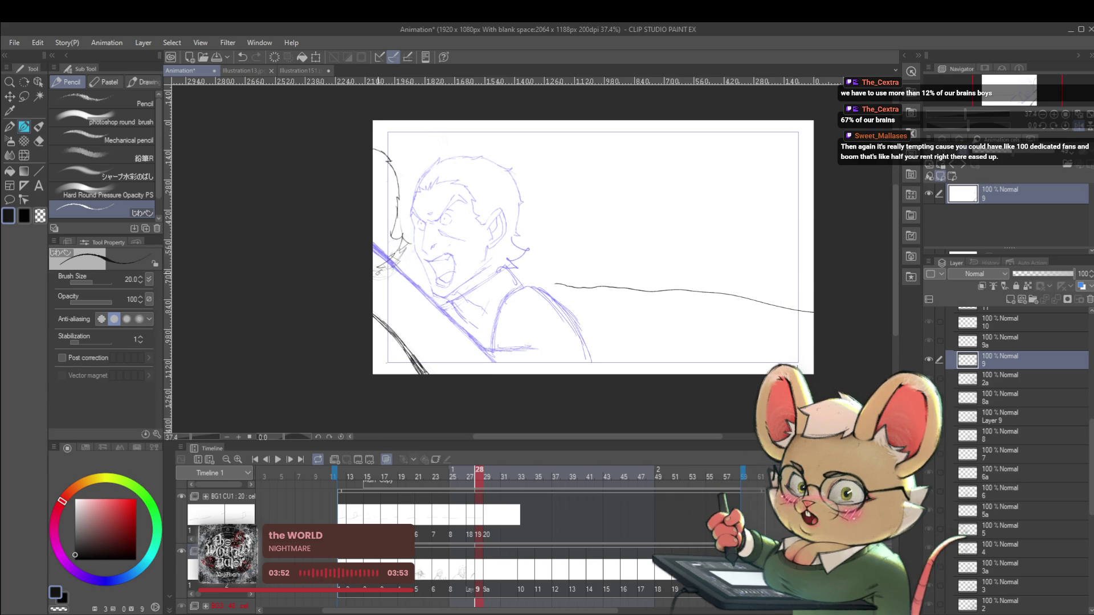
click(276, 462)
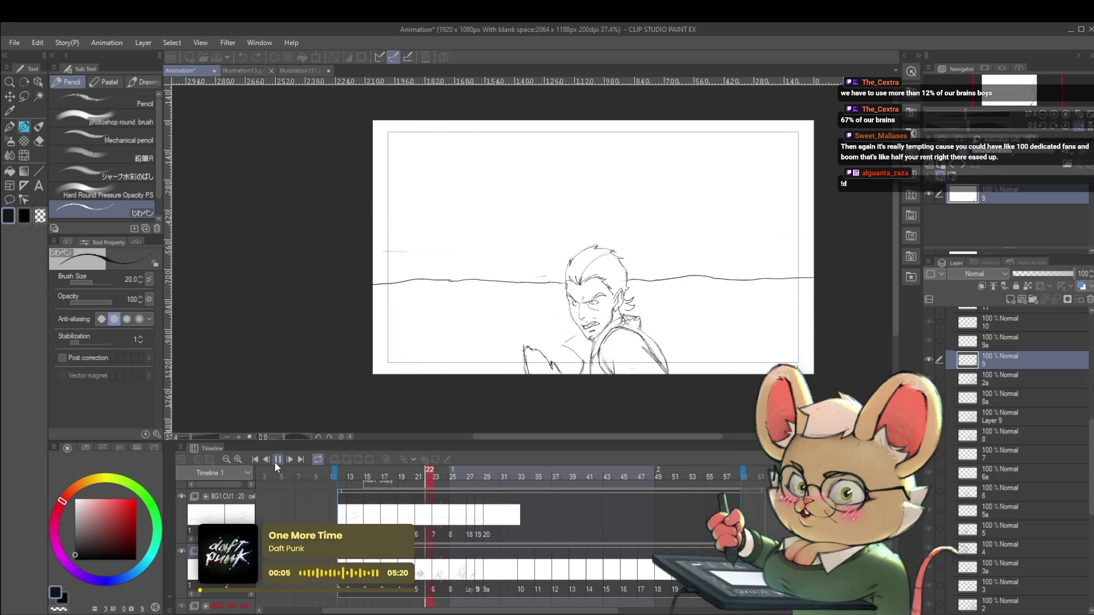
key(h)
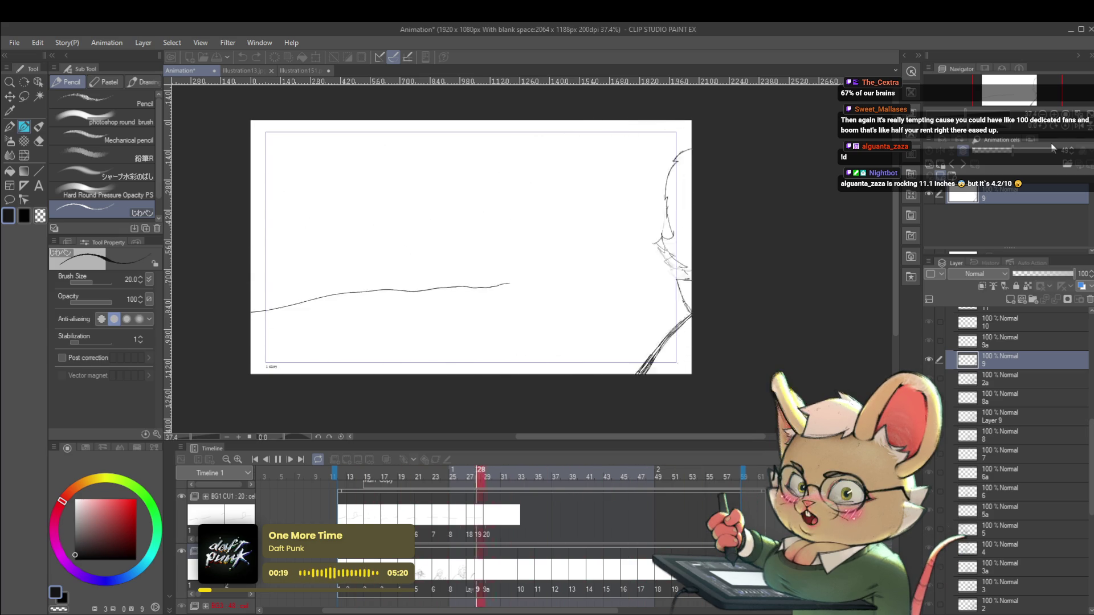
click(278, 459)
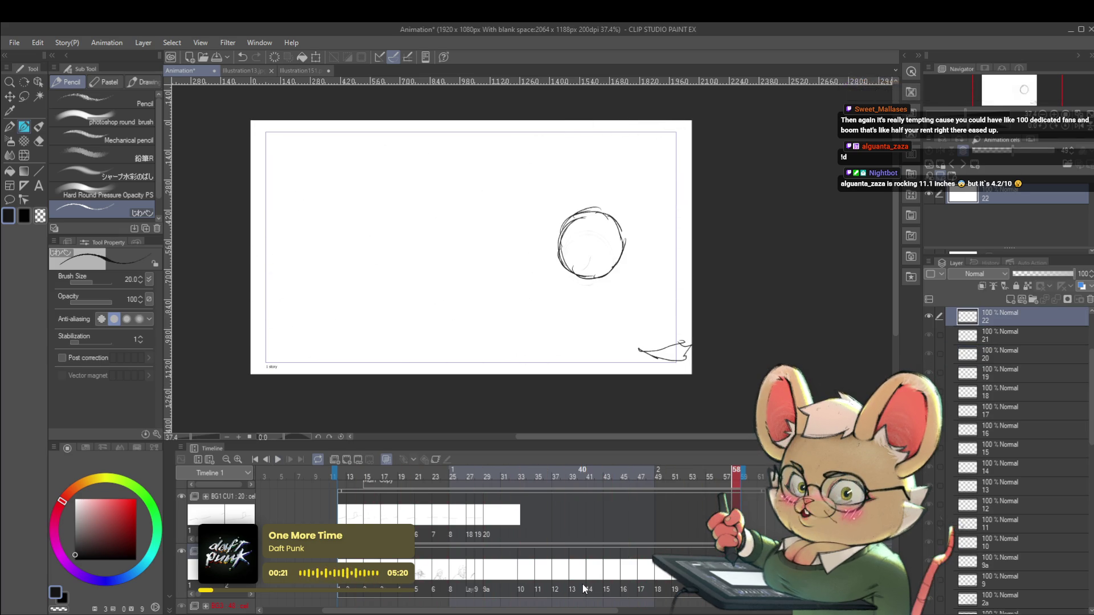
scroll(585, 588, right, 3)
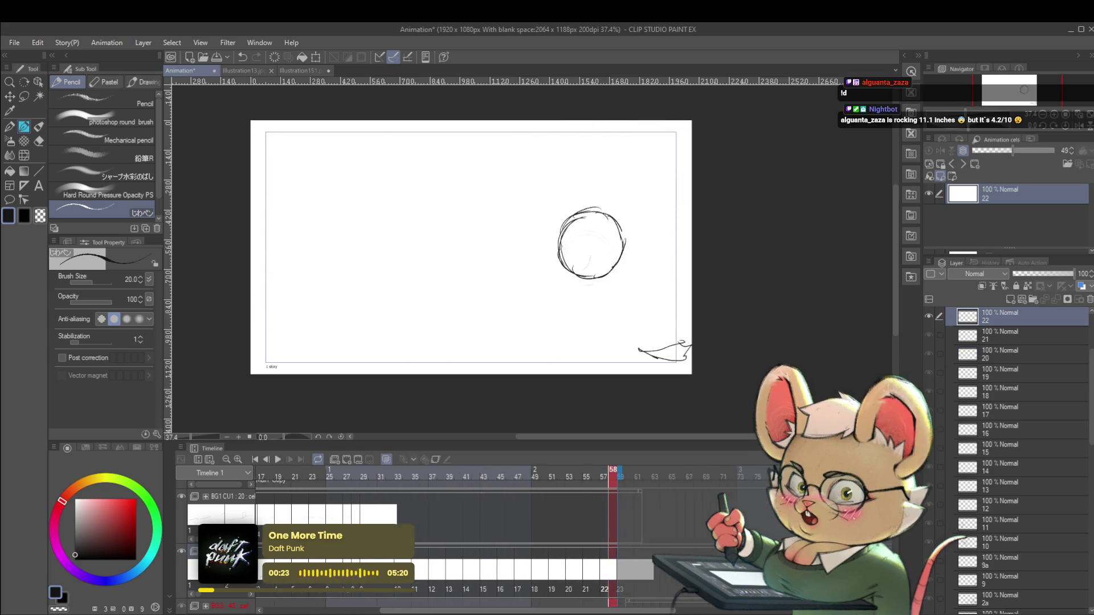
scroll(513, 535, right, 8)
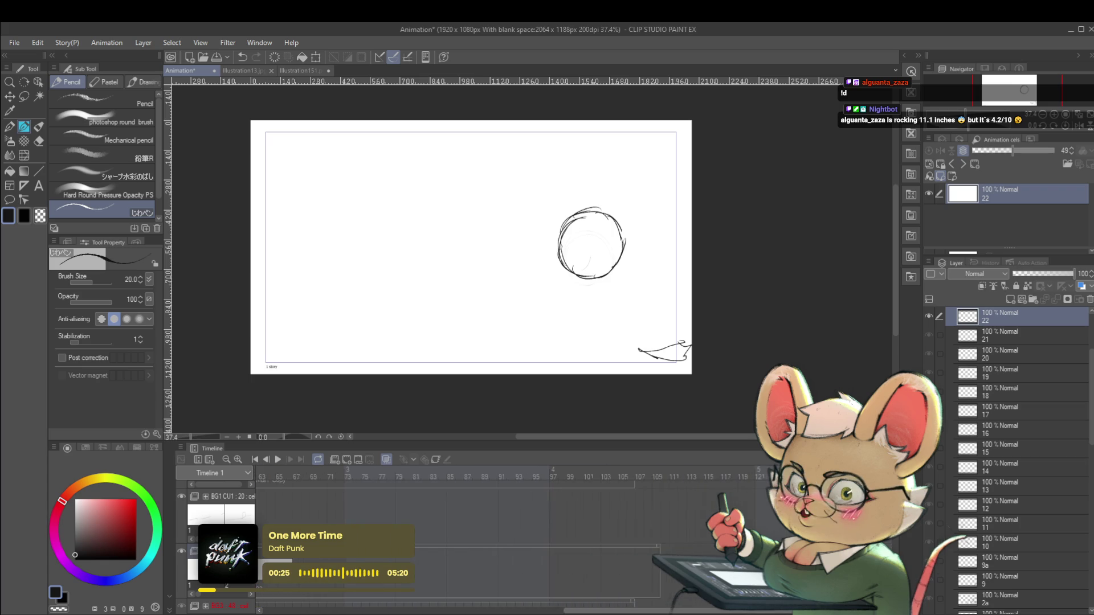
scroll(513, 536, left, 12)
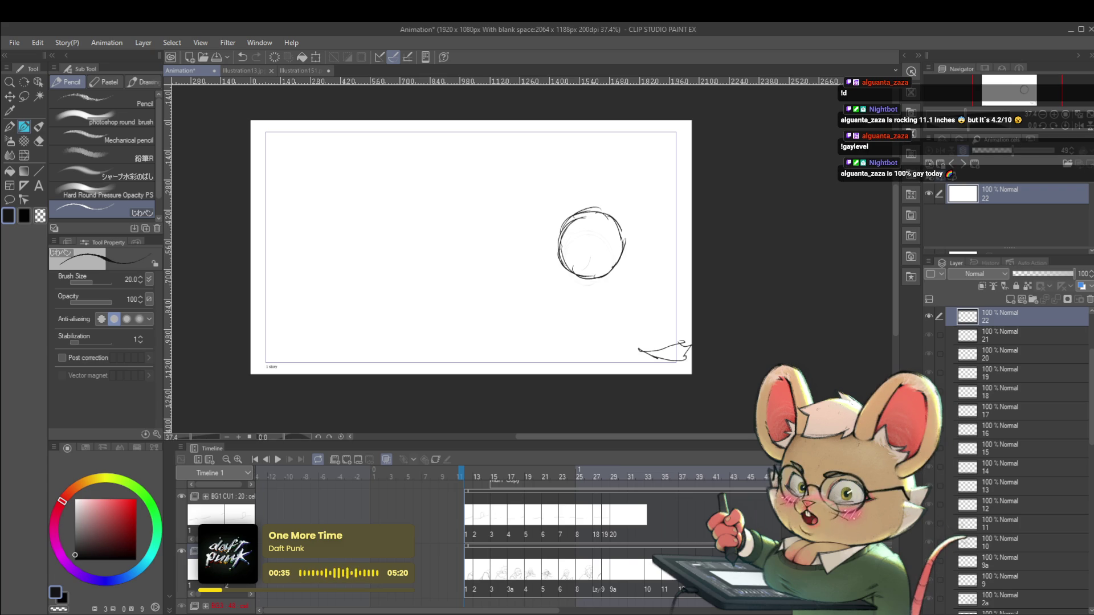
click(468, 533)
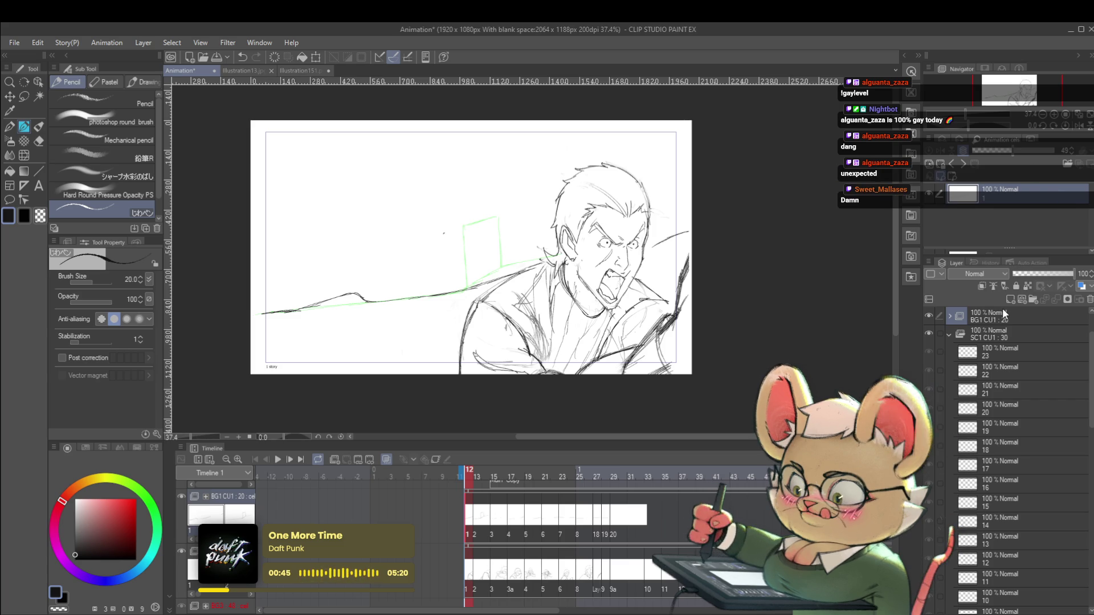
- Check the BG1 CU1 folder's contents and add a new cel to it
click(950, 316)
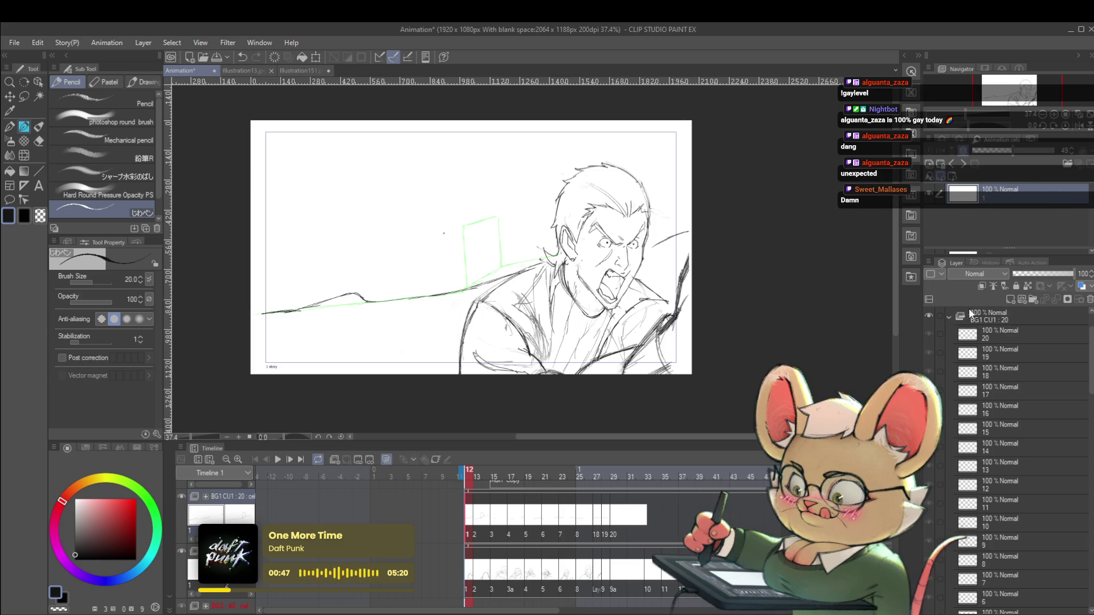
click(950, 317)
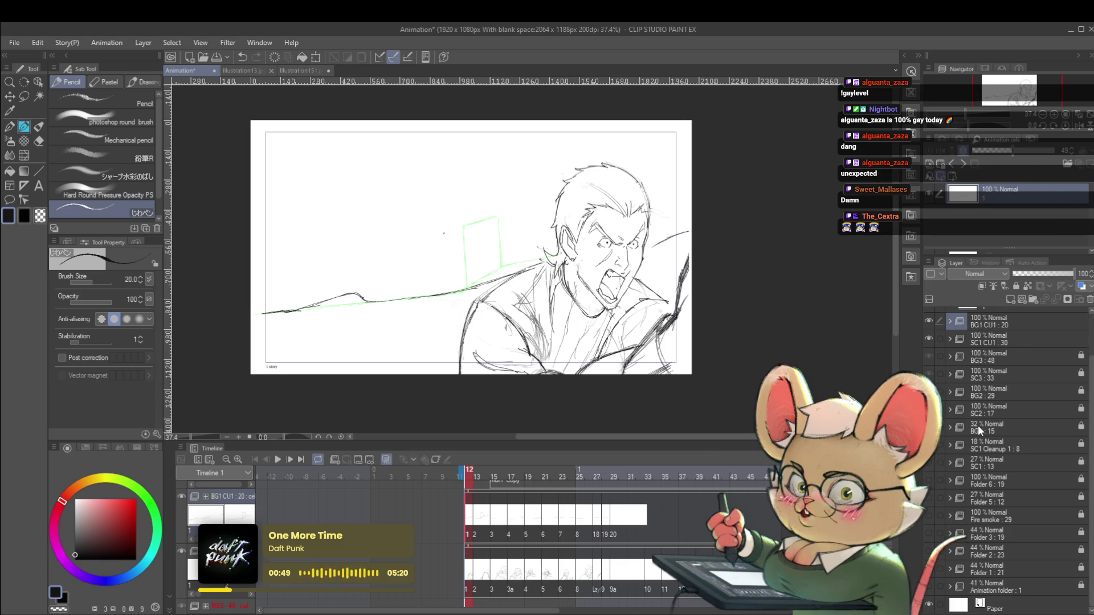
scroll(1092, 406, up, 2)
scroll(1092, 406, up, 1)
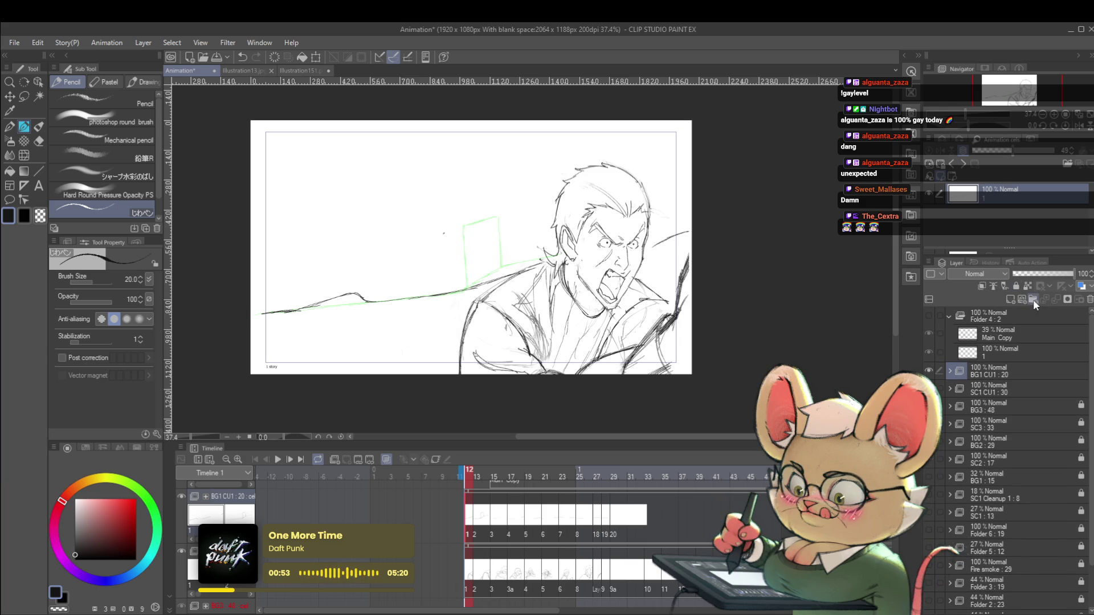
click(1033, 300)
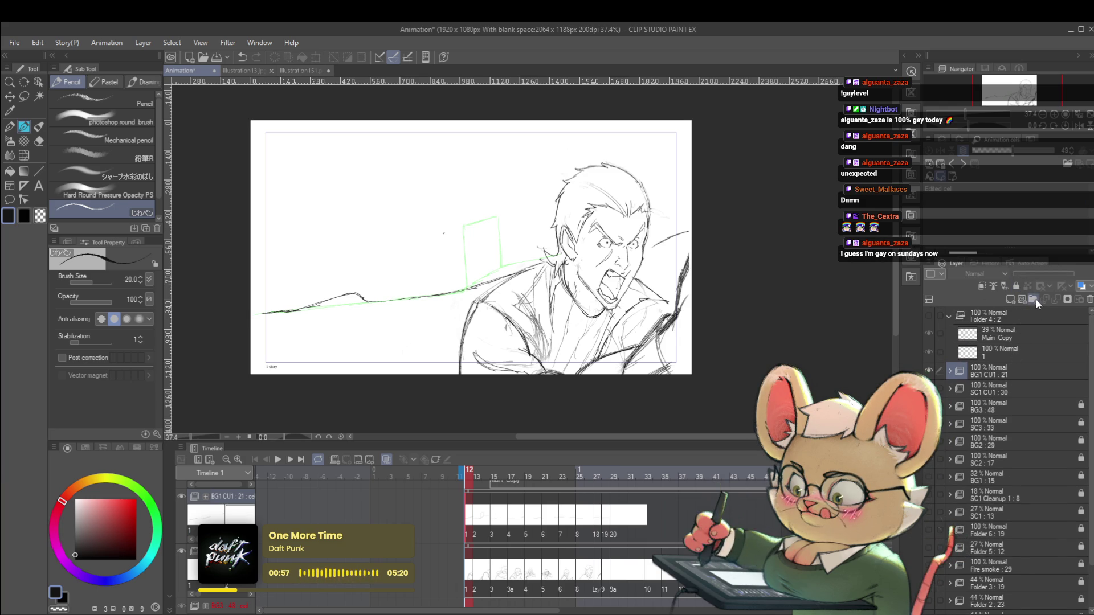
- Select the first cel of BG1 CU1, drag it up in the stack, and collapse the folder
click(985, 371)
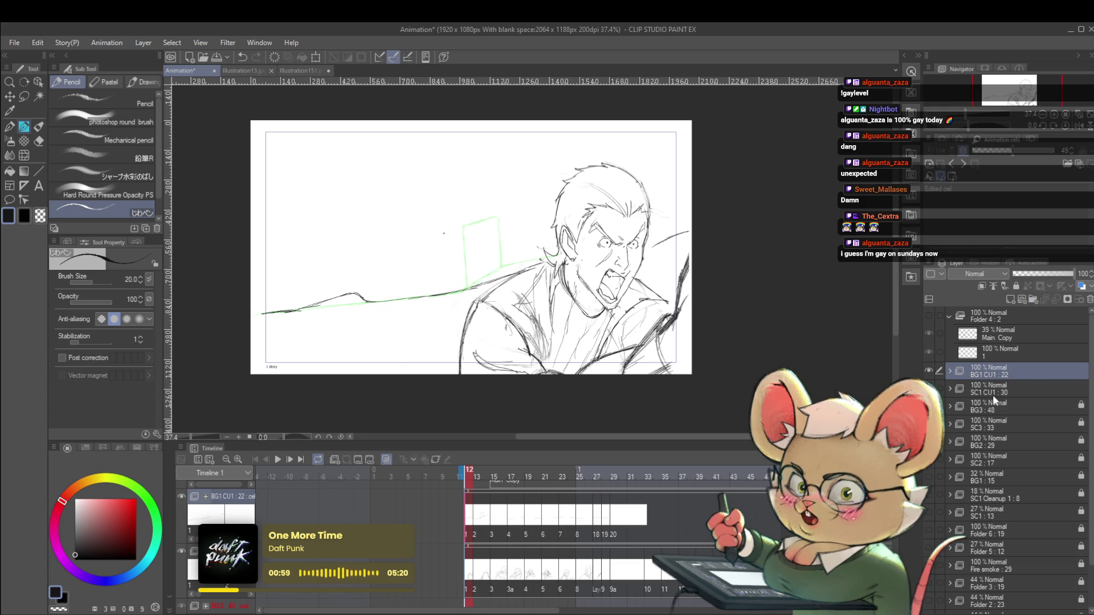
click(950, 371)
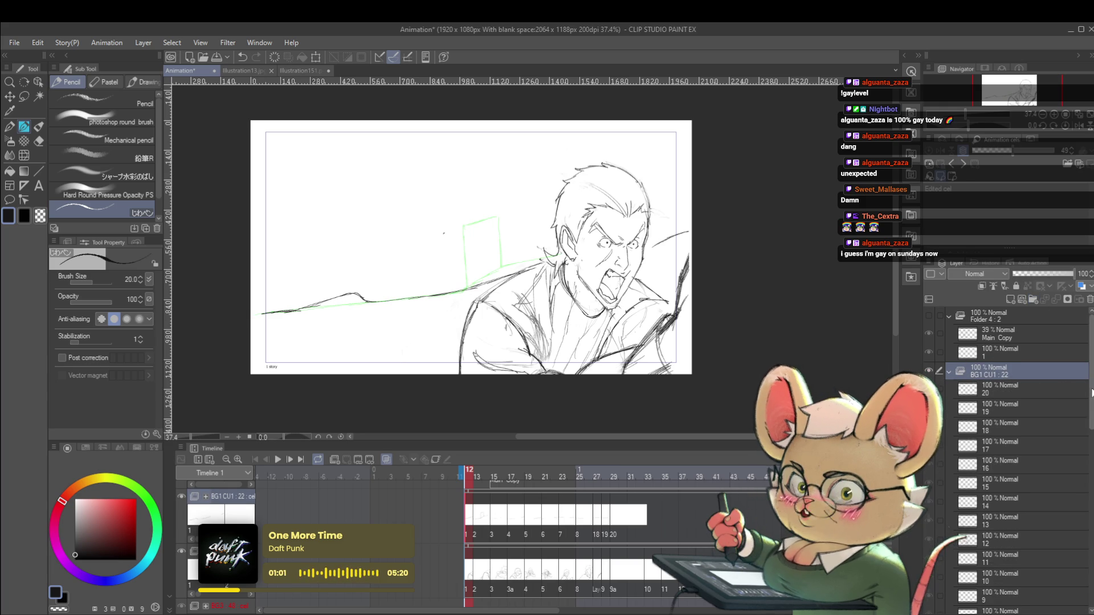
scroll(1002, 433, down, 2)
scroll(1020, 456, down, 2)
click(1079, 493)
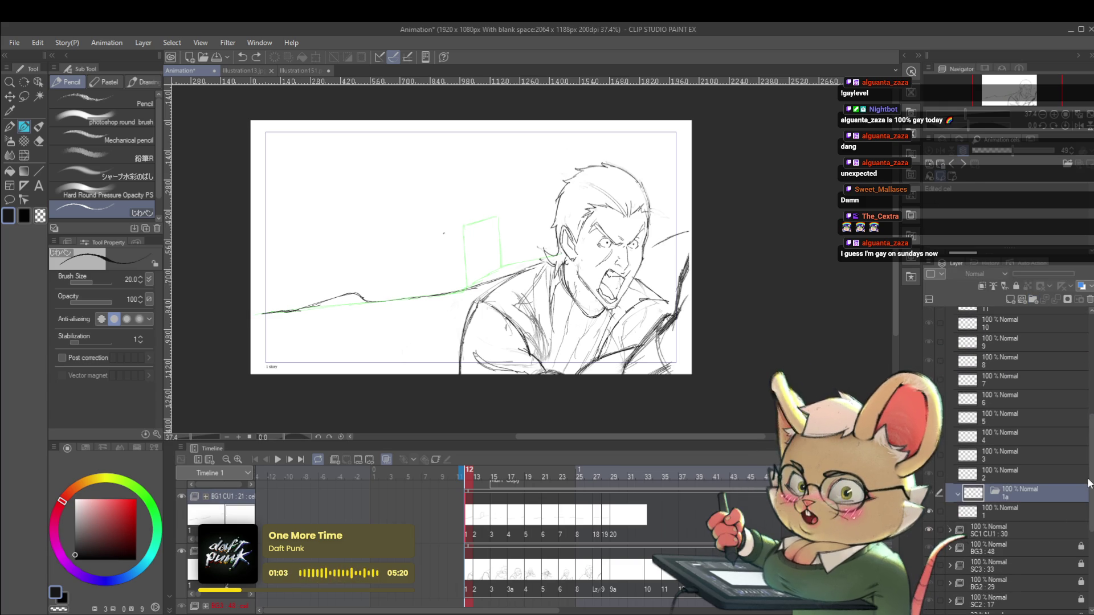
drag(1088, 473, 1088, 370)
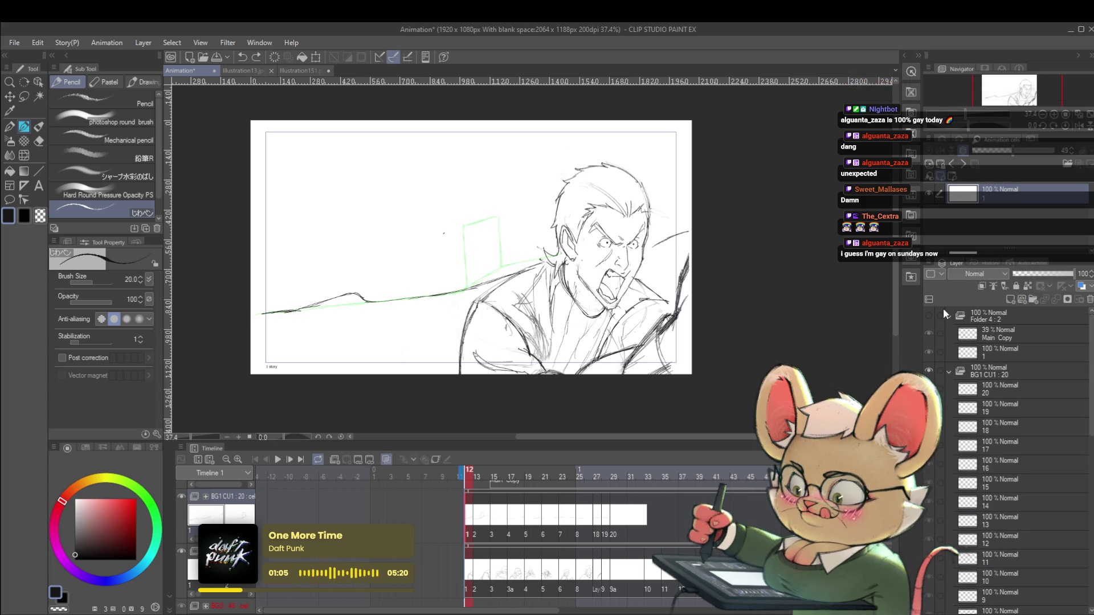
click(949, 335)
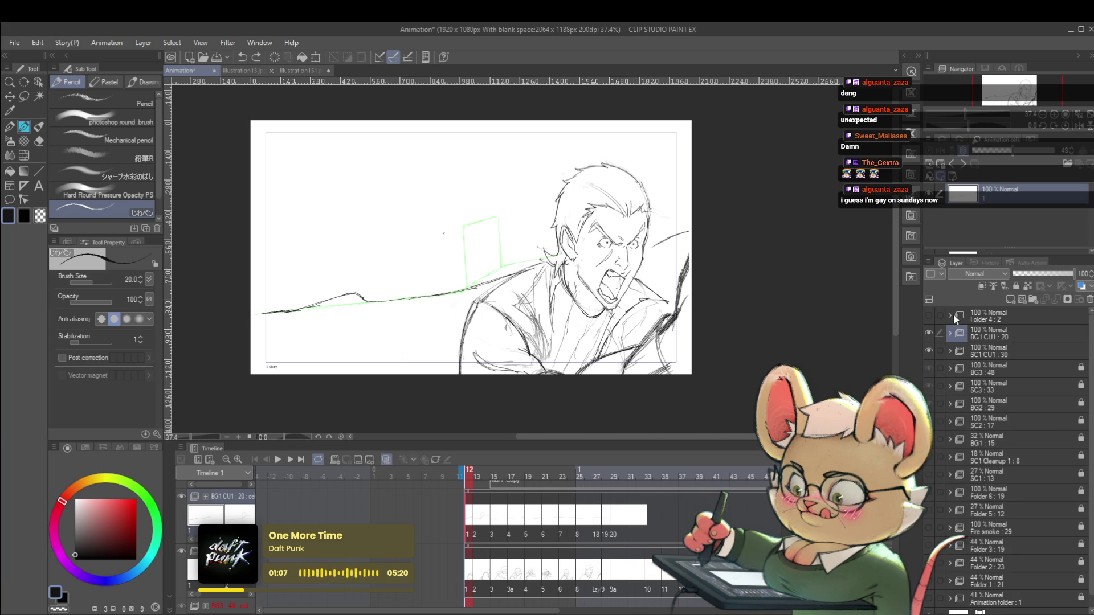
- Create a new layer folder and move the rough scene folders into it
click(936, 316)
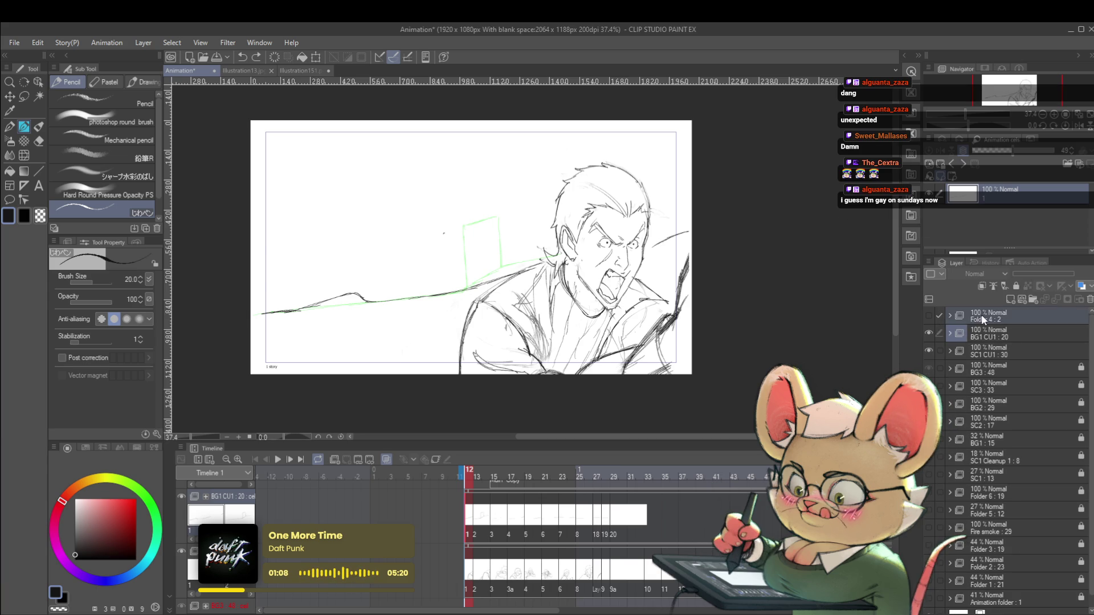
click(1033, 300)
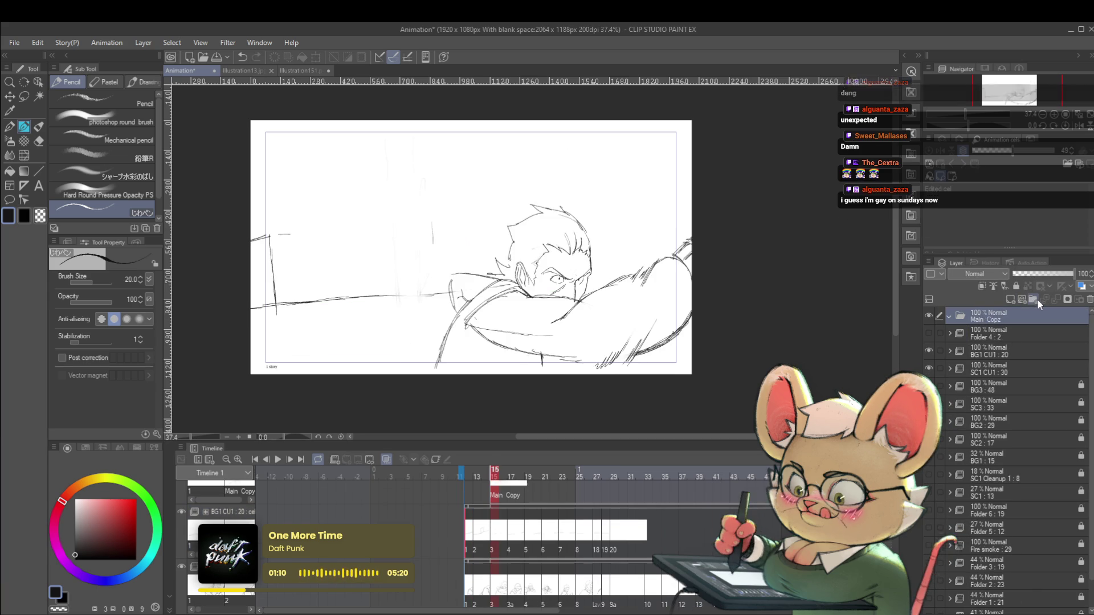
click(982, 352)
scroll(1090, 462, down, 2)
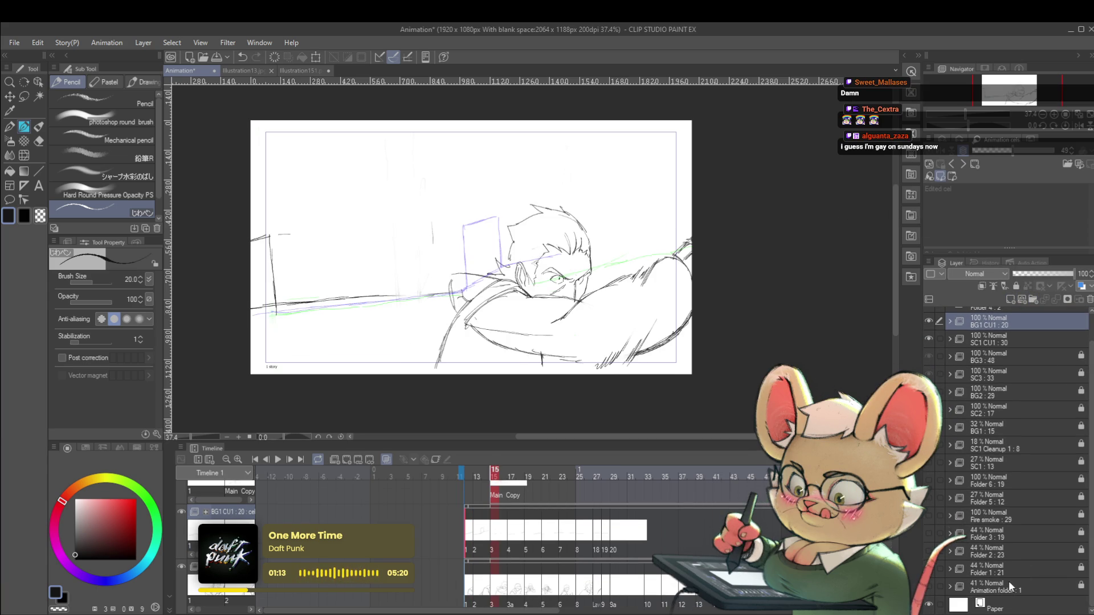
scroll(1010, 582, up, 2)
drag(986, 352, 987, 316)
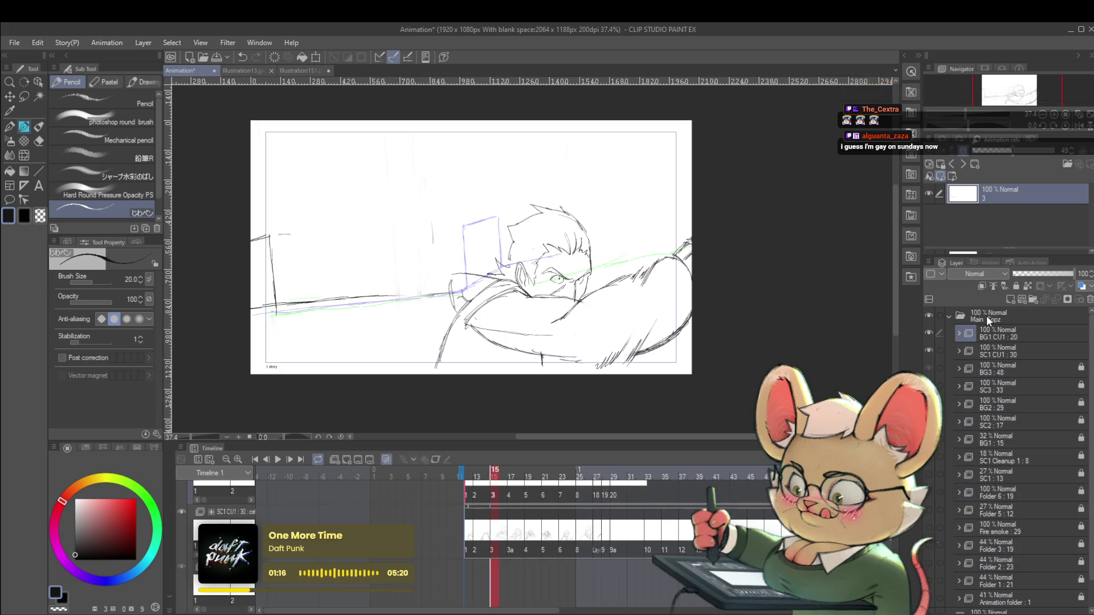
- Name the new folder 'Roughs' and lock it
click(949, 317)
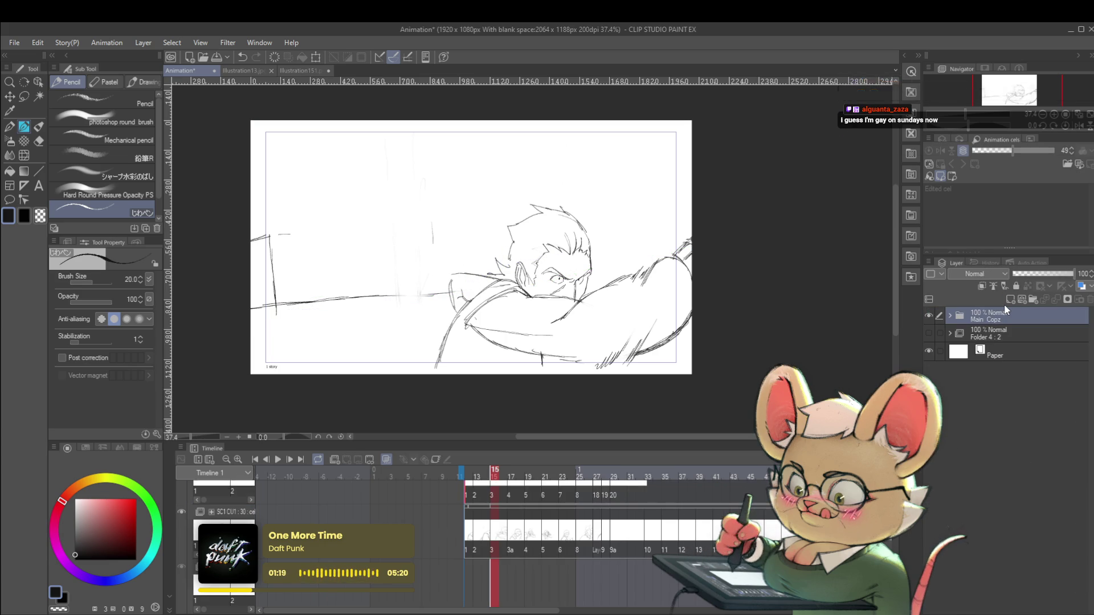
text(Roughs)
key(Return)
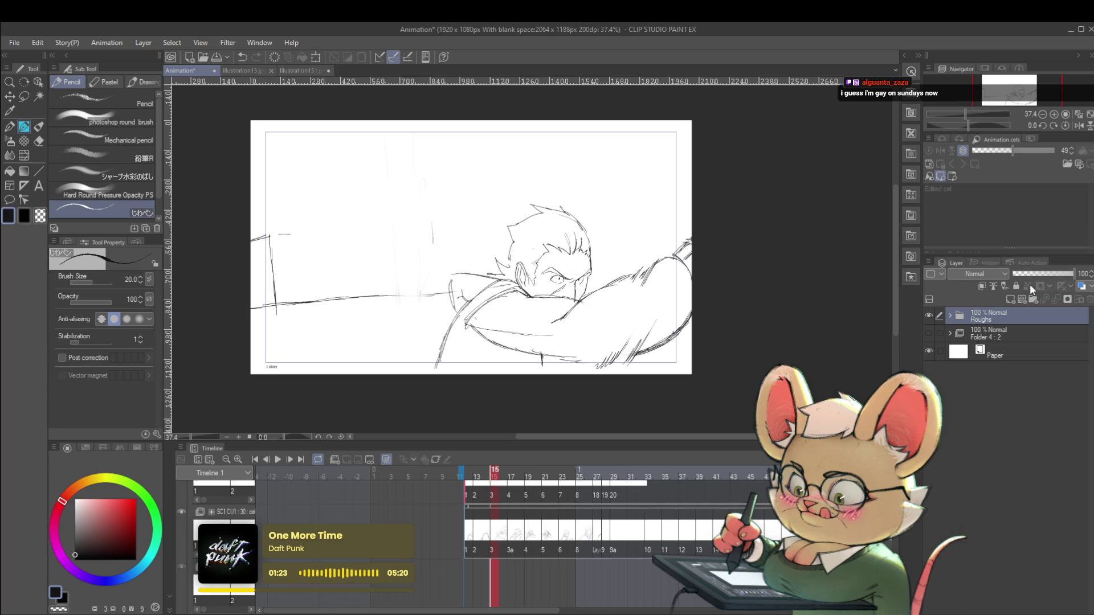
click(1015, 286)
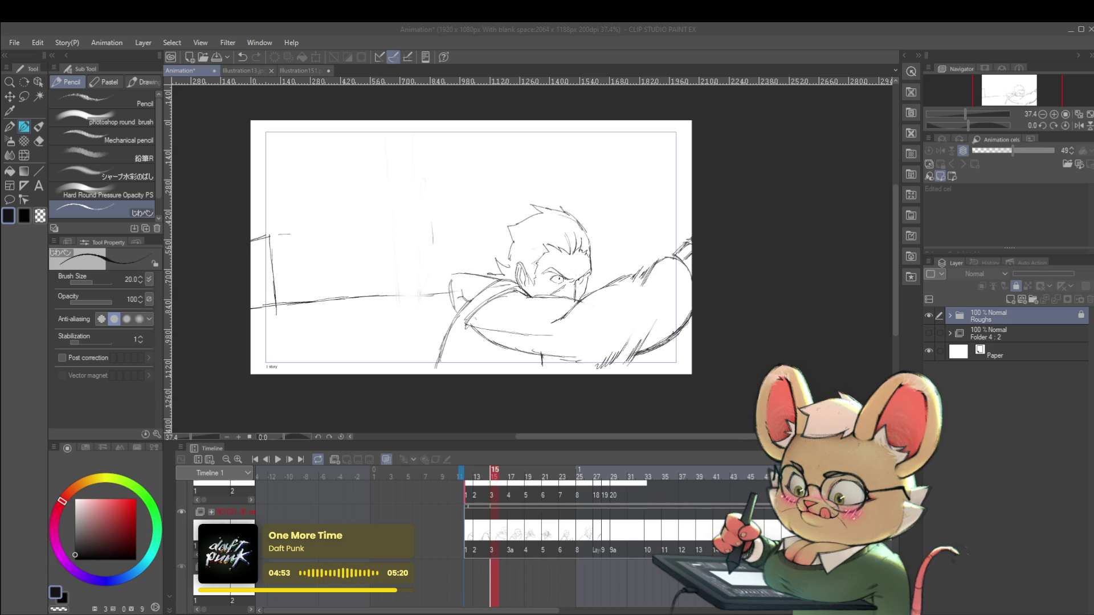
- Add a new top-level folder named 'Clean' and hide the Roughs cels in the timeline
click(1032, 299)
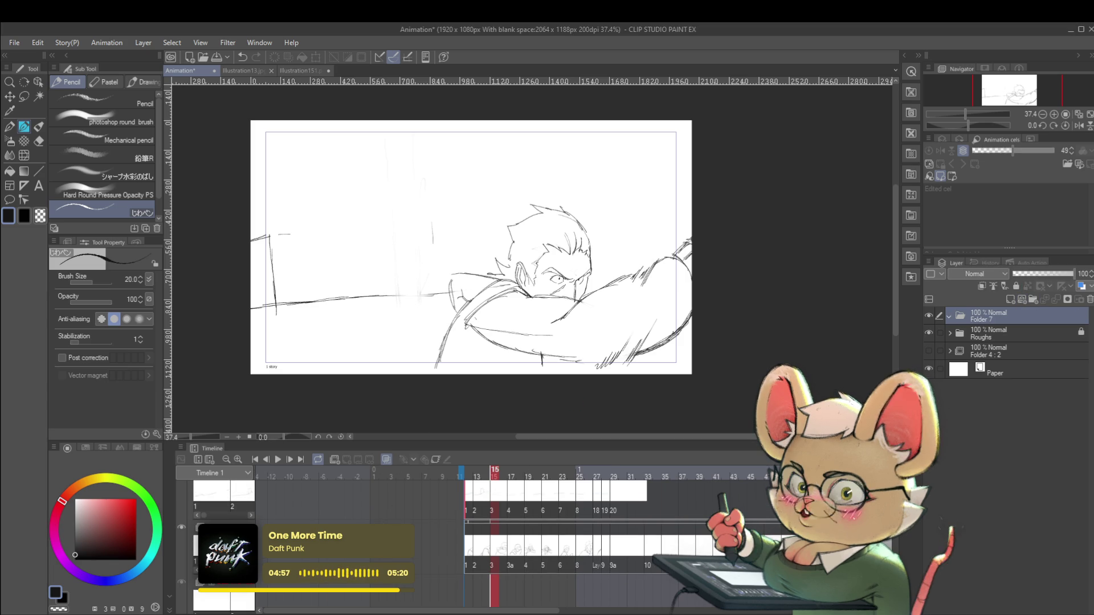
click(192, 504)
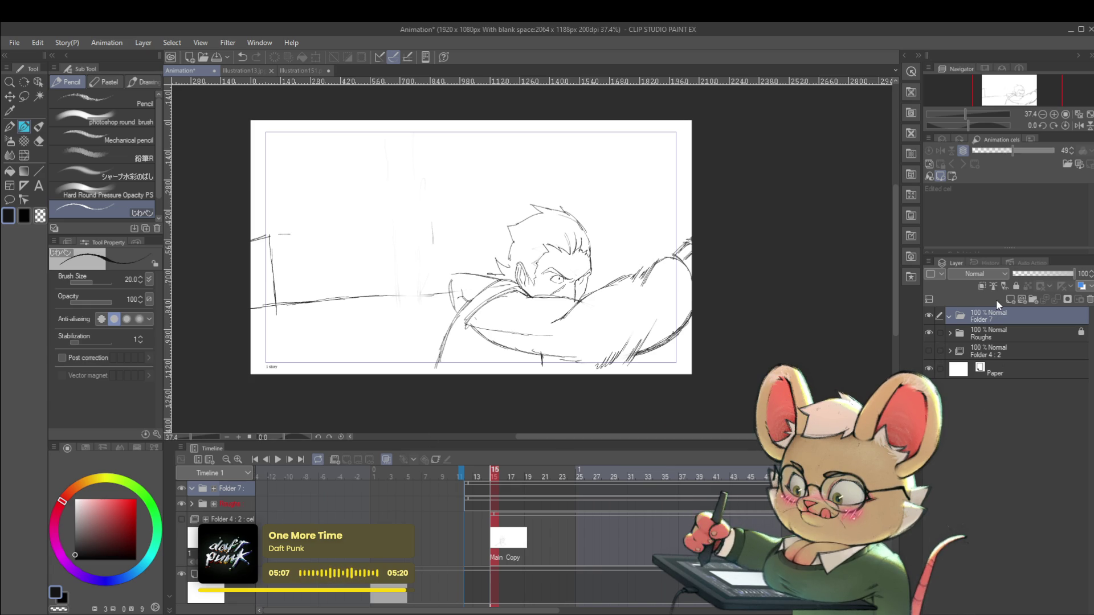
double_click(992, 319)
text(Clean)
key(Return)
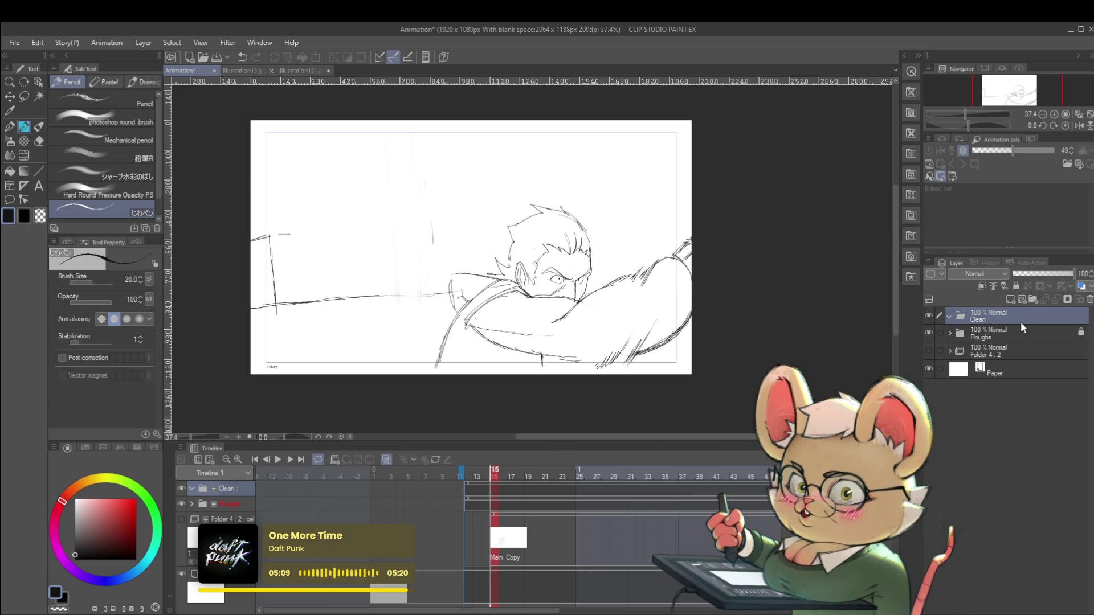
- Add an animation folder named 'Clean Sc1' inside Clean
click(335, 460)
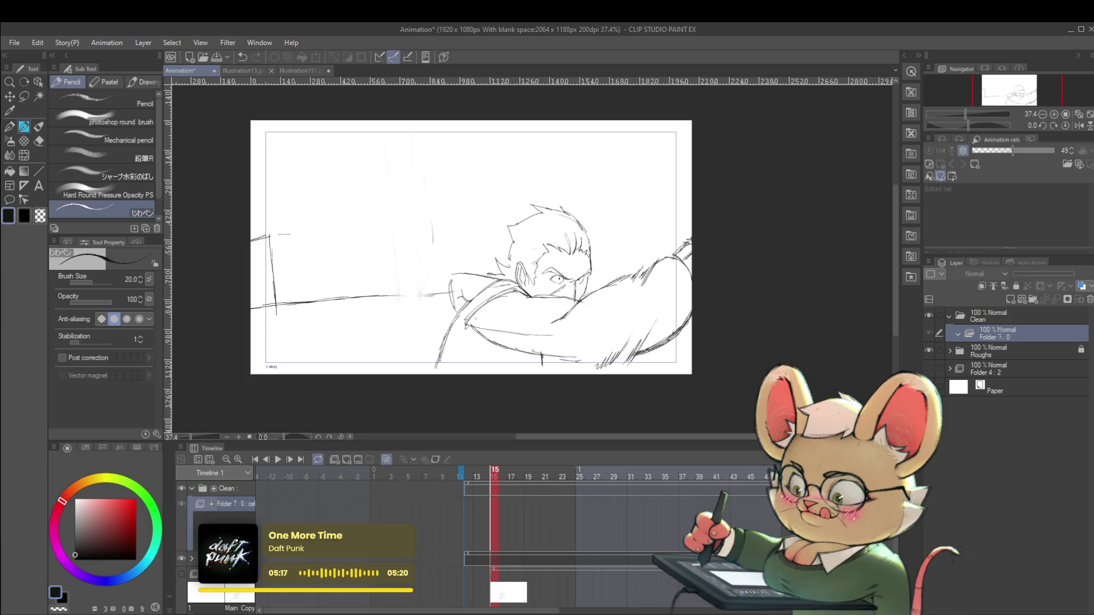
text(Clean Sc1)
key(Return)
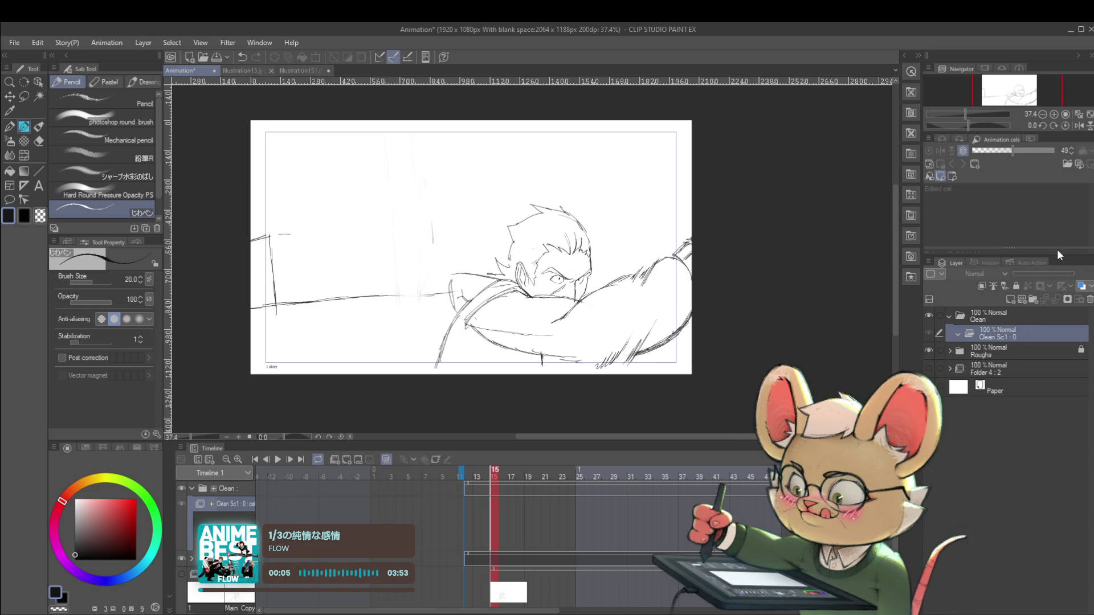
- Lower Roughs to 26% opacity and add a new cel 1 at frame 12 in Clean Sc1
click(1020, 348)
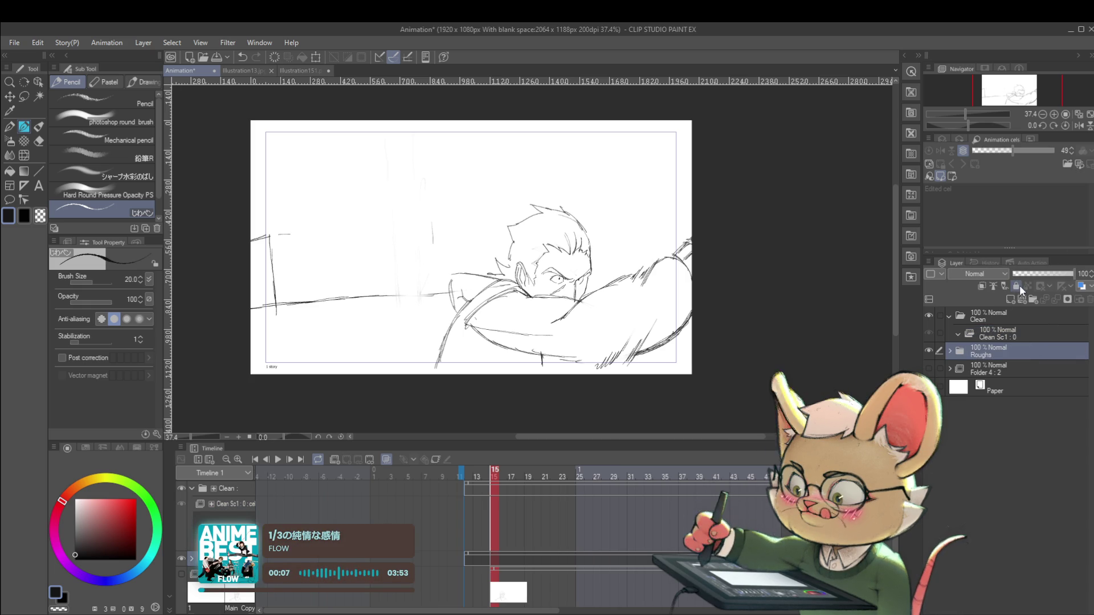
drag(1050, 272, 1028, 271)
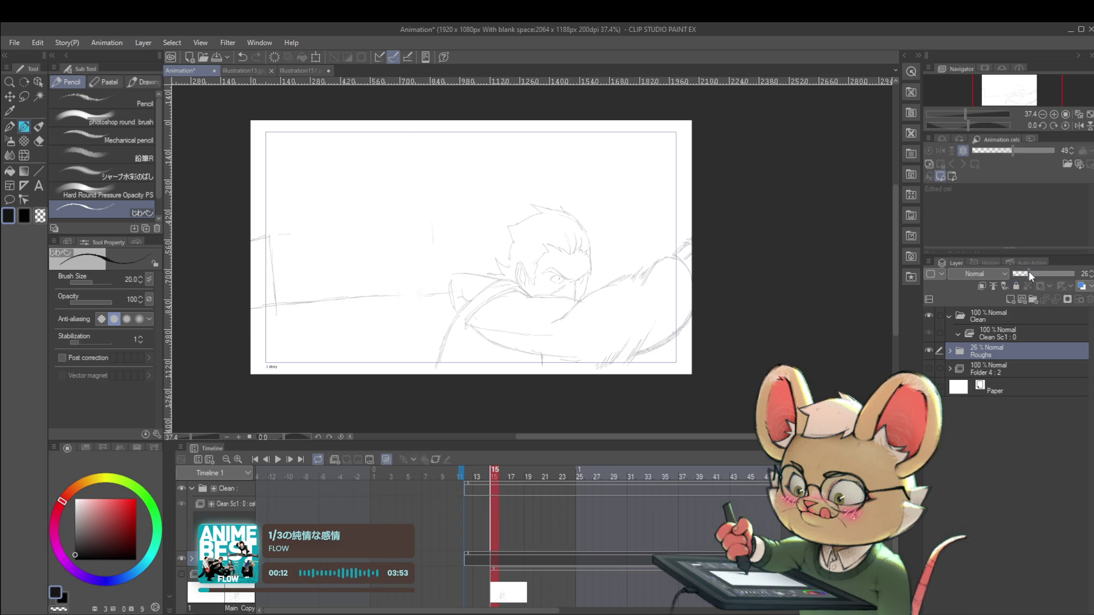
click(986, 334)
click(466, 532)
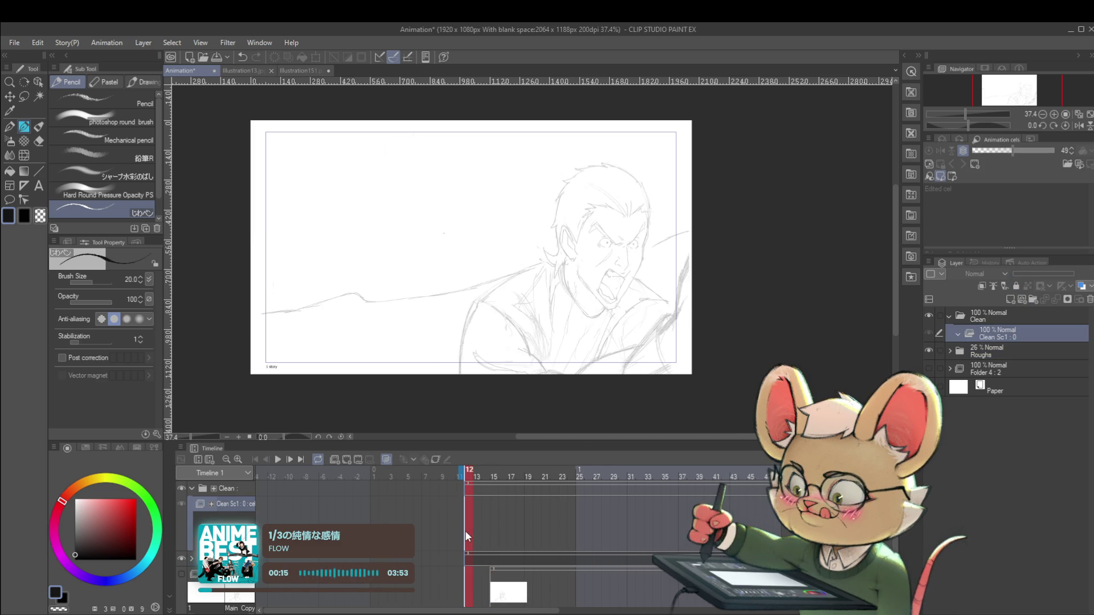
key(ctrl+shift+n)
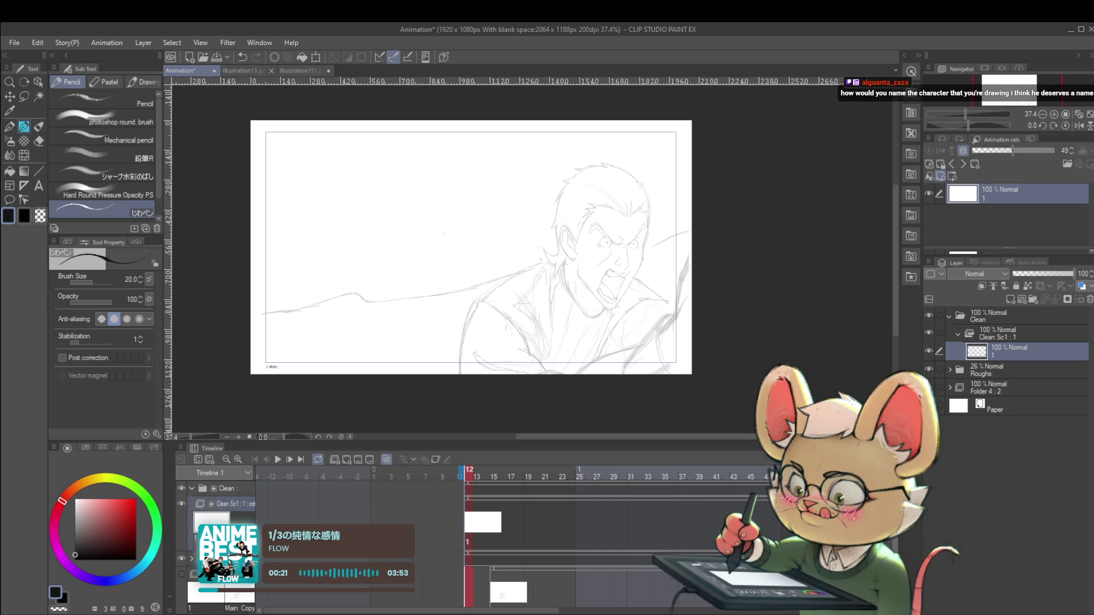
- Show the Roughs cels in the timeline, hide Folder 4:2, and mirror the canvas view
scroll(472, 541, down, 3)
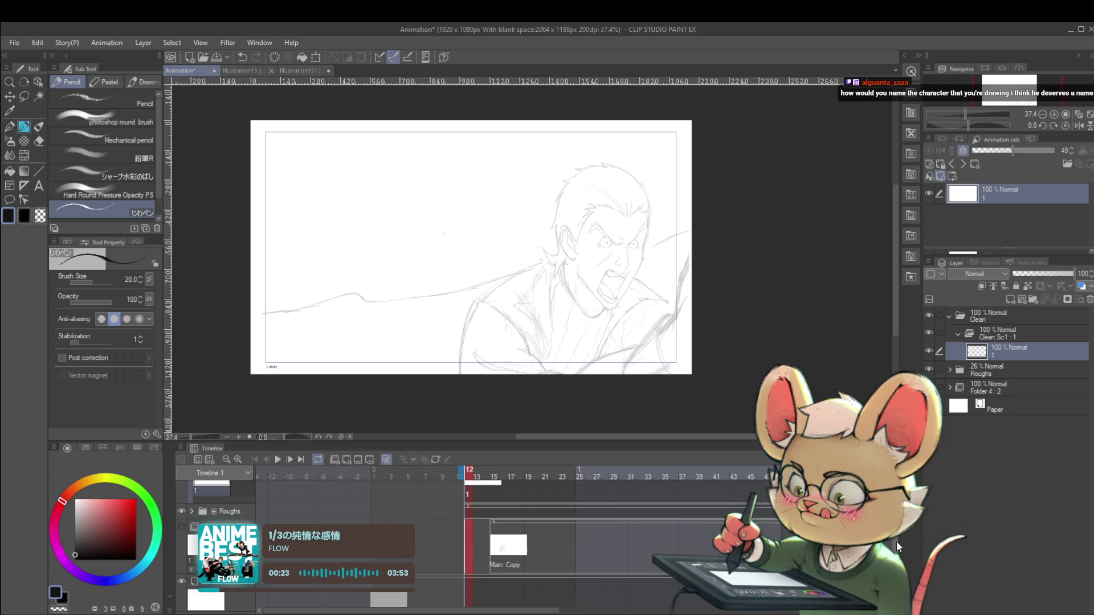
mouse_move(513, 611)
mouse_down()
mouse_move(569, 613)
mouse_move(533, 612)
mouse_up()
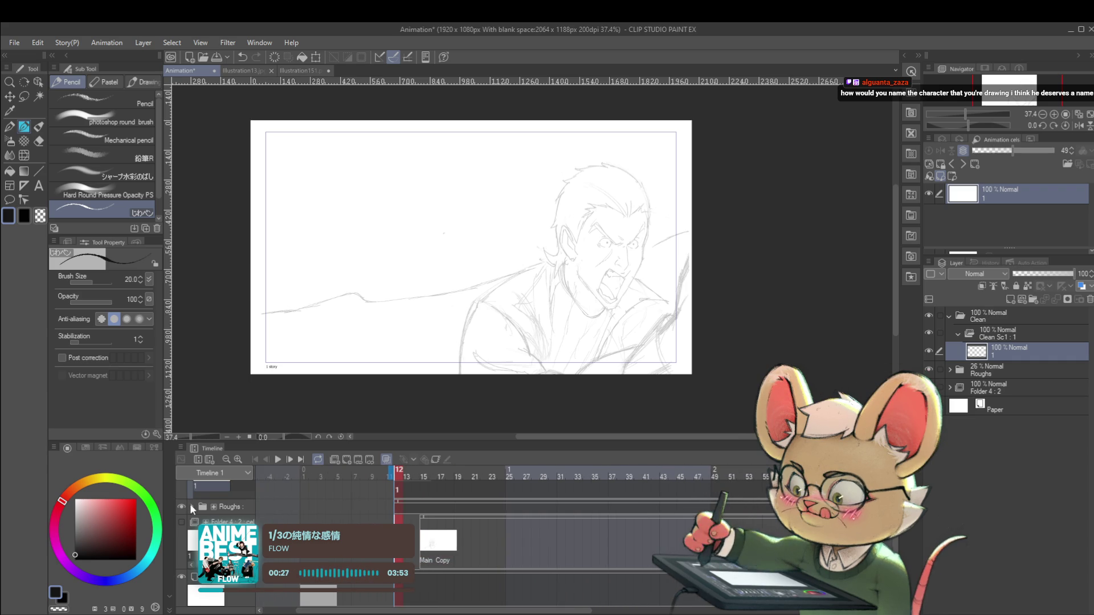
click(191, 506)
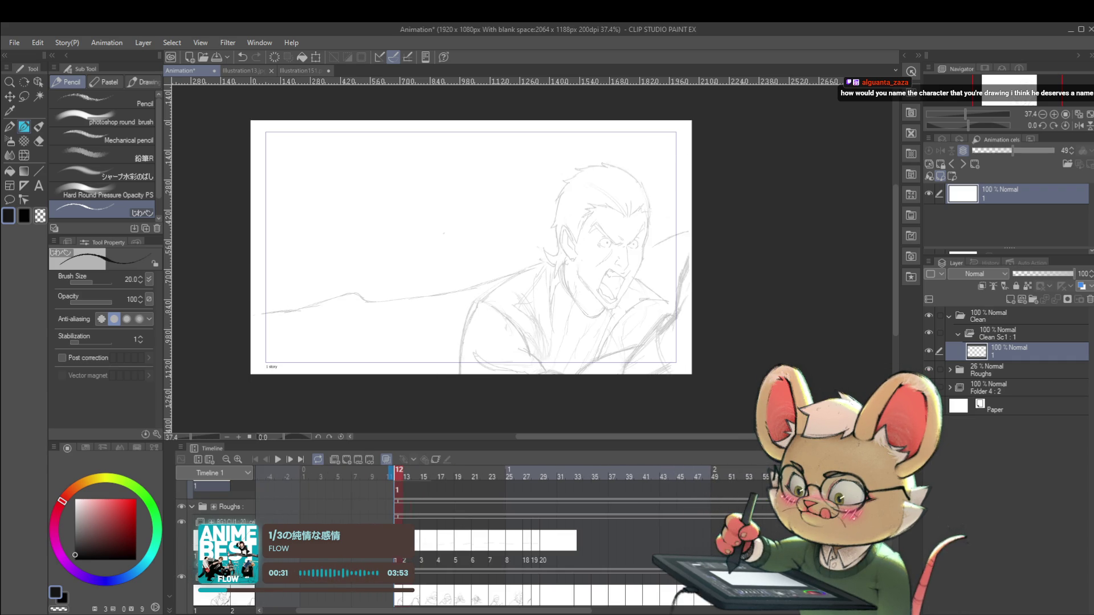
click(928, 387)
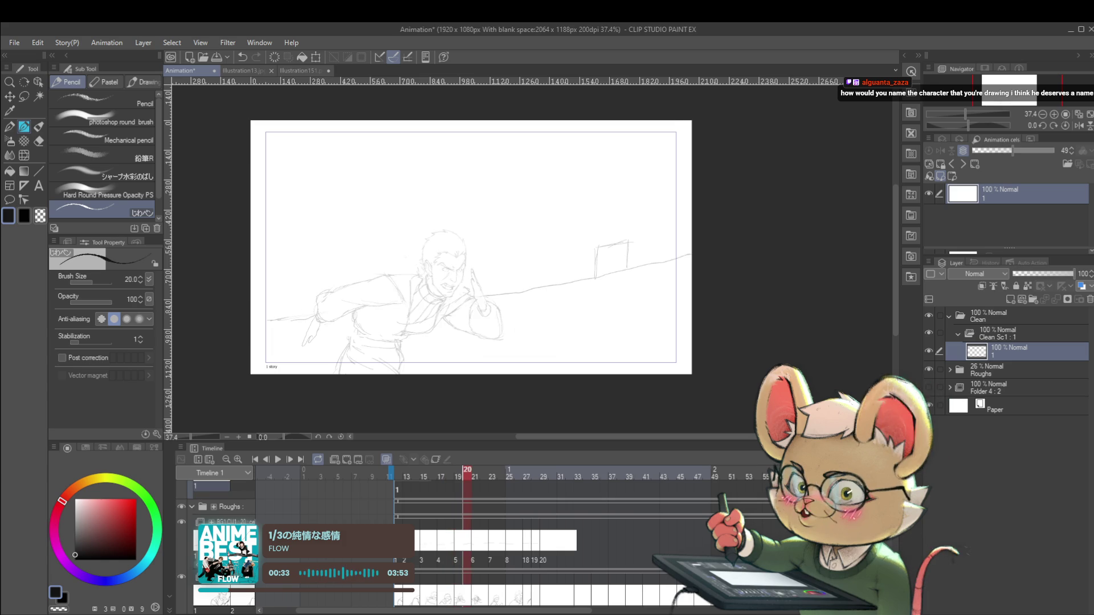
click(1078, 126)
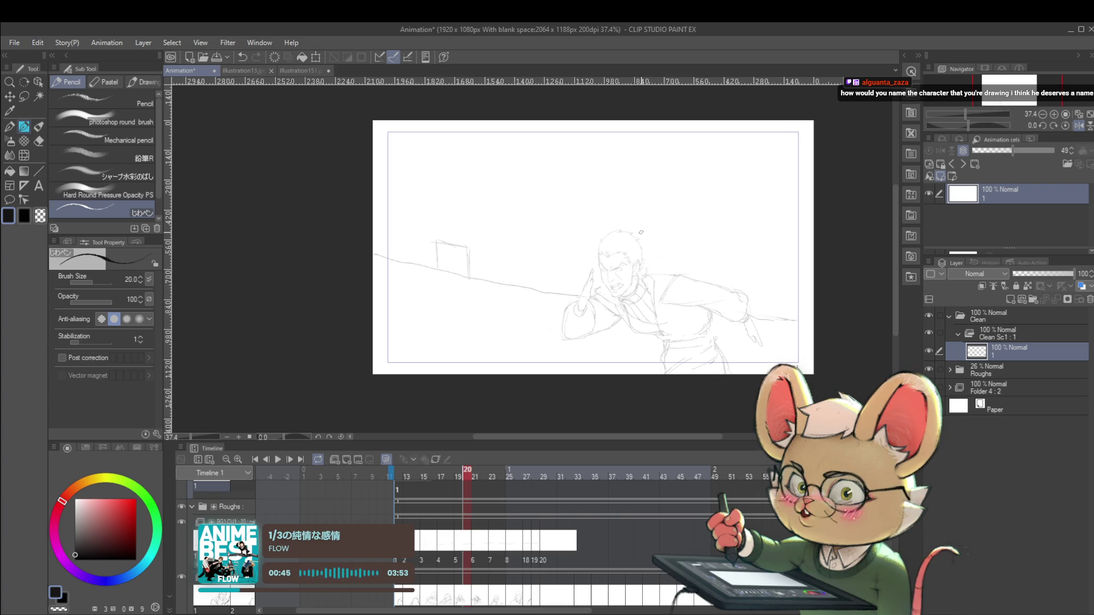
scroll(655, 276, up, 5)
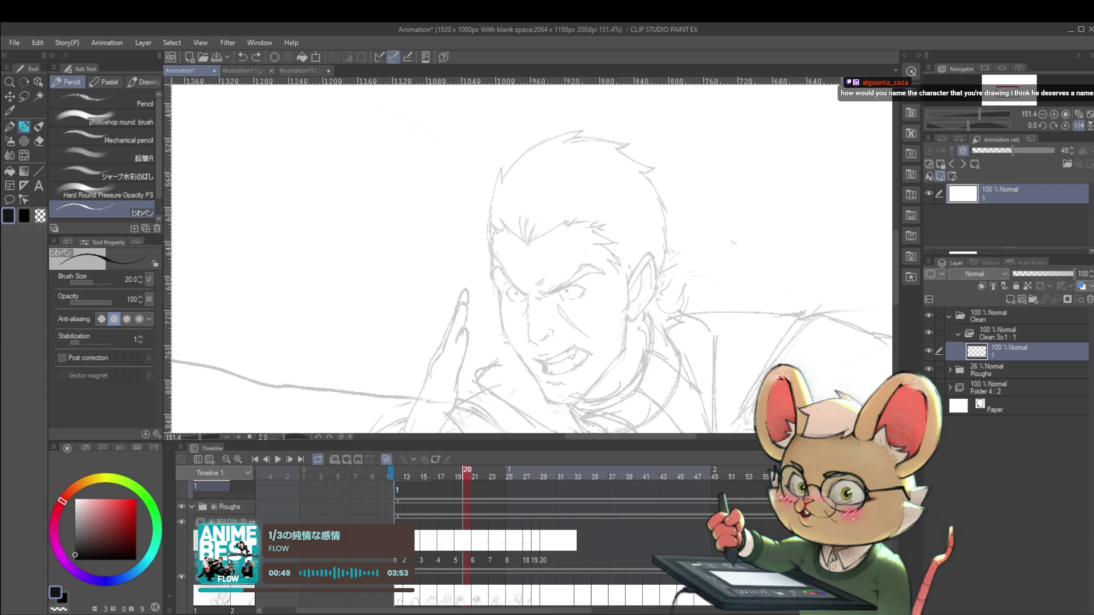
- Select the Folder 4:2 layer, then start and exit a transform on it
click(1000, 388)
scroll(807, 289, down, 4)
scroll(660, 171, down, 2)
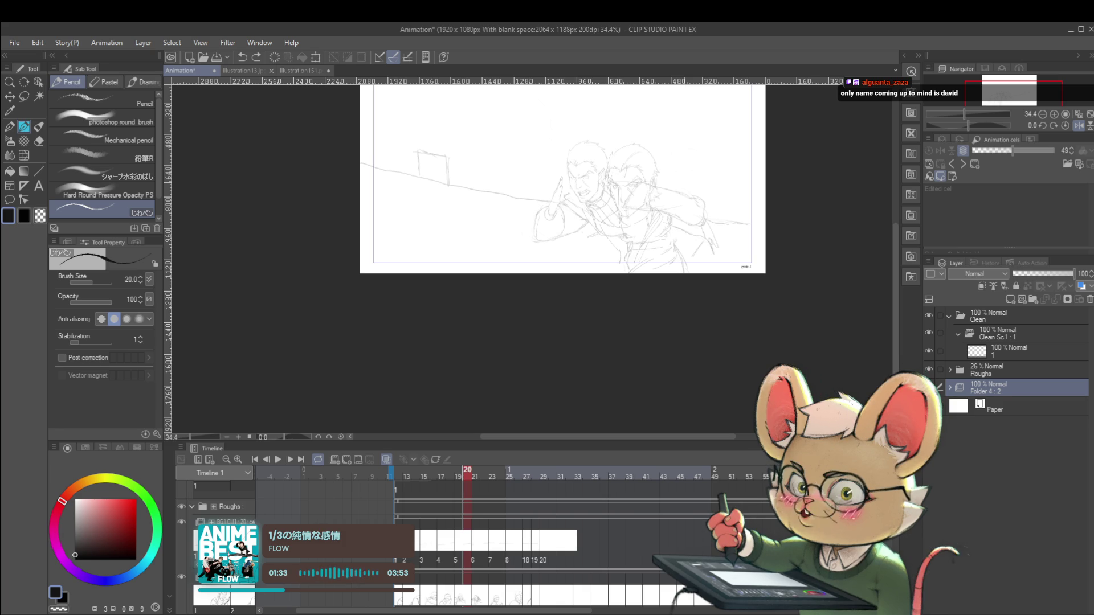
key(ctrl+t)
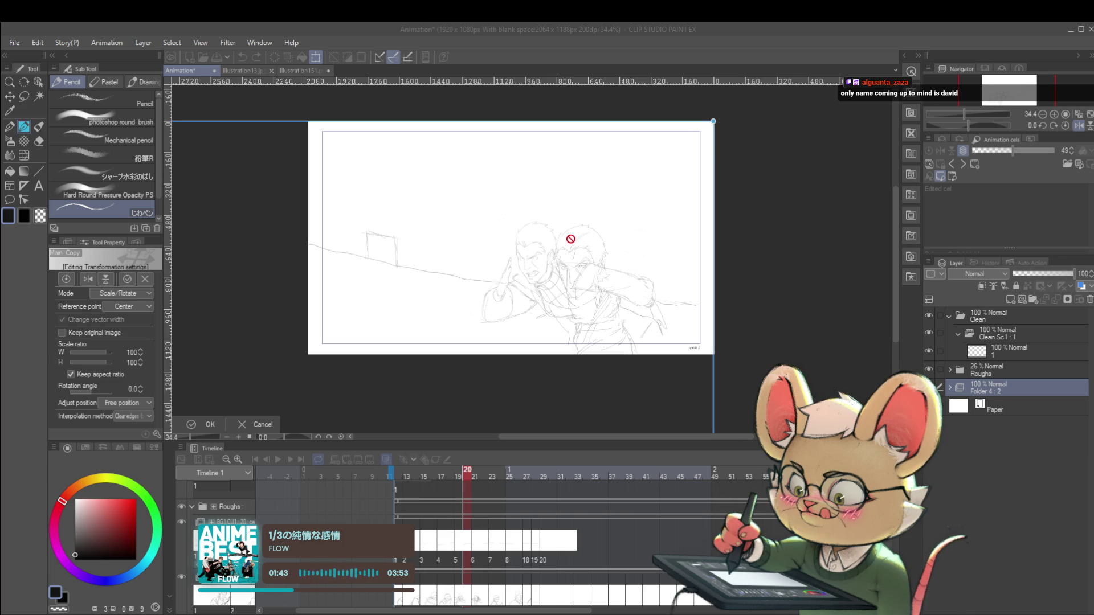
key(Return)
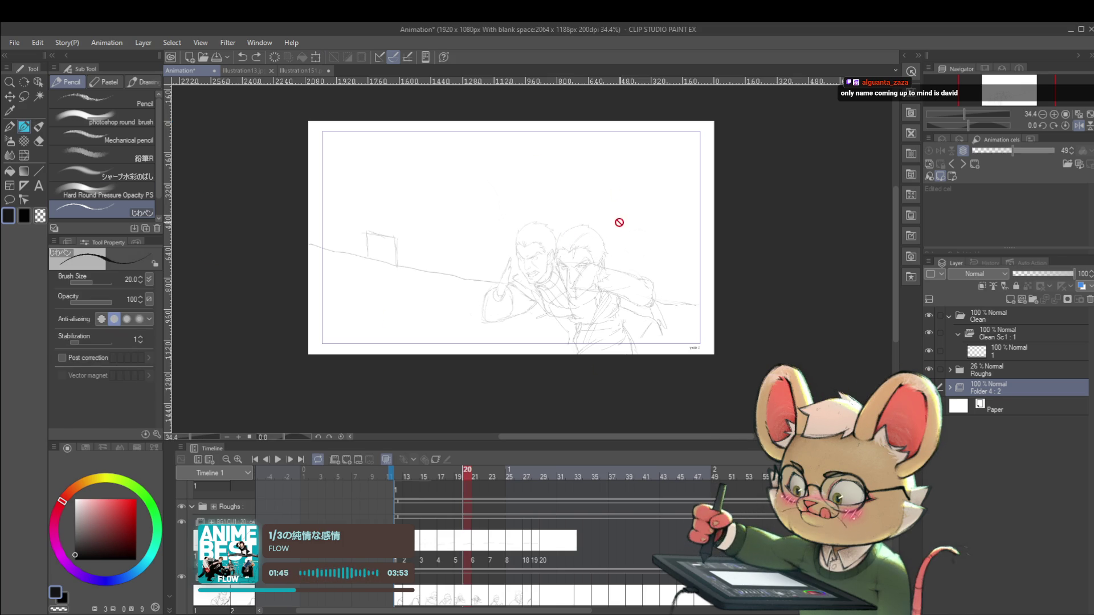
- Lasso the second figure, move it up and left, and shrink it to about 76%
key(m)
drag(464, 364, 732, 359)
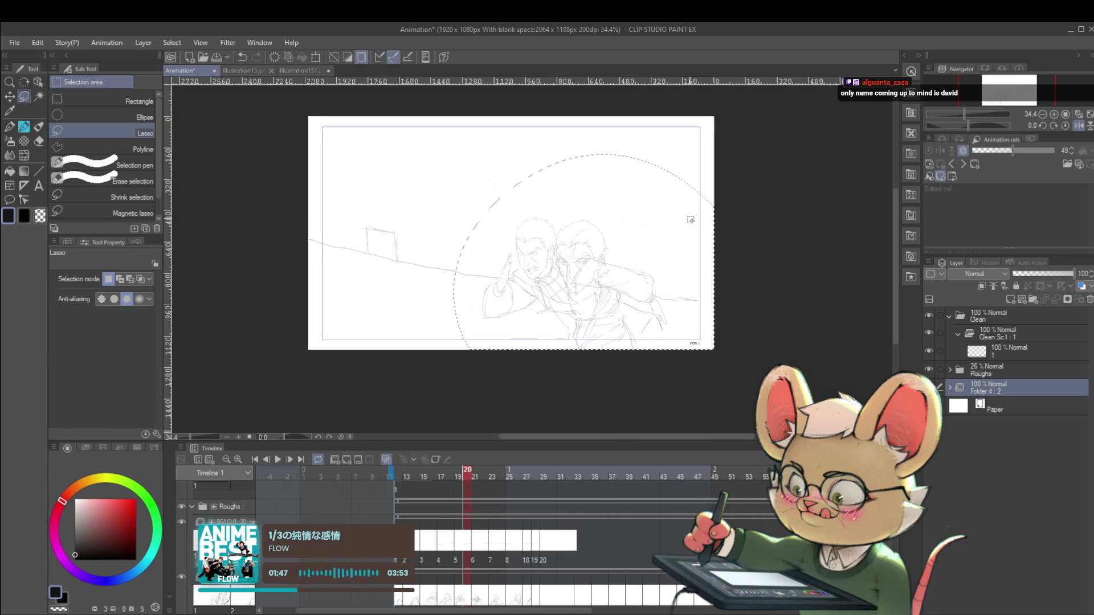
key(ctrl+t)
drag(666, 263, 659, 220)
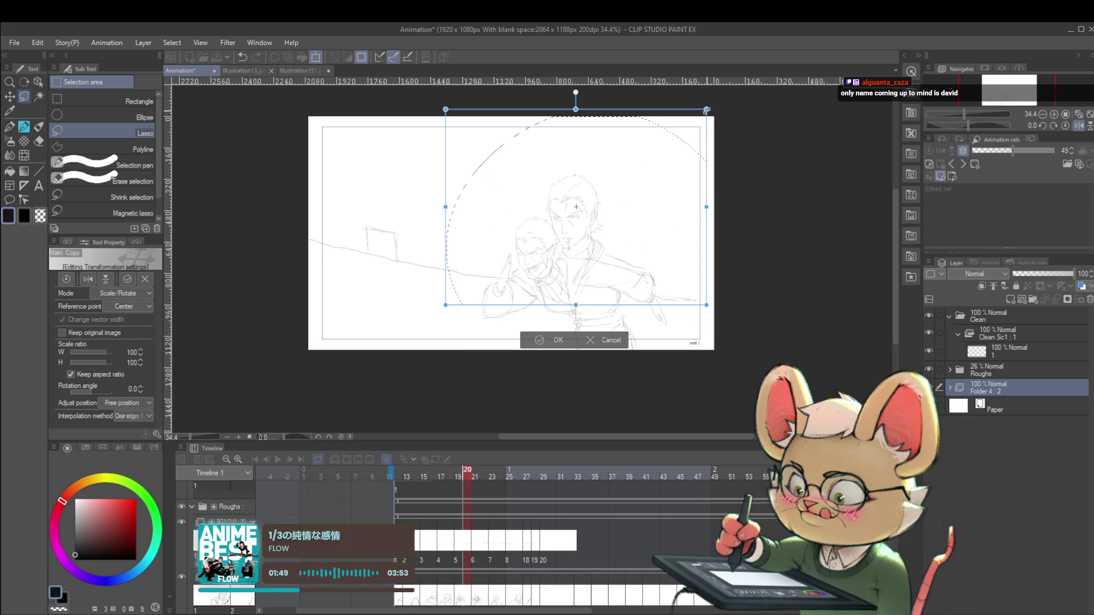
drag(680, 129, 641, 151)
drag(602, 203, 513, 196)
- Shrink the figure further to 65%, commit, then return to the Clean cel and deselect
scroll(559, 257, up, 3)
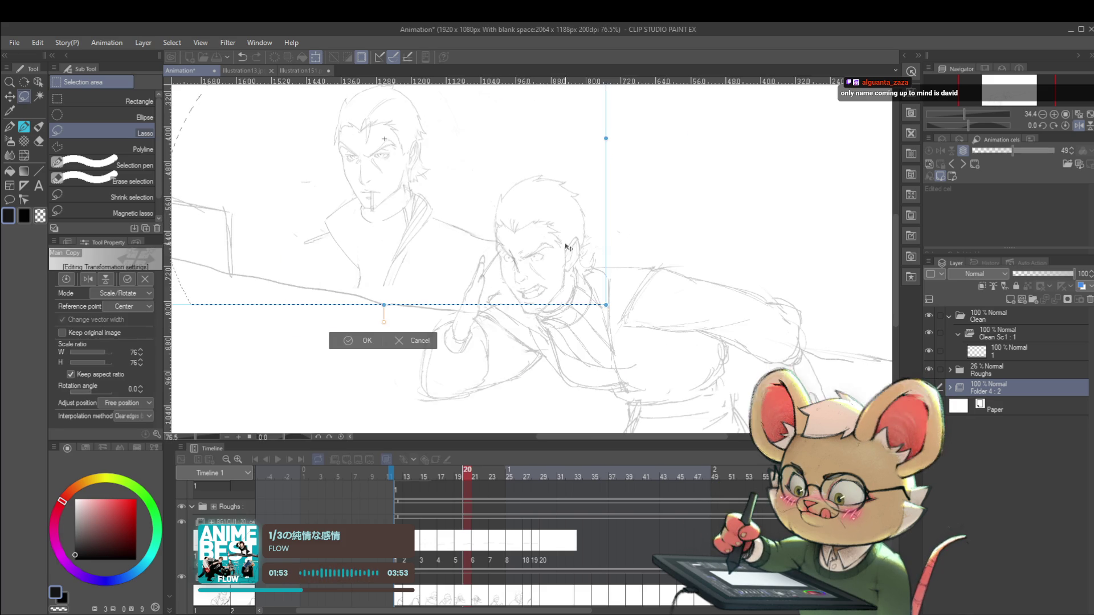
mouse_move(587, 312)
mouse_down()
mouse_move(566, 291)
mouse_move(554, 294)
mouse_up()
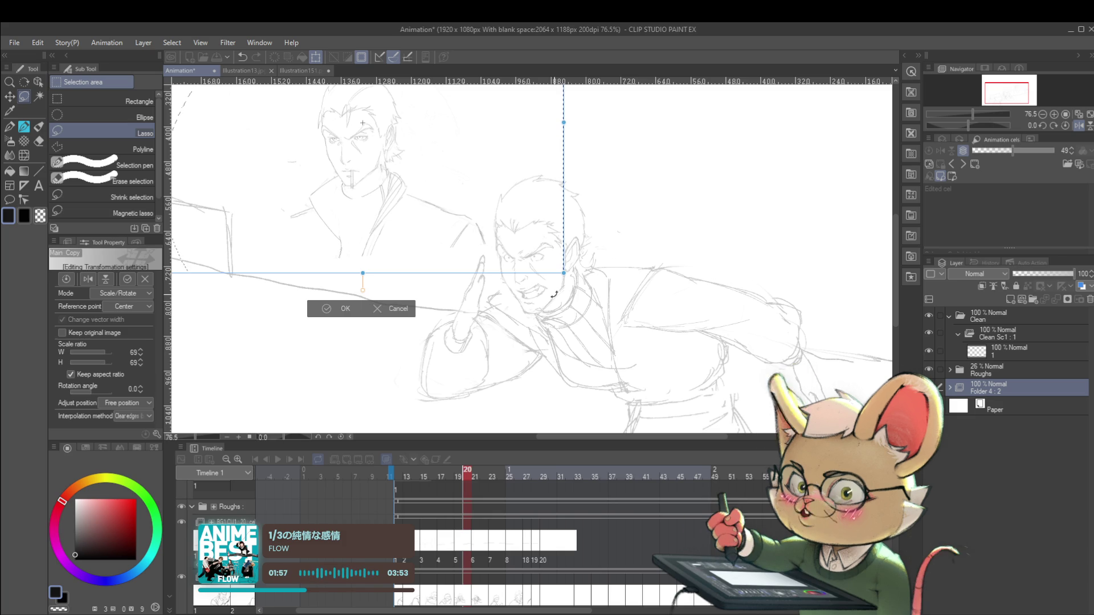
key(Return)
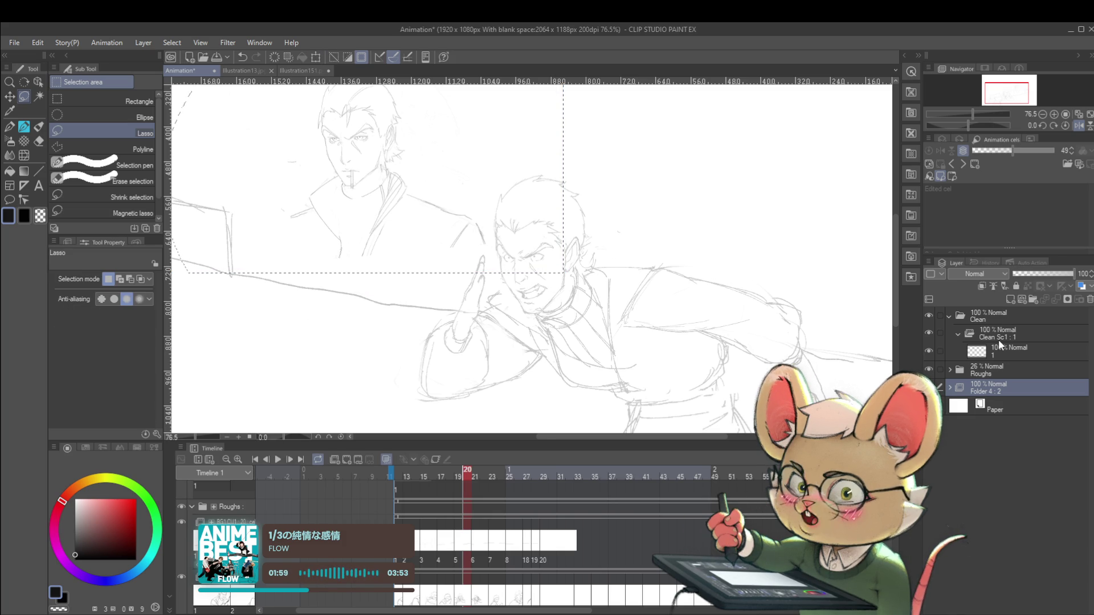
click(1000, 350)
key(ctrl+d)
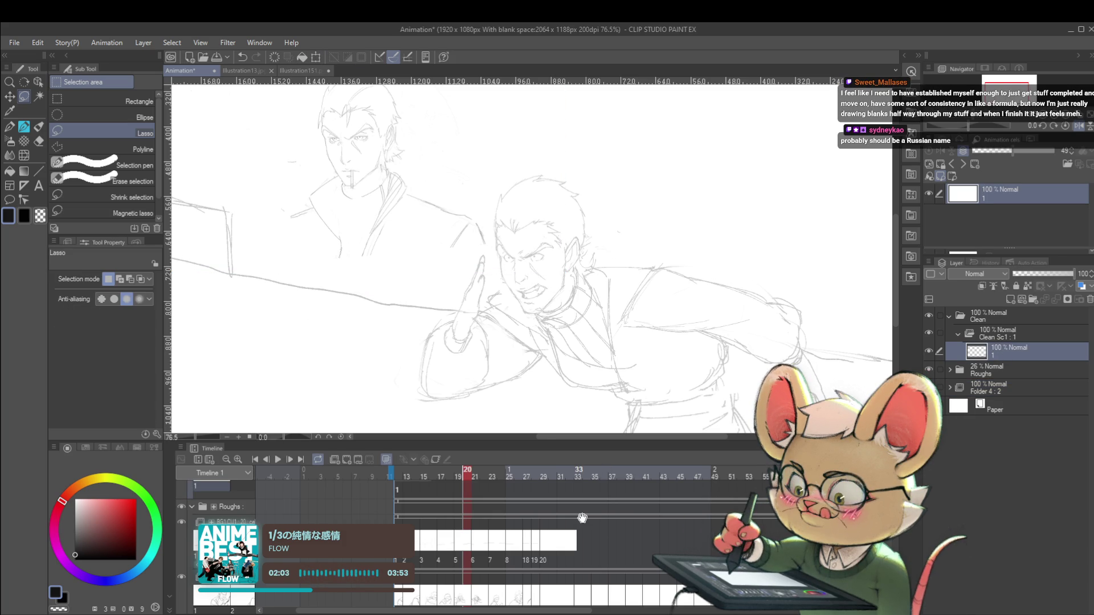
- Ink the brow stroke above the right eye toward the nose with the pencil at size 15
scroll(711, 323, up, 3)
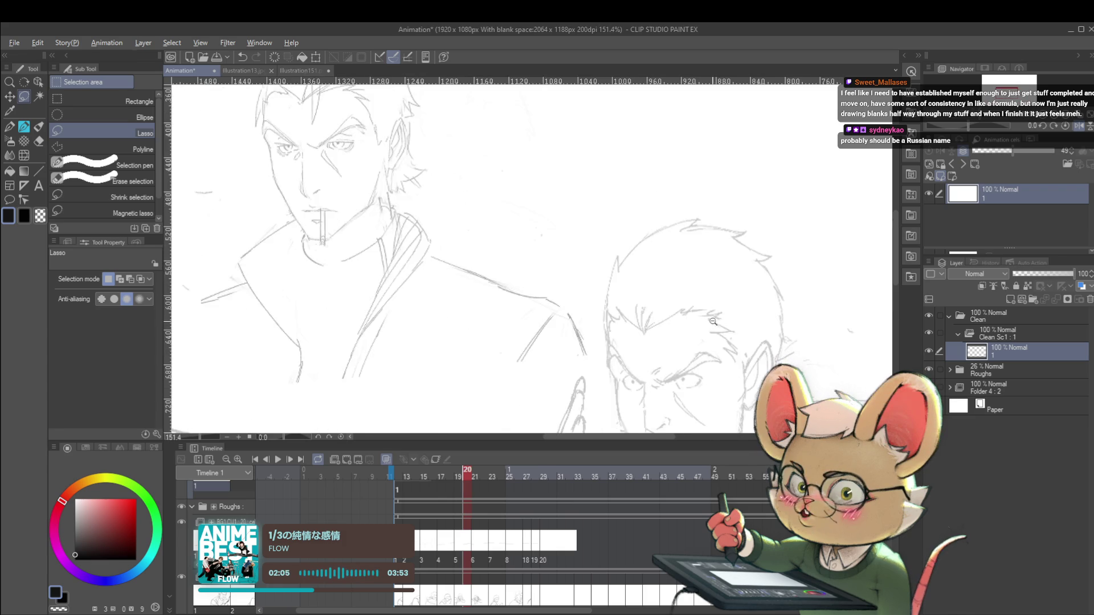
scroll(712, 323, down, 1)
key(p)
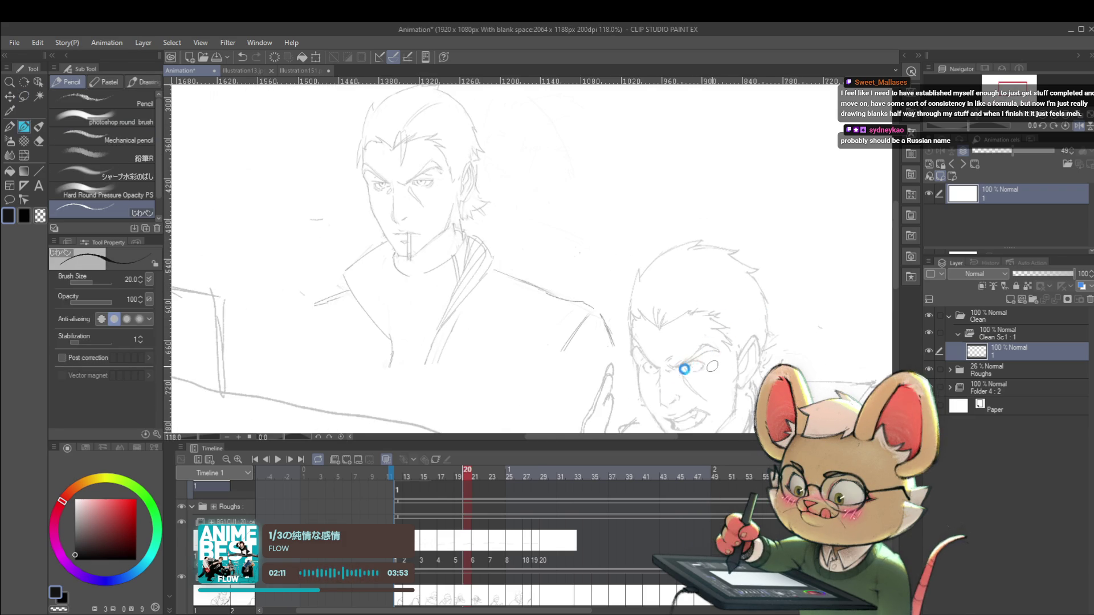
key(bracketleft)
key(bracketleft)
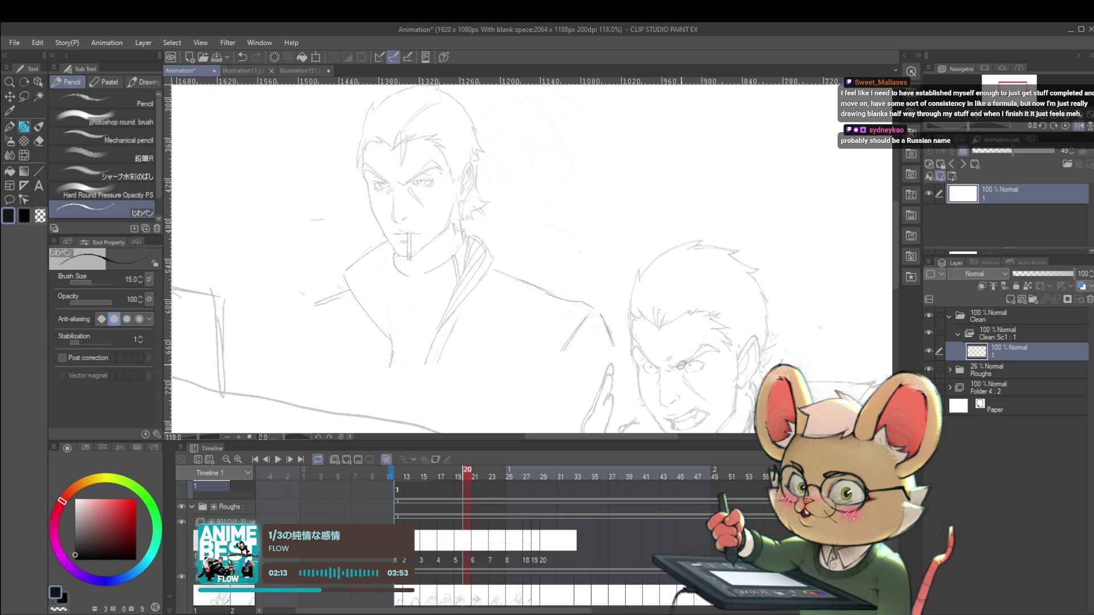
drag(673, 369, 692, 361)
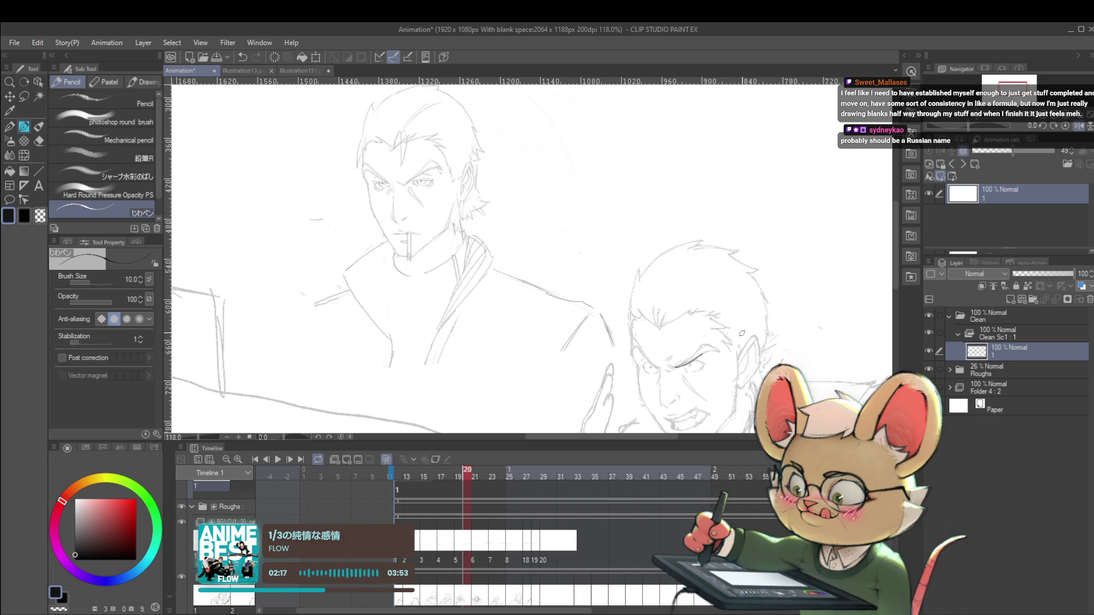
scroll(746, 326, up, 5)
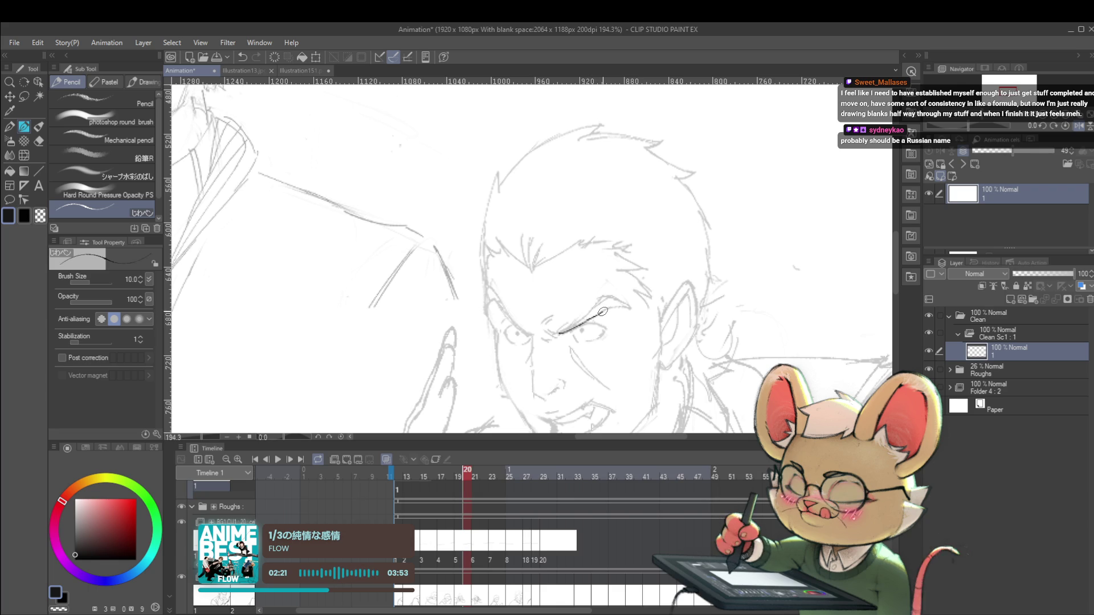
drag(611, 306, 635, 302)
- Zoom in closely on the screaming man's inked eye and mirror the canvas view horizontally
scroll(633, 311, down, 6)
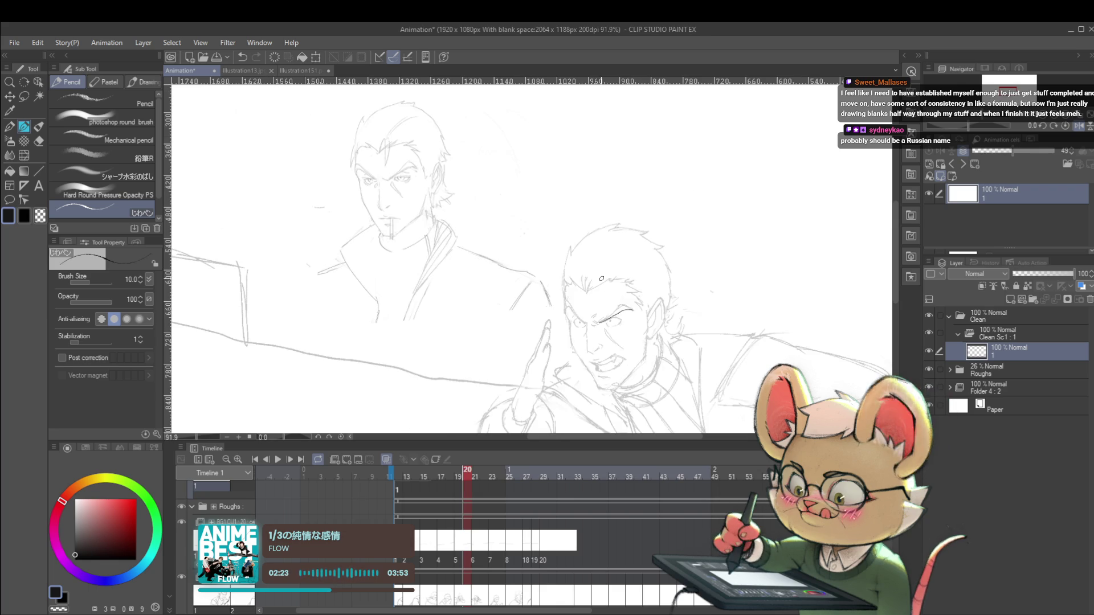
scroll(610, 328, up, 6)
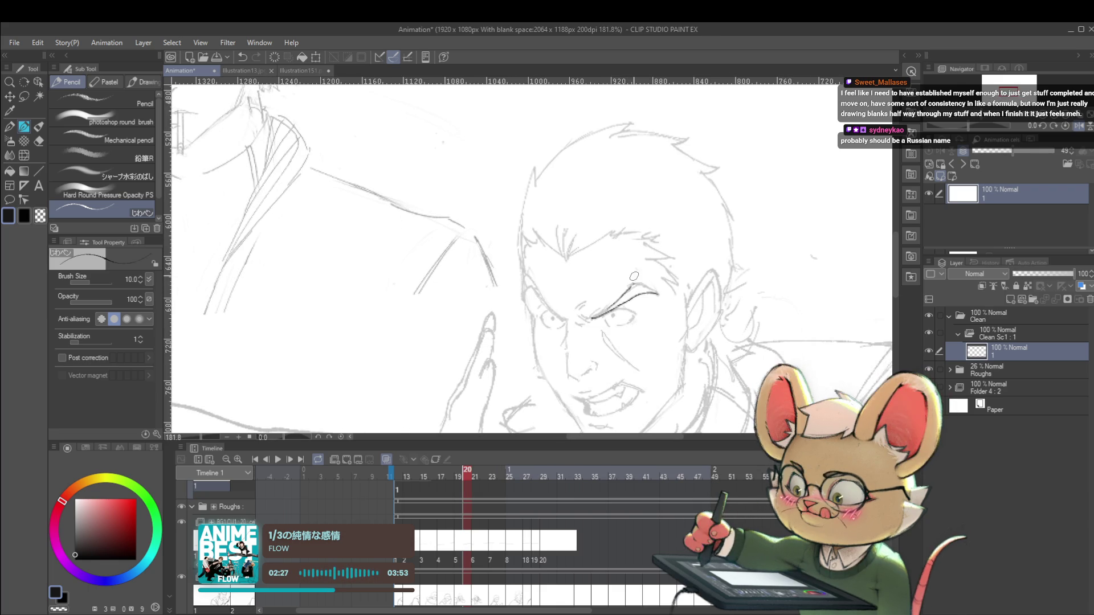
mouse_move(661, 316)
mouse_down()
mouse_move(682, 405)
mouse_move(665, 383)
mouse_move(667, 351)
mouse_up()
scroll(653, 329, down, 5)
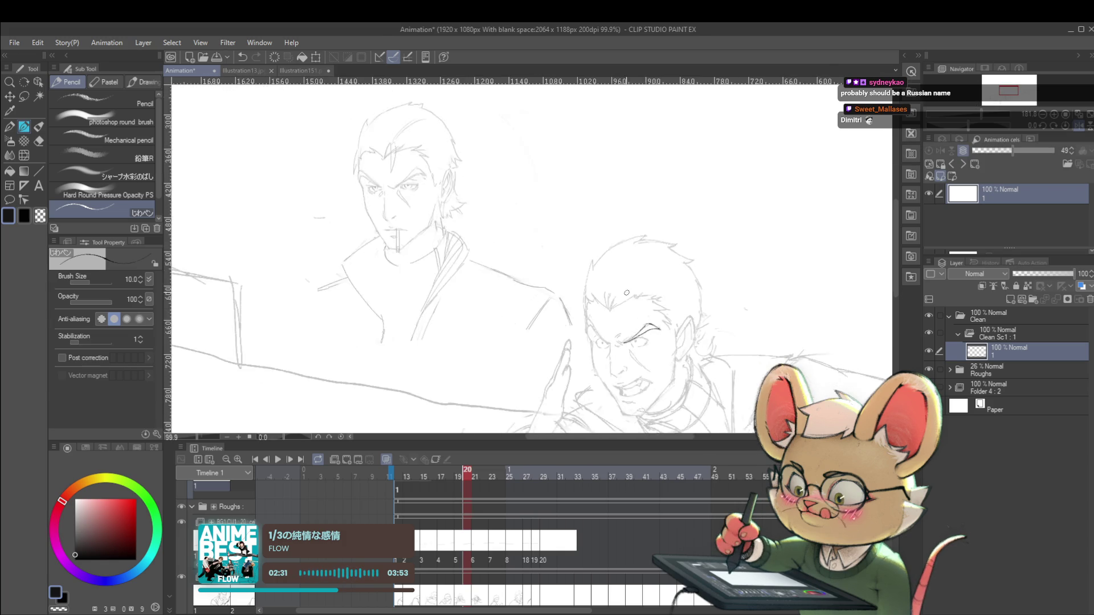
drag(652, 263, 548, 162)
scroll(612, 308, up, 3)
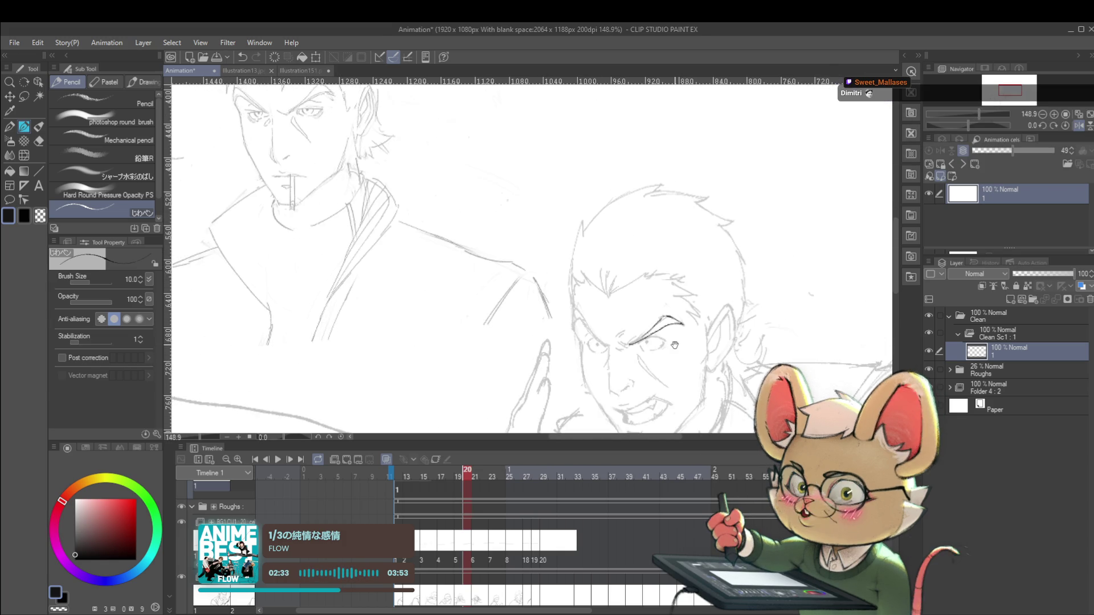
drag(611, 309, 607, 308)
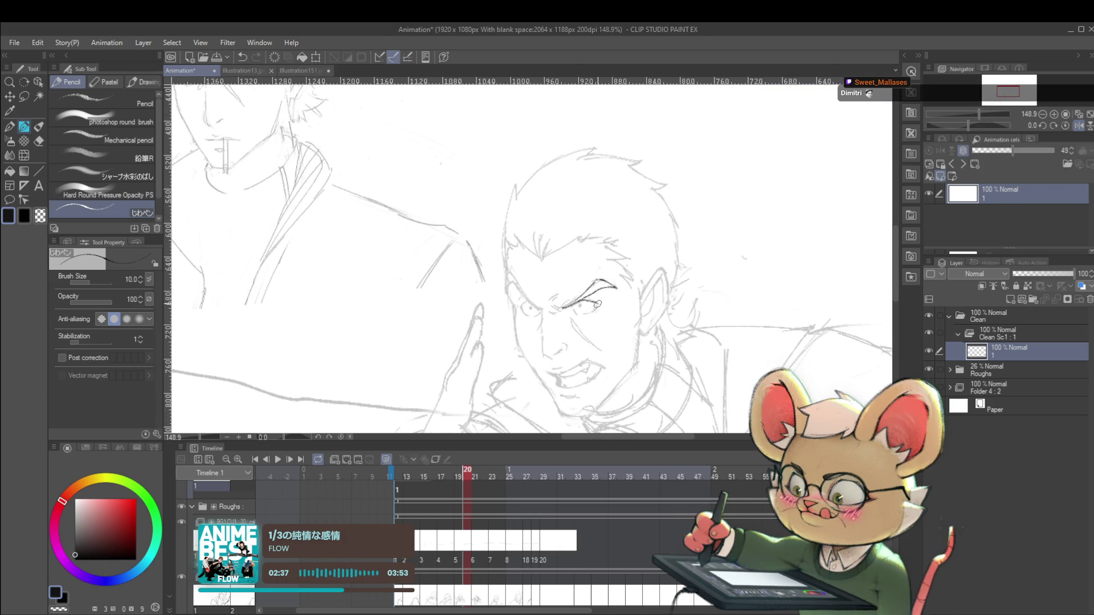
mouse_move(594, 302)
mouse_down()
mouse_move(652, 368)
mouse_move(597, 301)
mouse_move(568, 351)
mouse_move(487, 349)
mouse_move(493, 296)
mouse_up()
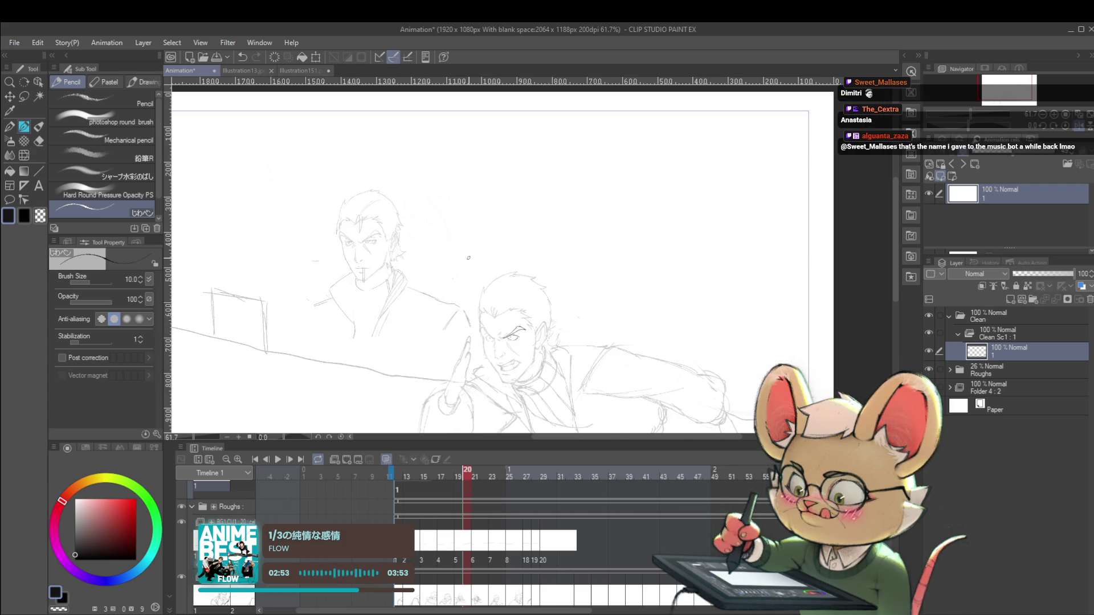
mouse_move(523, 340)
mouse_down()
mouse_move(518, 325)
mouse_move(712, 316)
mouse_move(747, 365)
mouse_move(661, 319)
mouse_move(588, 293)
mouse_move(578, 303)
mouse_up()
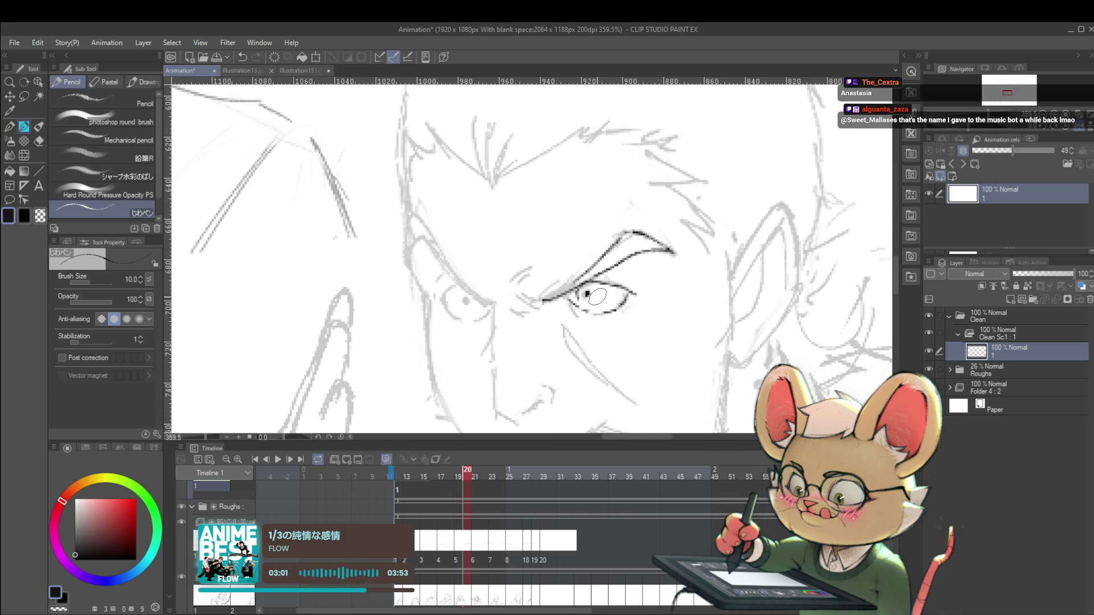
key(ctrl+0)
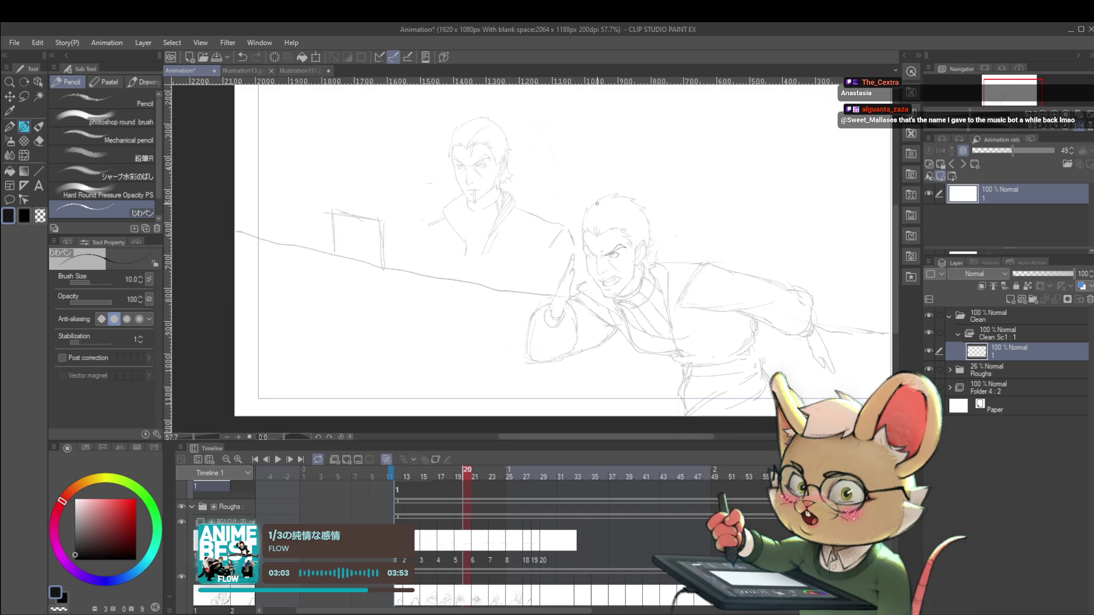
drag(604, 265, 672, 254)
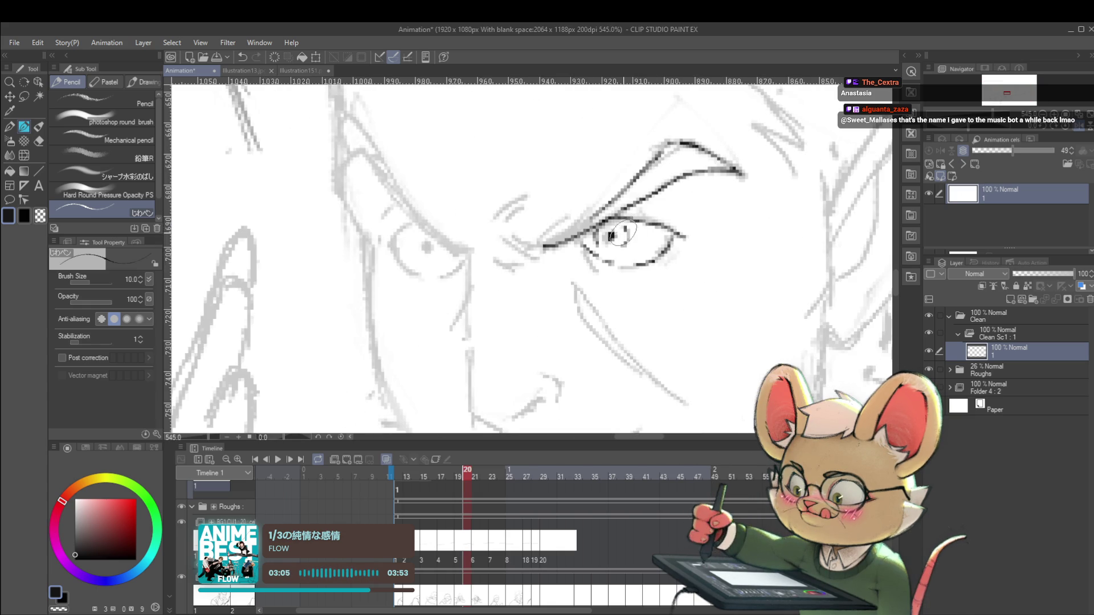
scroll(618, 240, down, 8)
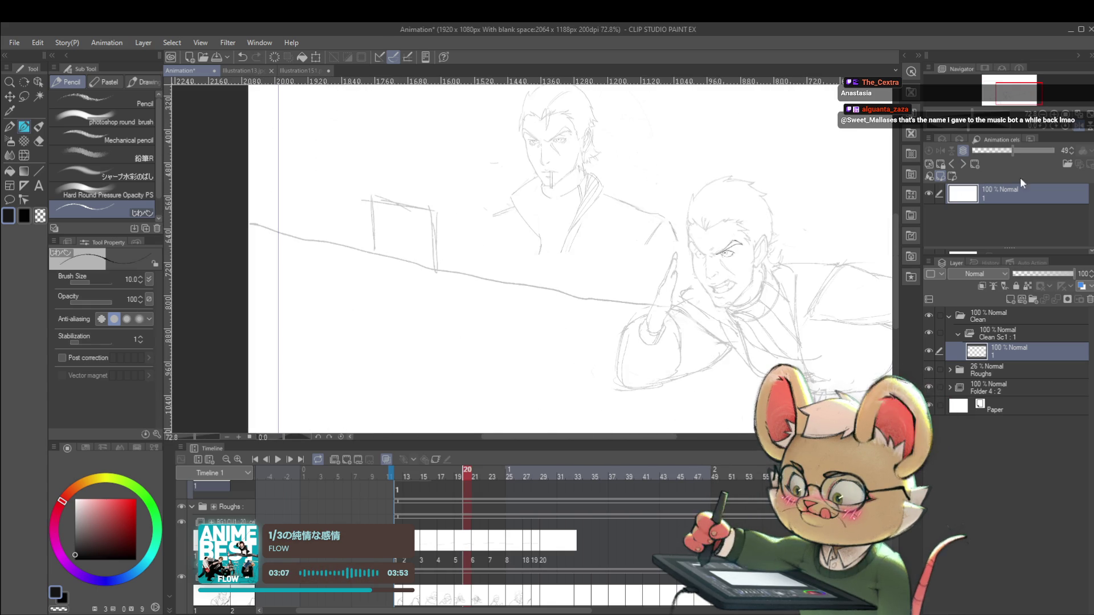
click(1079, 130)
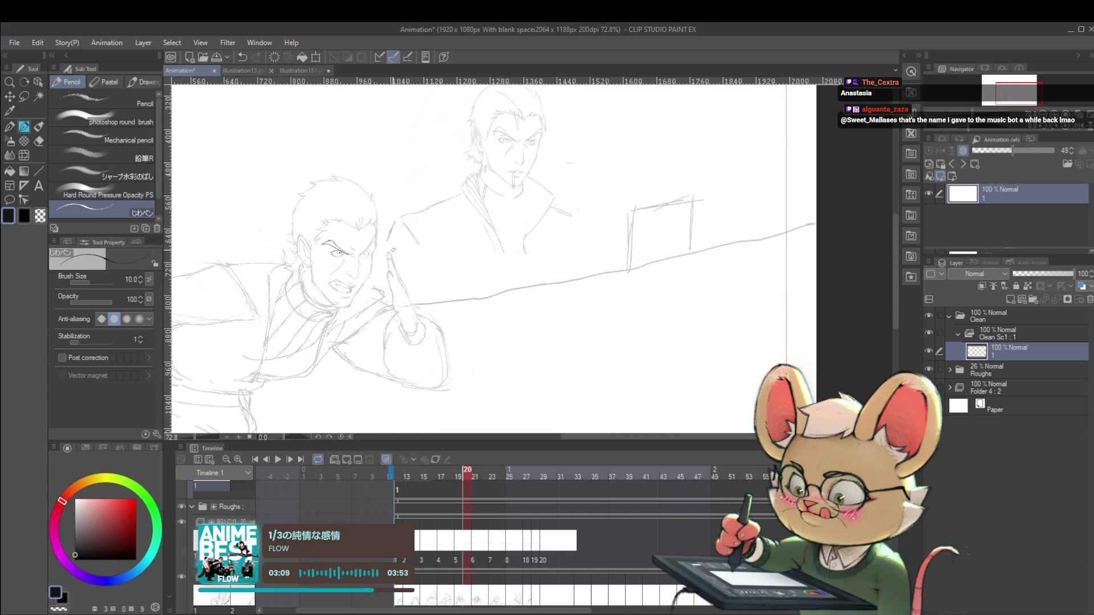
- Undo the stray stroke near the cheek in the mirrored view, then flip the view back
scroll(343, 276, up, 2)
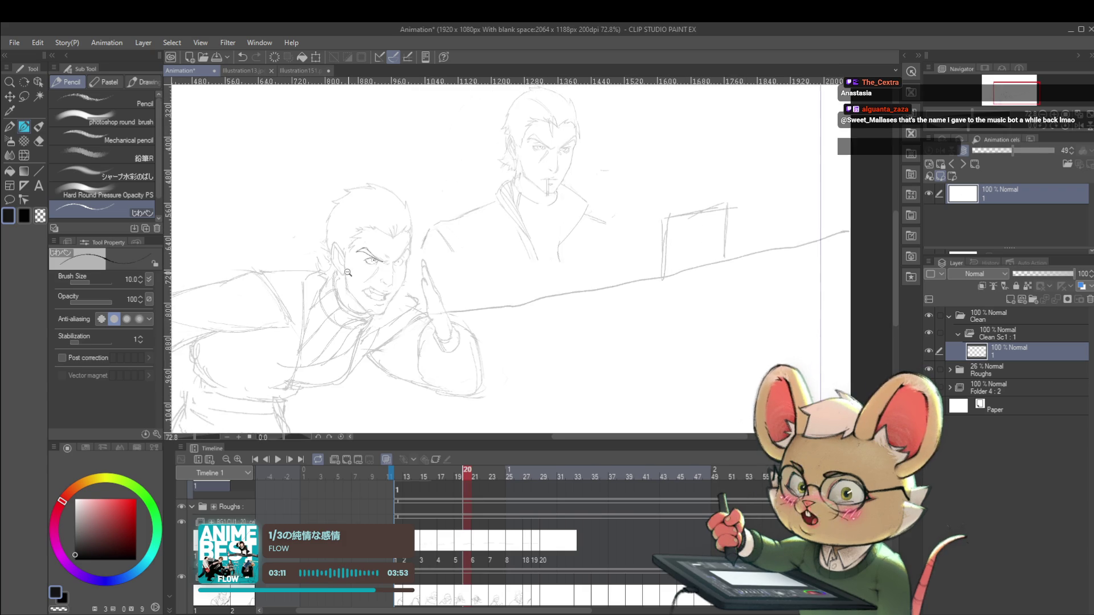
mouse_move(345, 238)
mouse_down()
mouse_move(525, 334)
mouse_move(518, 312)
mouse_move(357, 319)
mouse_move(362, 336)
mouse_up()
key(ctrl+z)
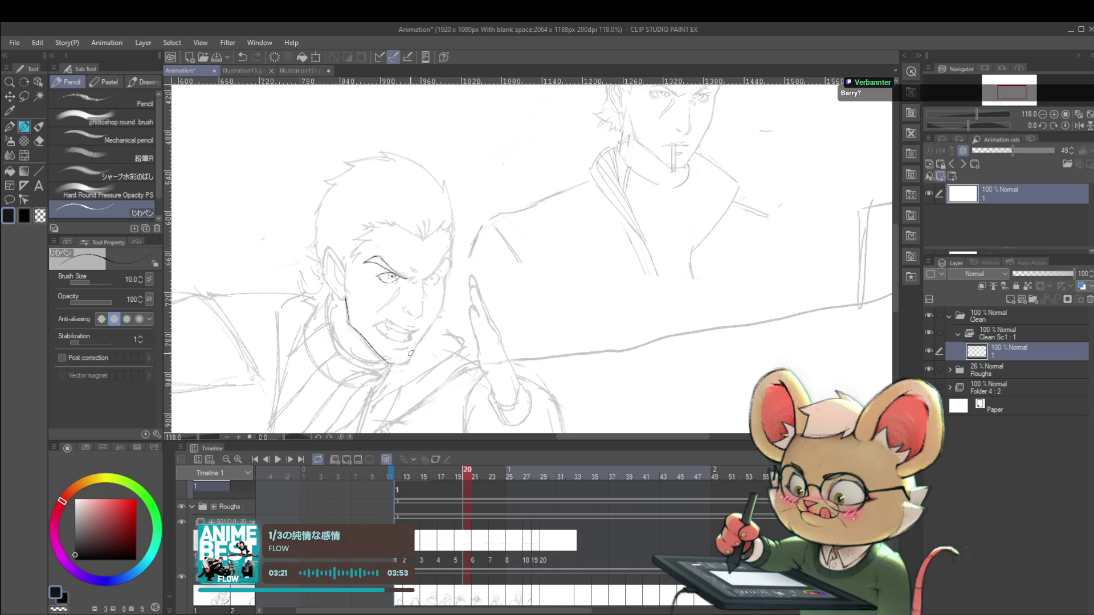
scroll(386, 361, down, 5)
drag(620, 233, 636, 176)
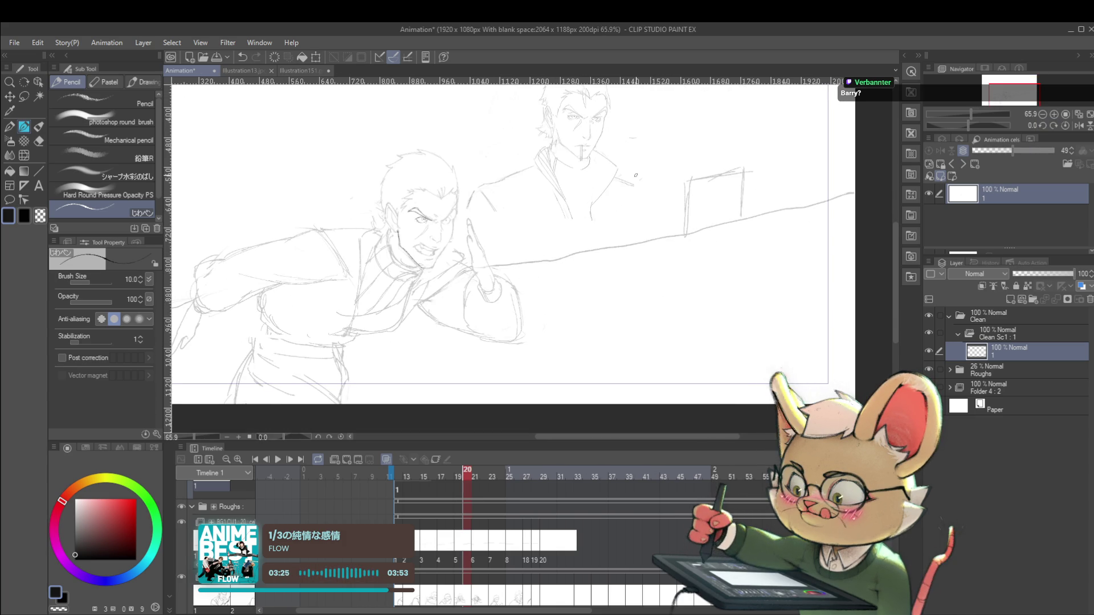
drag(754, 320, 695, 318)
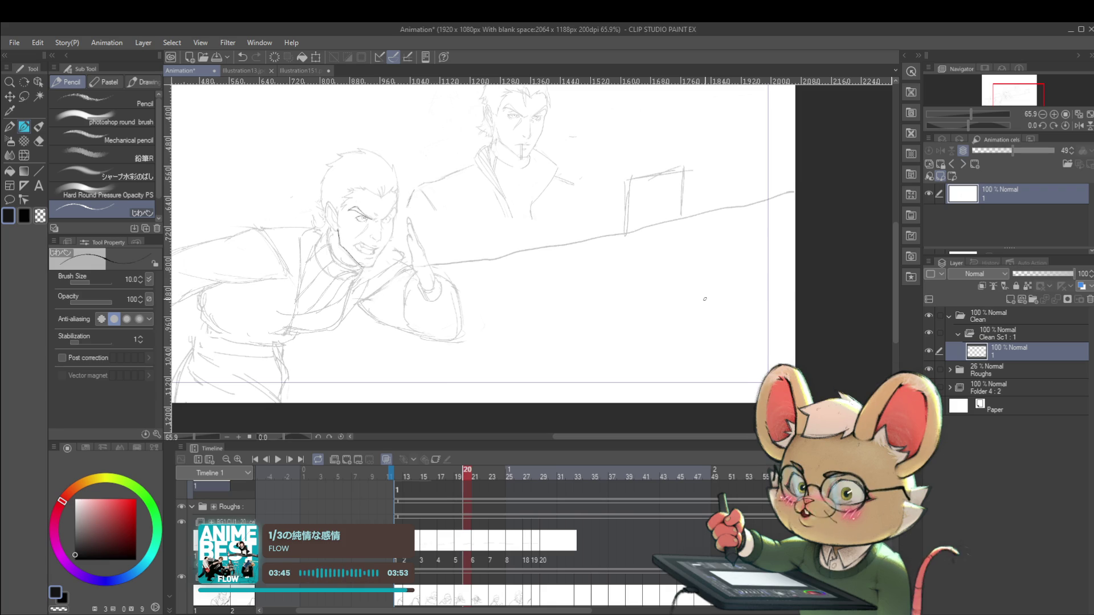
click(1078, 126)
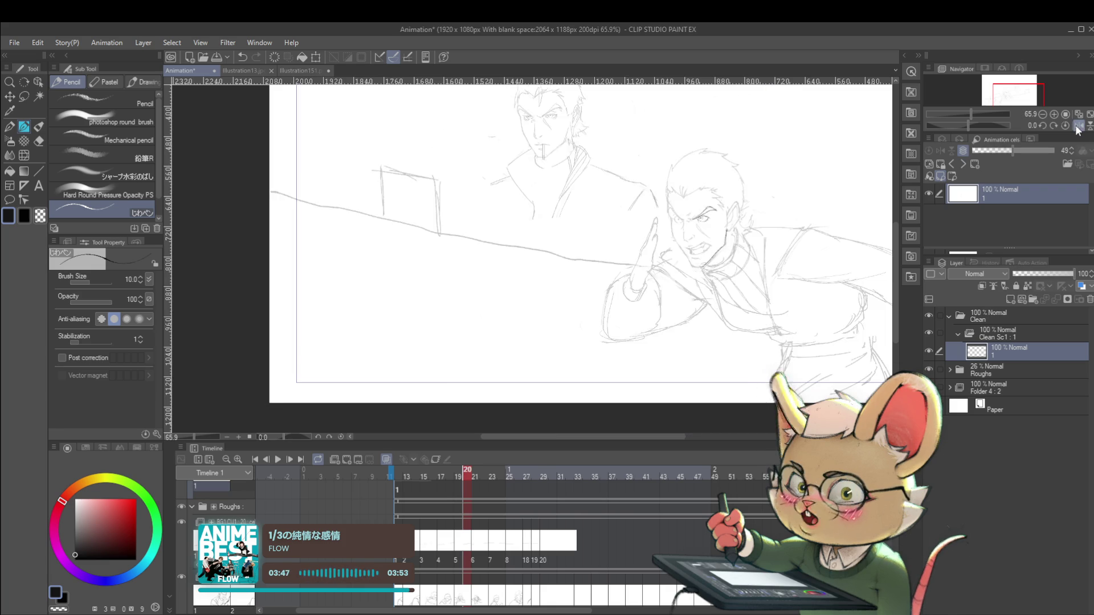
- Zoom into the brow area and ink the line down the nose bridge
mouse_move(791, 222)
mouse_down()
mouse_move(576, 246)
mouse_move(572, 279)
mouse_move(637, 291)
mouse_up()
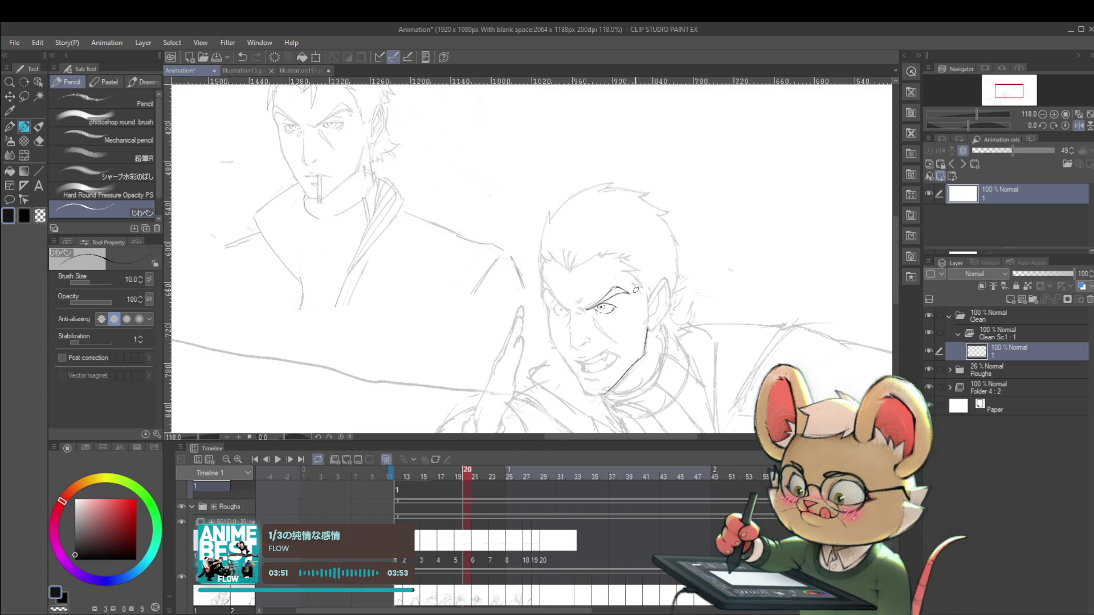
scroll(637, 291, up, 3)
scroll(626, 310, down, 5)
scroll(630, 310, up, 5)
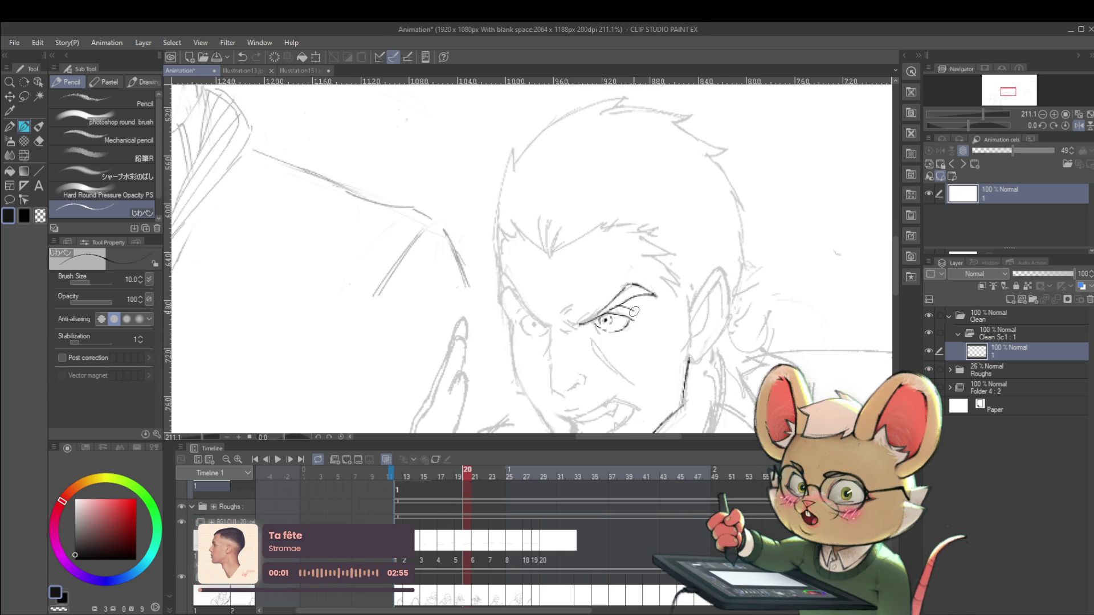
scroll(632, 311, down, 4)
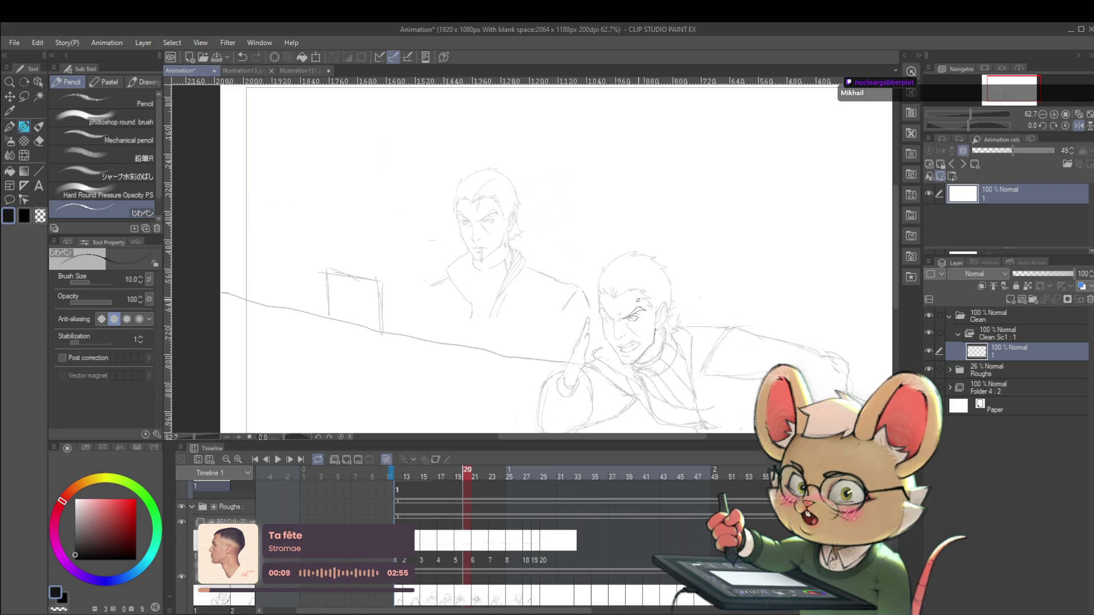
scroll(634, 315, up, 5)
mouse_move(635, 316)
mouse_down()
mouse_move(697, 381)
mouse_move(571, 285)
mouse_up()
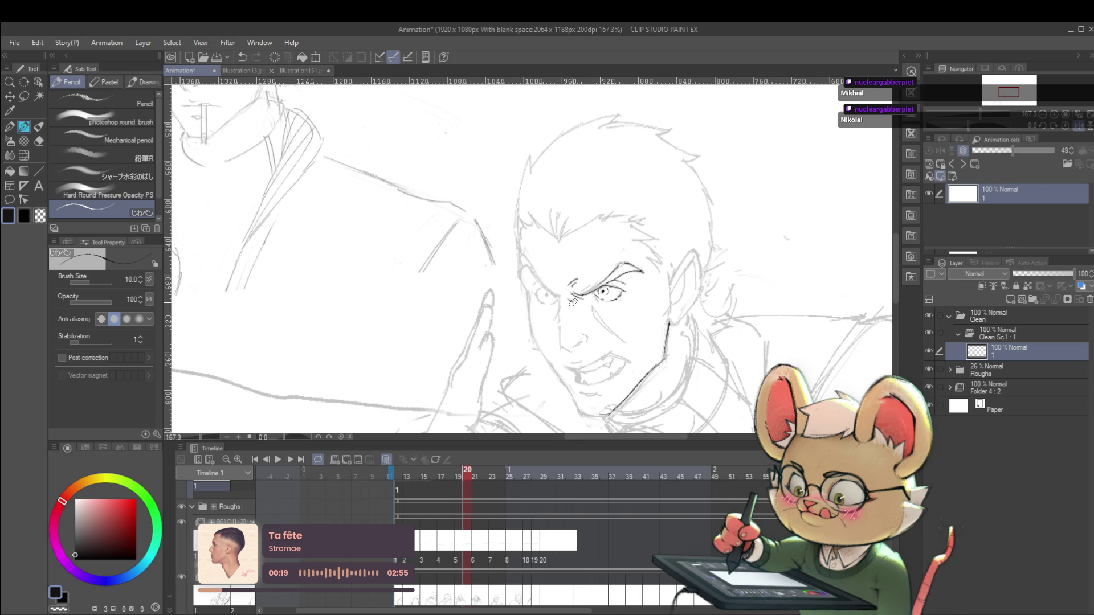
scroll(574, 299, down, 3)
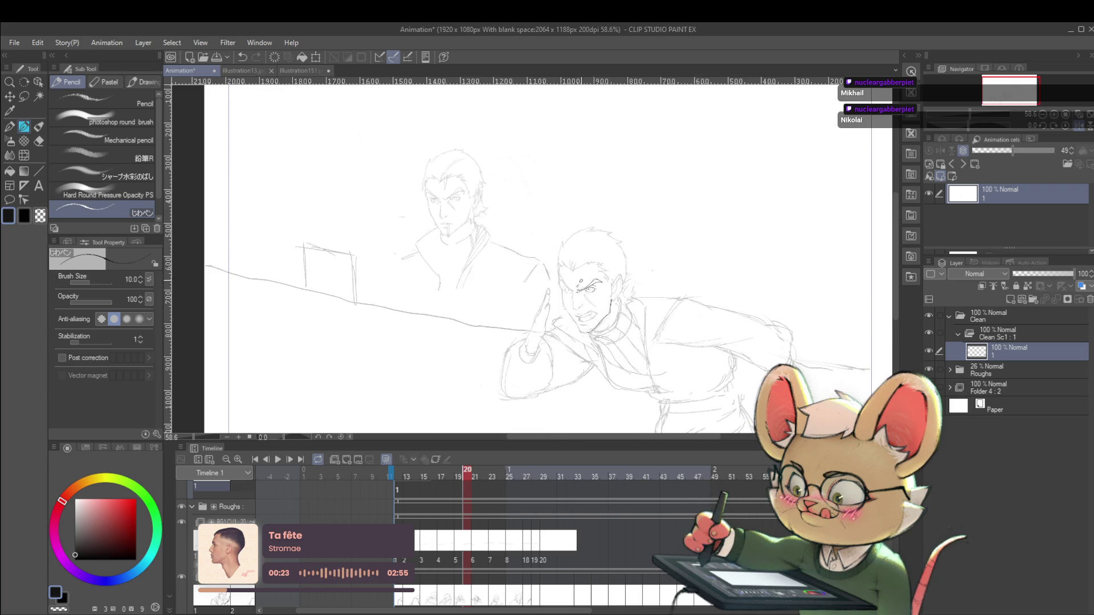
scroll(586, 309, up, 3)
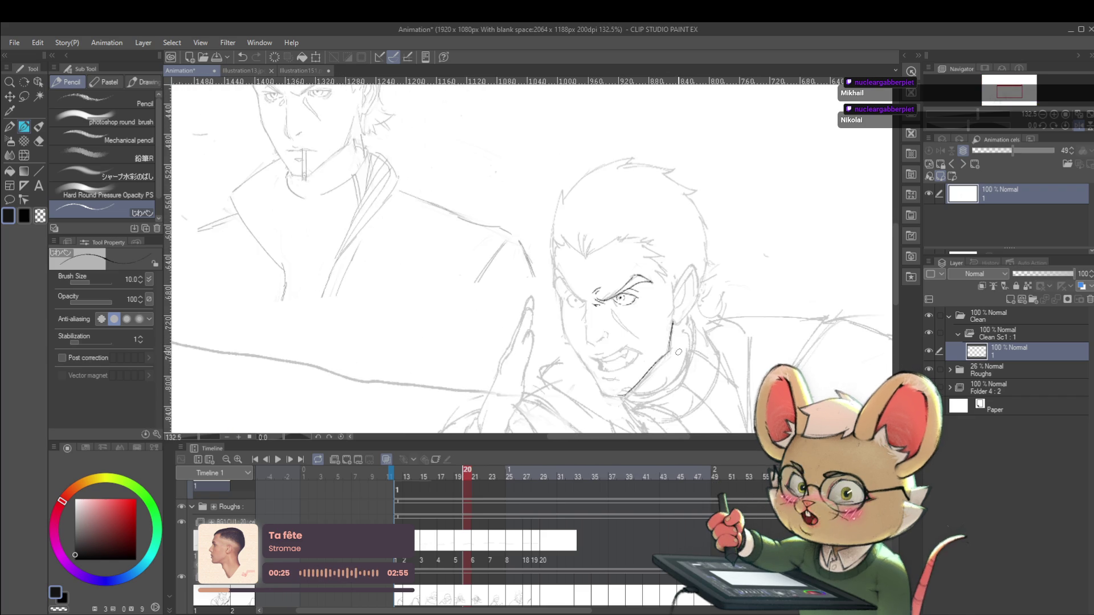
scroll(602, 344, up, 1)
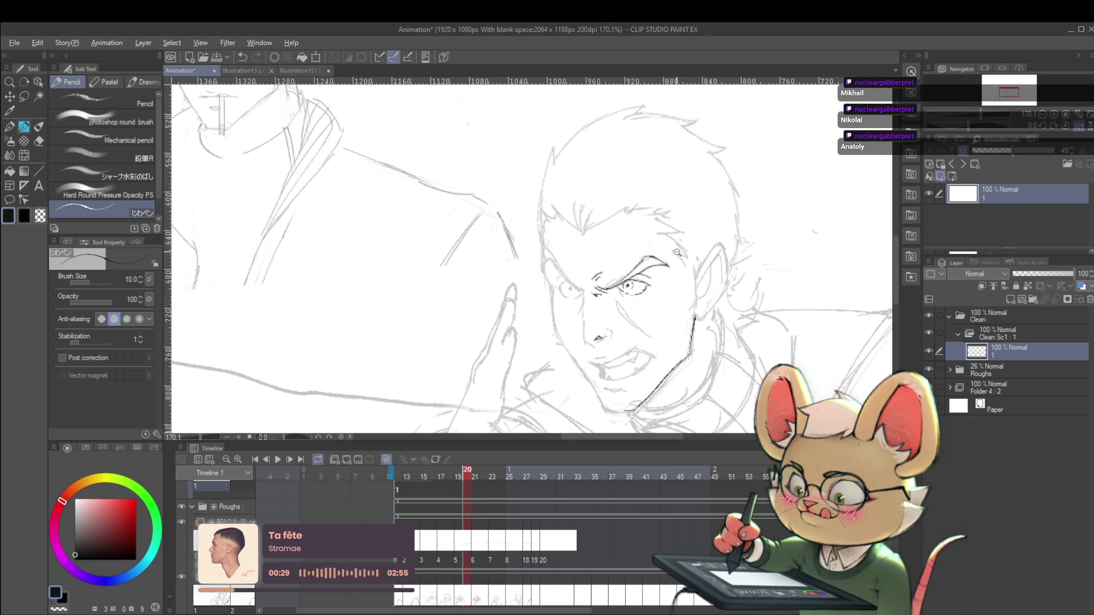
scroll(602, 336, down, 3)
scroll(641, 302, up, 4)
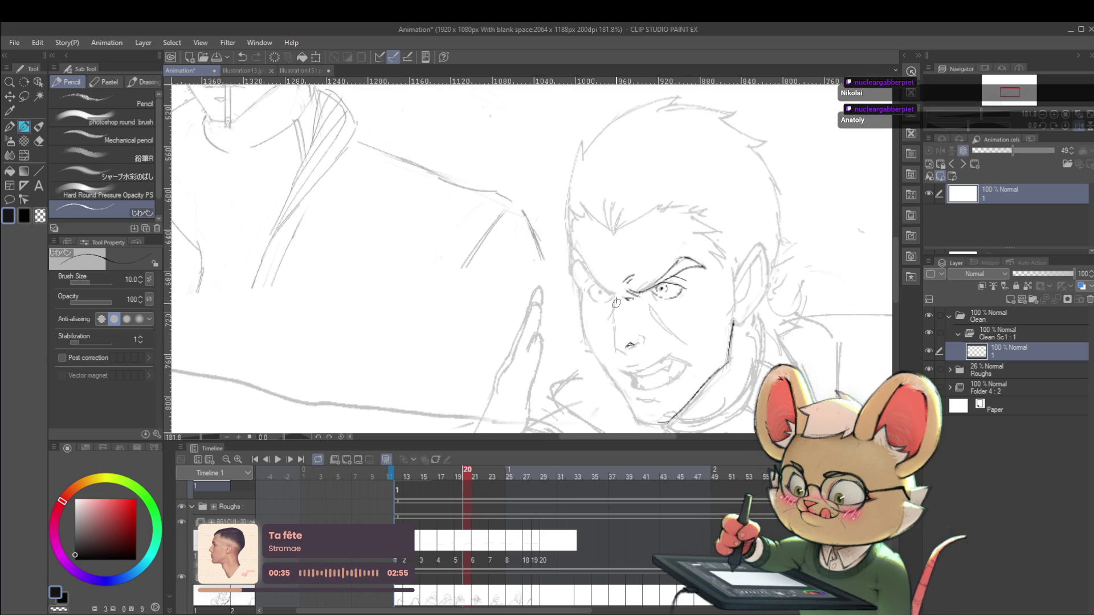
mouse_move(615, 329)
mouse_down()
mouse_move(588, 378)
mouse_move(609, 341)
mouse_move(700, 387)
mouse_move(666, 358)
mouse_move(605, 351)
mouse_up()
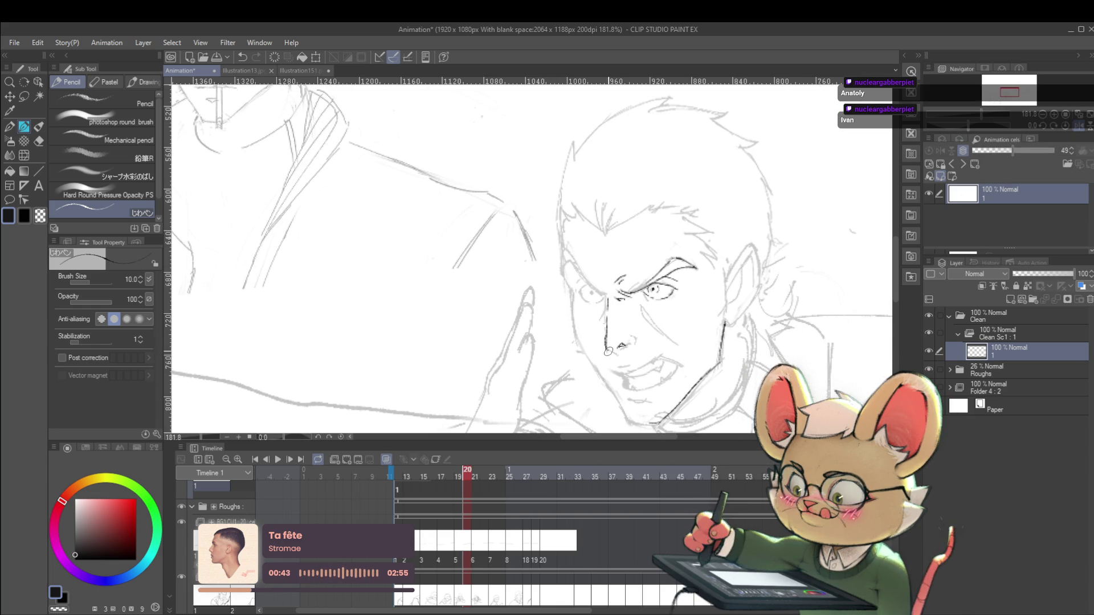
- Recenter the page and lower the Roughs folder's opacity to 15%
scroll(614, 351, down, 6)
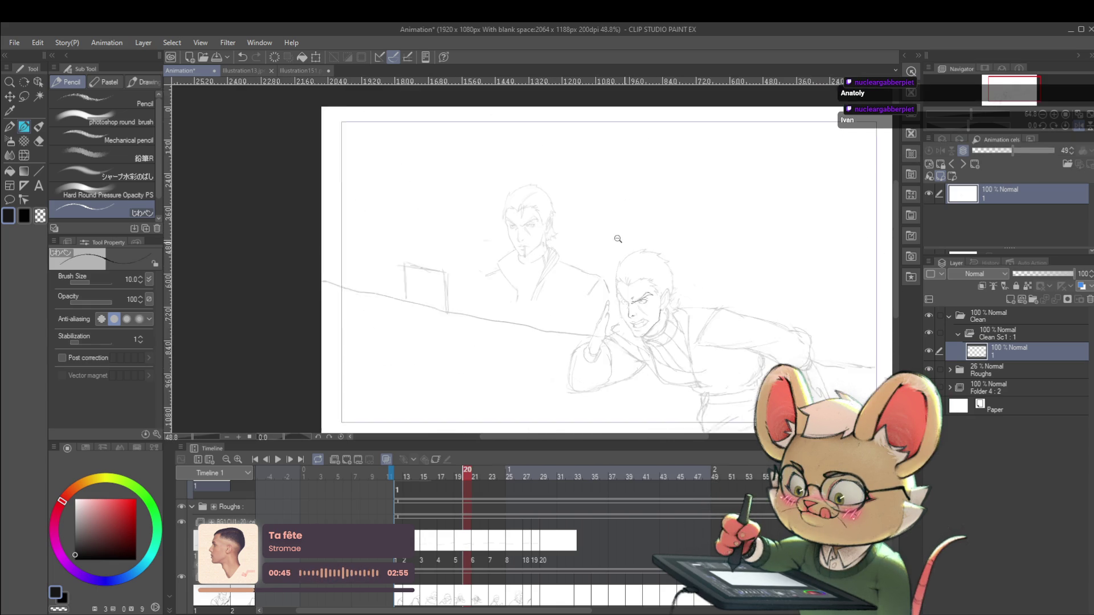
drag(662, 335, 629, 299)
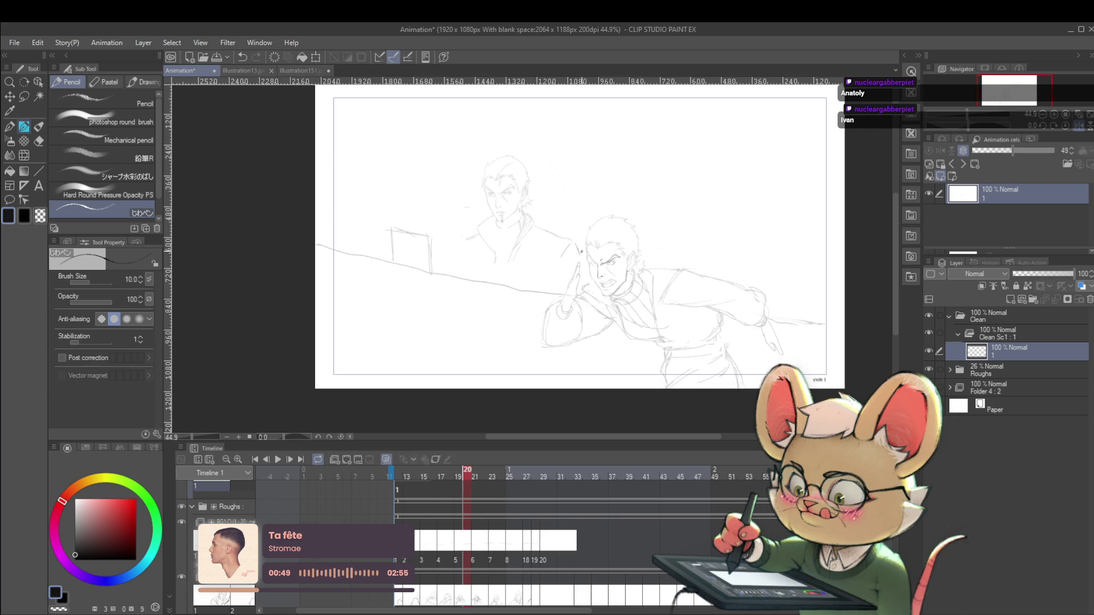
mouse_move(611, 295)
mouse_down()
mouse_move(600, 276)
mouse_move(602, 345)
mouse_move(603, 321)
mouse_up()
scroll(600, 276, up, 5)
scroll(602, 346, up, 2)
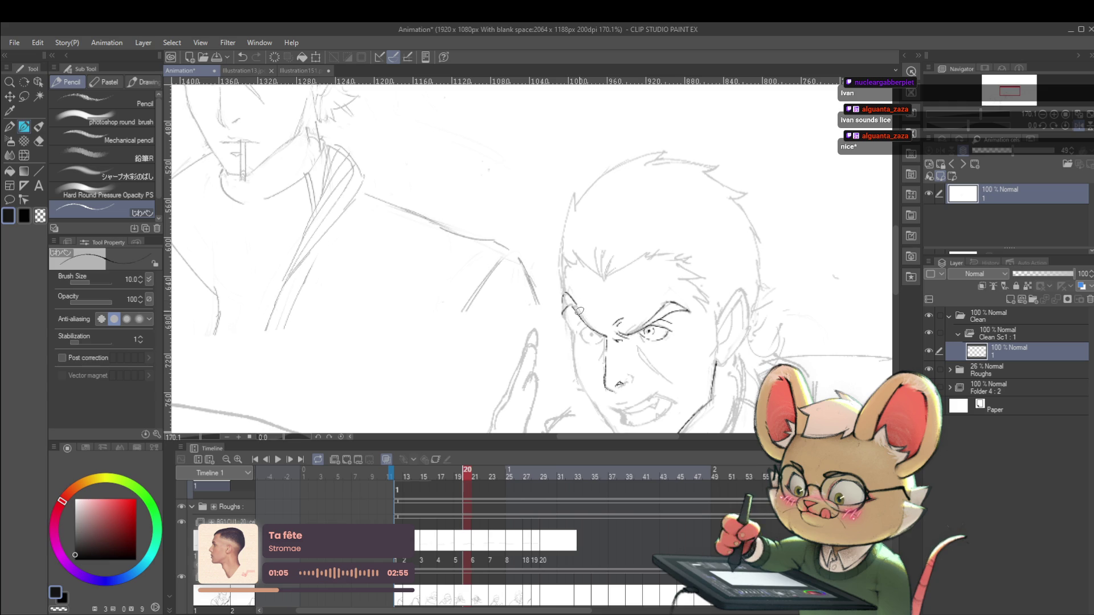
scroll(587, 323, down, 6)
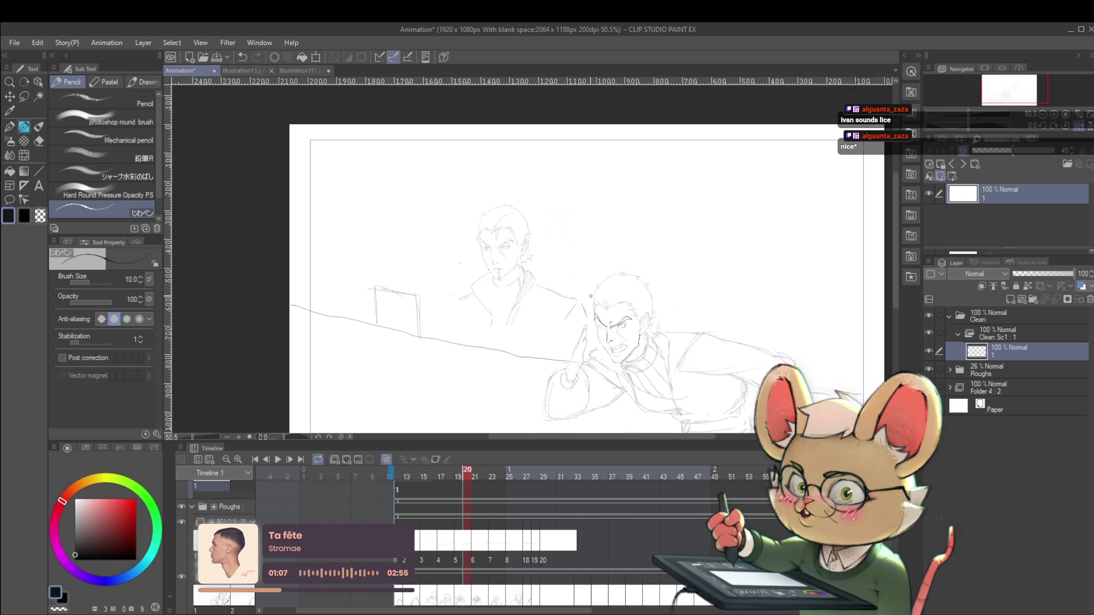
scroll(608, 328, up, 5)
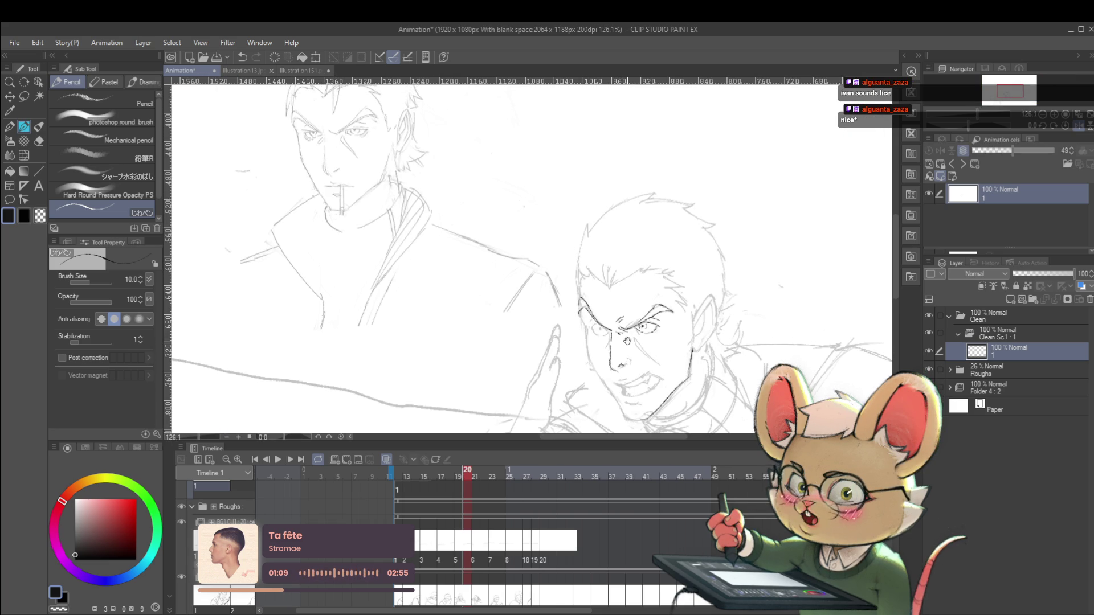
scroll(617, 231, up, 1)
scroll(588, 330, down, 2)
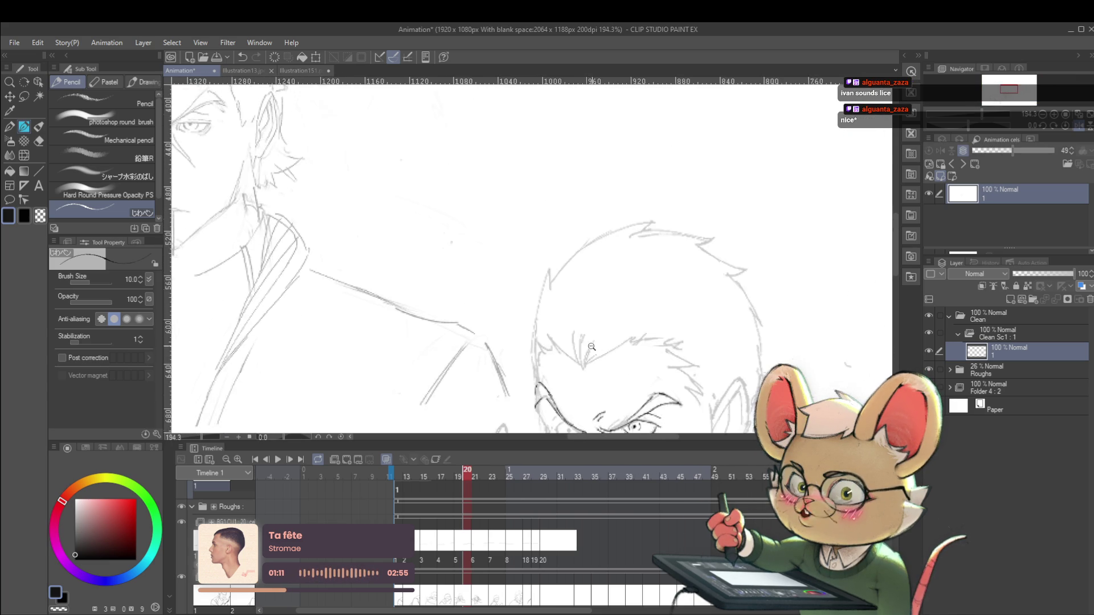
scroll(588, 330, up, 3)
scroll(568, 310, up, 1)
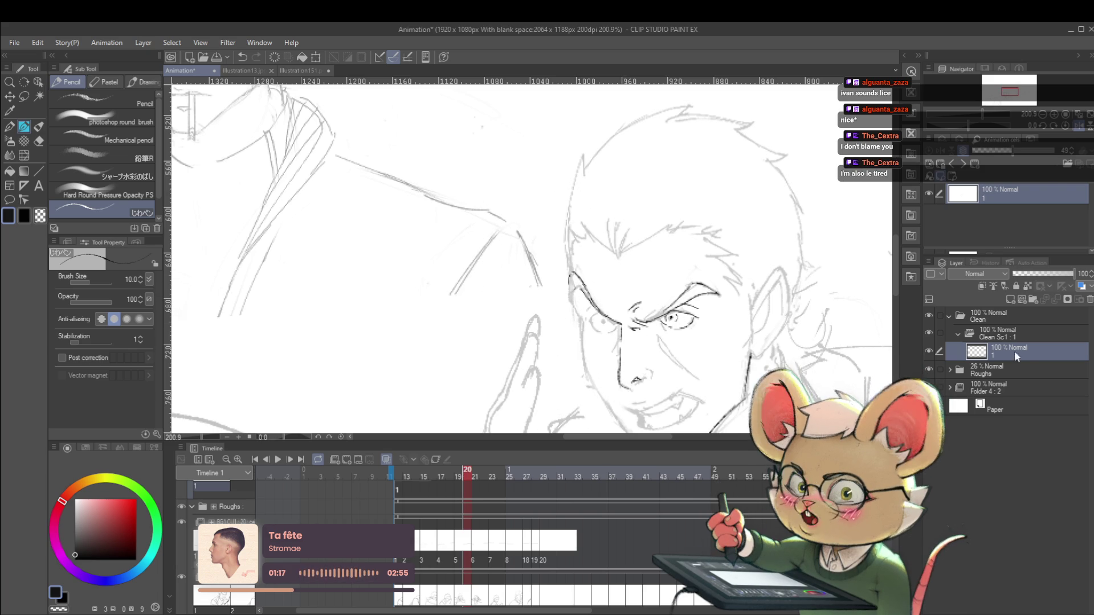
click(997, 370)
- Fade the Roughs folder's opacity down to 15%
click(1024, 273)
drag(1024, 272, 1021, 271)
key(ctrl+minus)
key(ctrl+minus)
key(ctrl+minus)
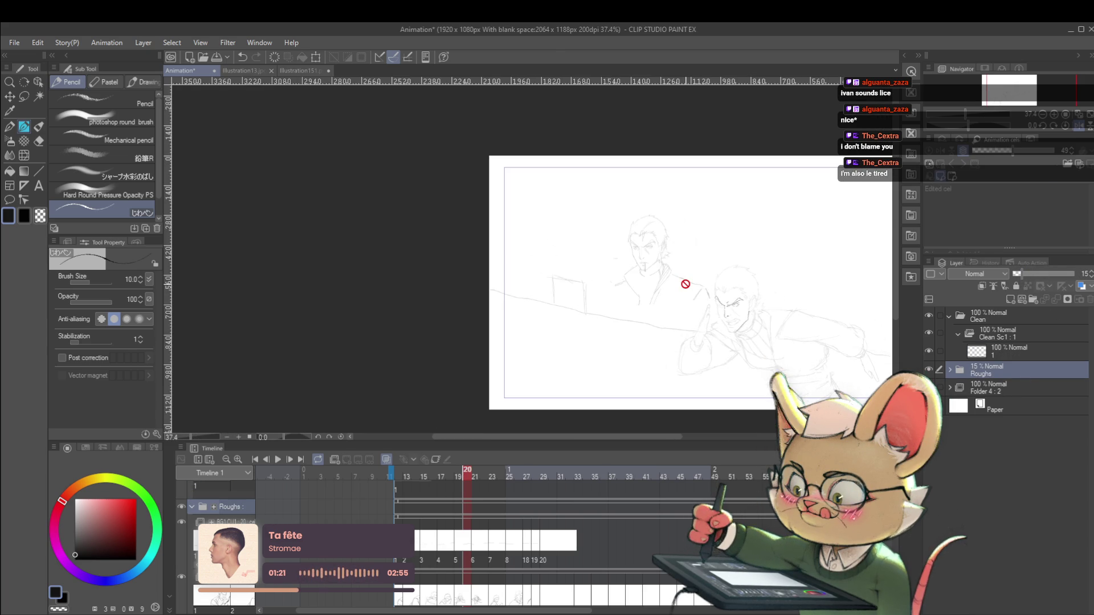
- Back on layer 1, zoom in on the face and ink an extra iris circle in the eye
click(999, 349)
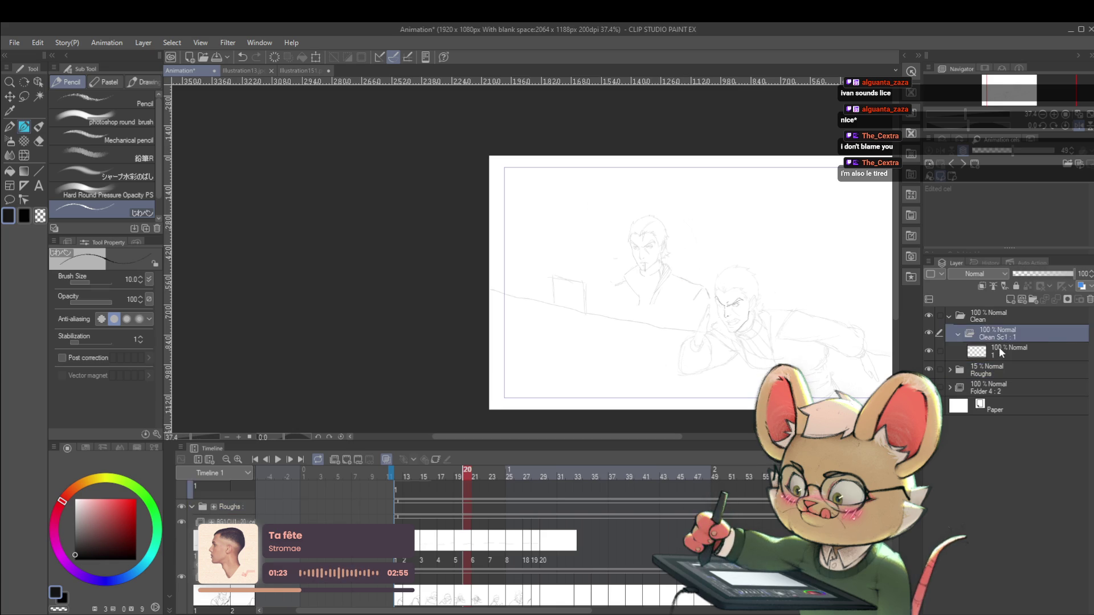
key(ctrl+plus)
key(ctrl+plus)
key(ctrl+plus)
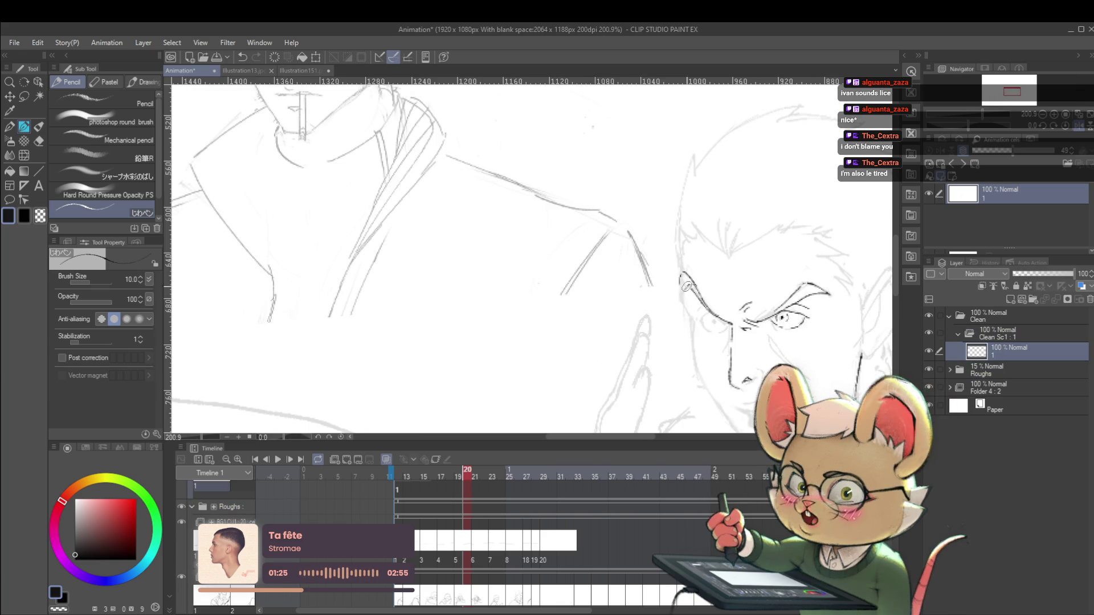
mouse_move(684, 282)
mouse_down()
mouse_move(686, 354)
mouse_move(688, 319)
mouse_up()
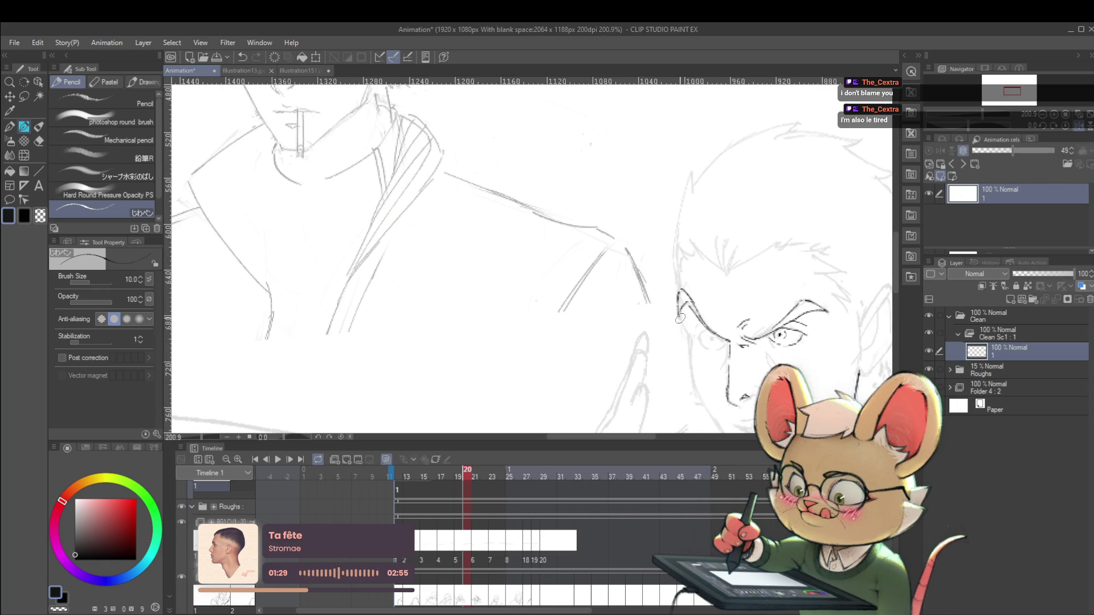
scroll(702, 338, down, 5)
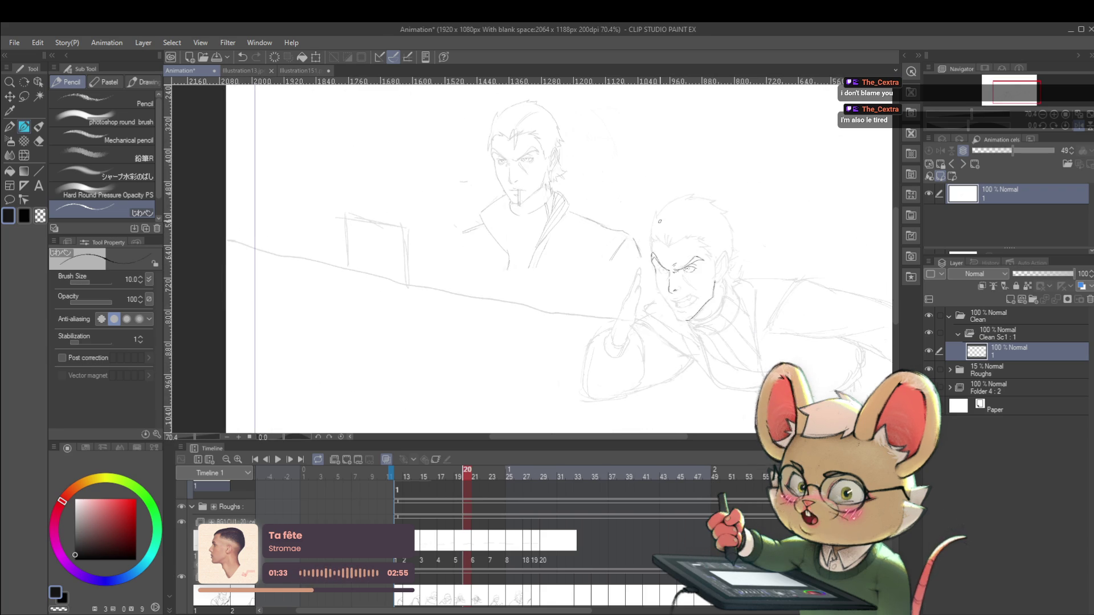
scroll(660, 221, up, 4)
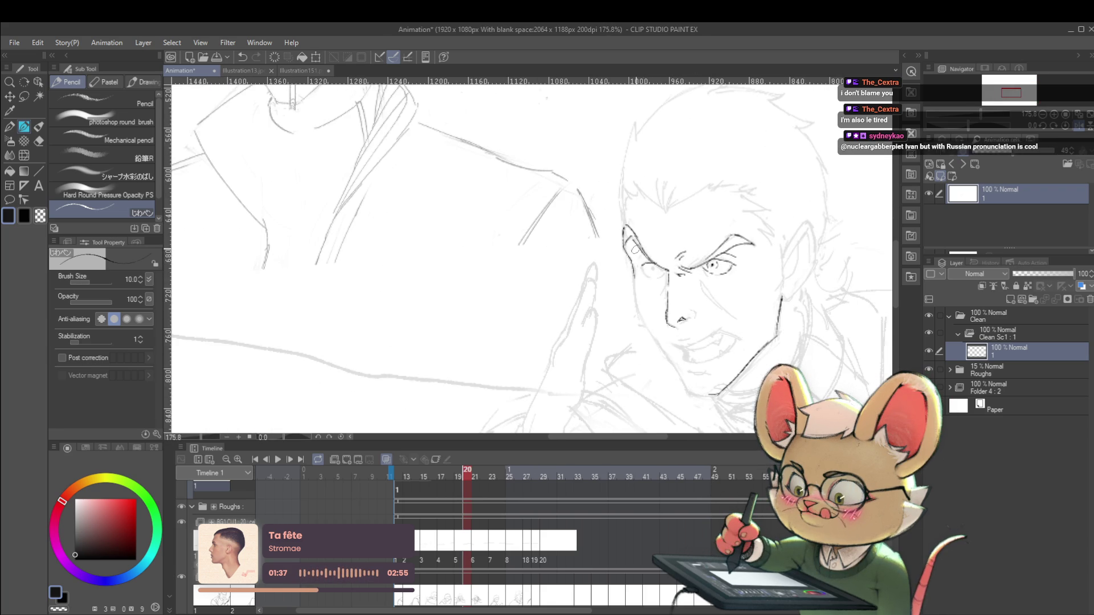
drag(719, 261, 722, 262)
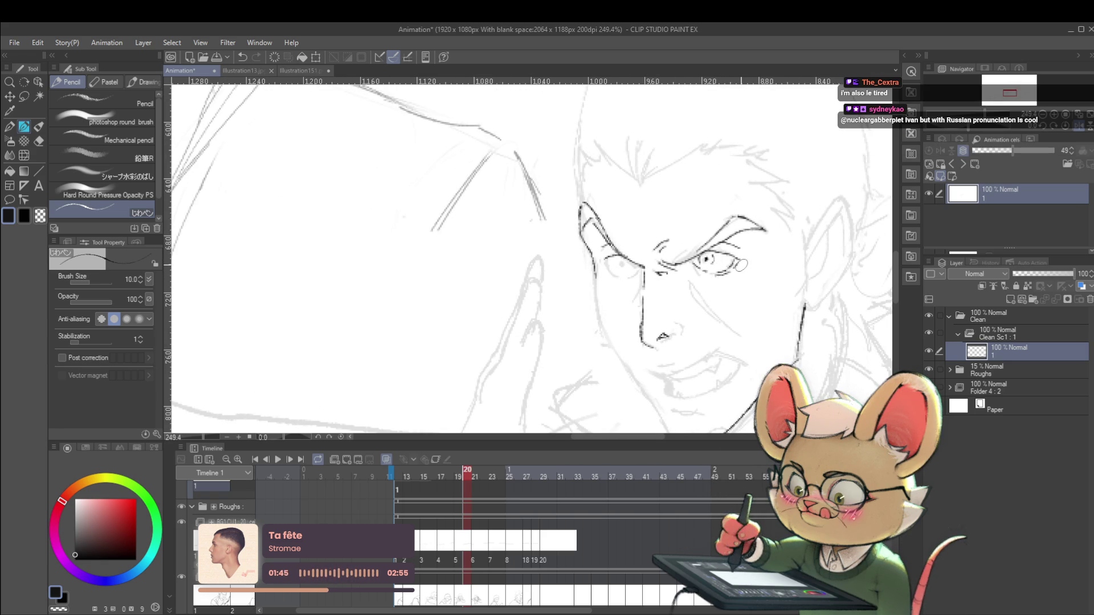
- Zoom out and flip the canvas view back to unmirrored
scroll(758, 269, down, 5)
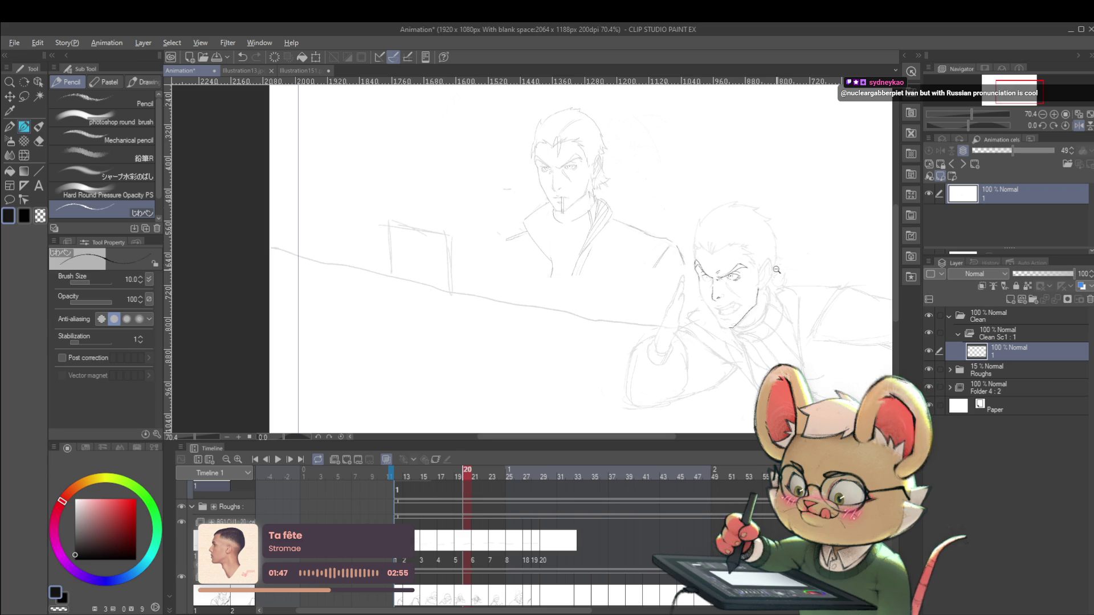
scroll(776, 273, down, 1)
click(1079, 125)
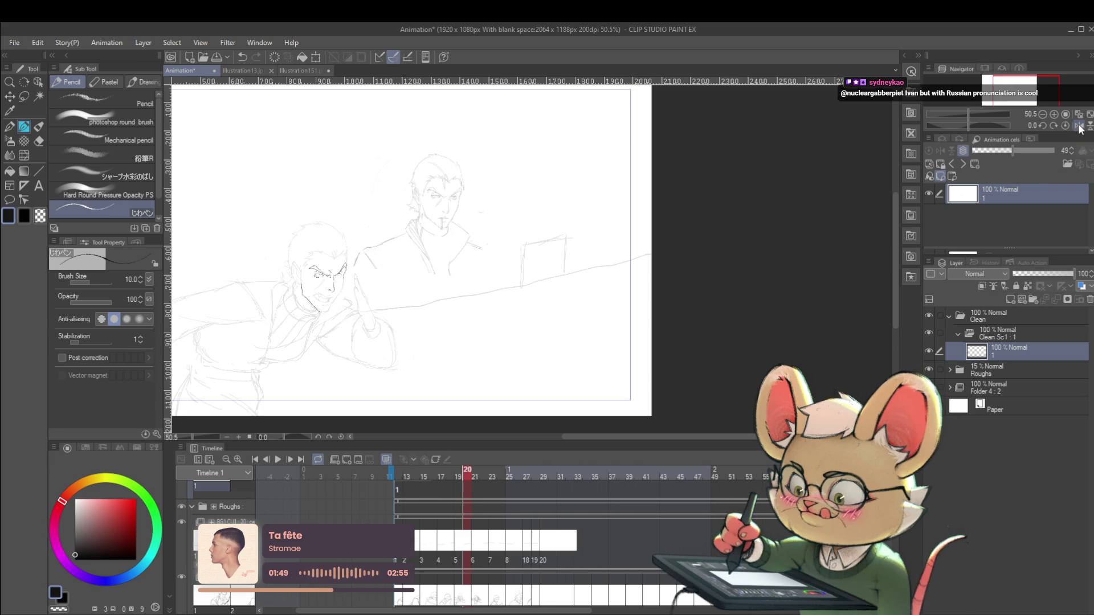
- Ink a short stroke on the man's cheek below the eye
drag(637, 348, 646, 258)
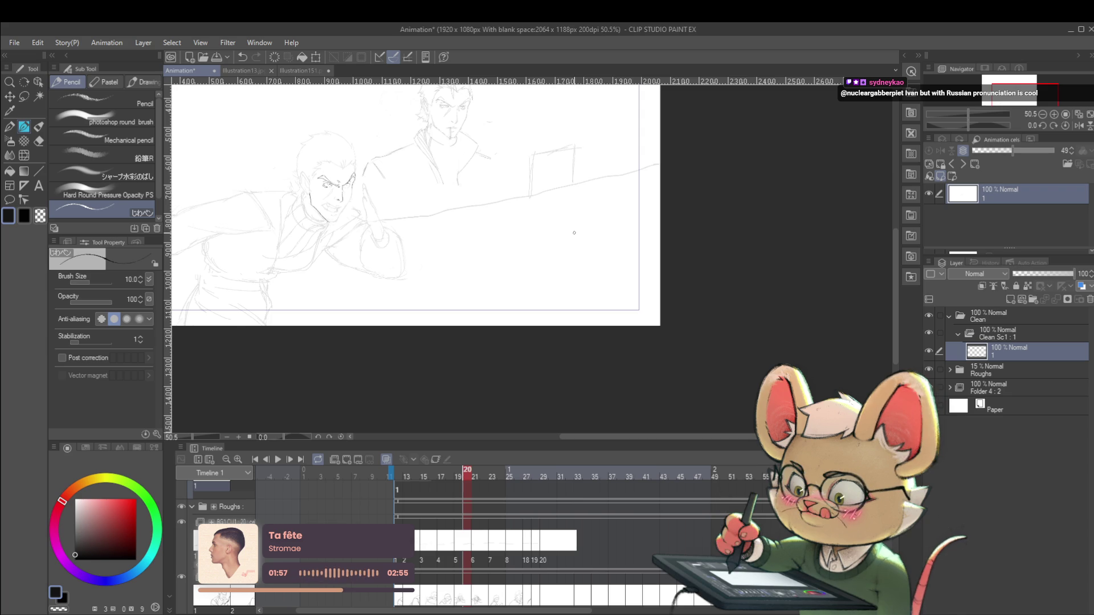
drag(328, 179, 370, 184)
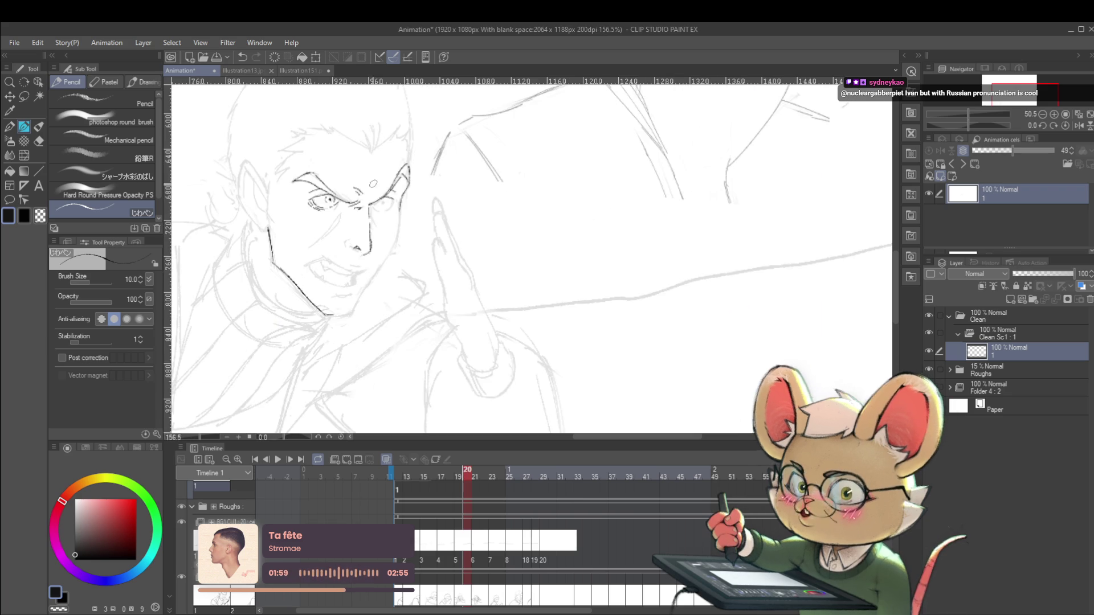
mouse_move(321, 213)
mouse_down()
mouse_move(308, 211)
mouse_move(304, 173)
mouse_move(679, 322)
mouse_move(381, 260)
mouse_up()
scroll(381, 260, up, 1)
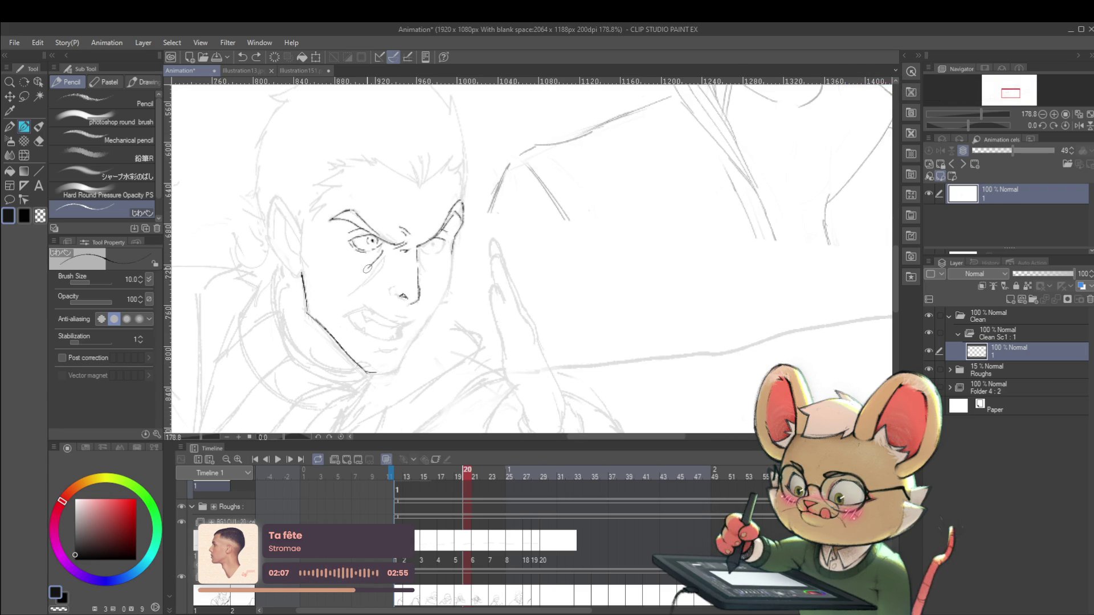
drag(367, 272, 344, 285)
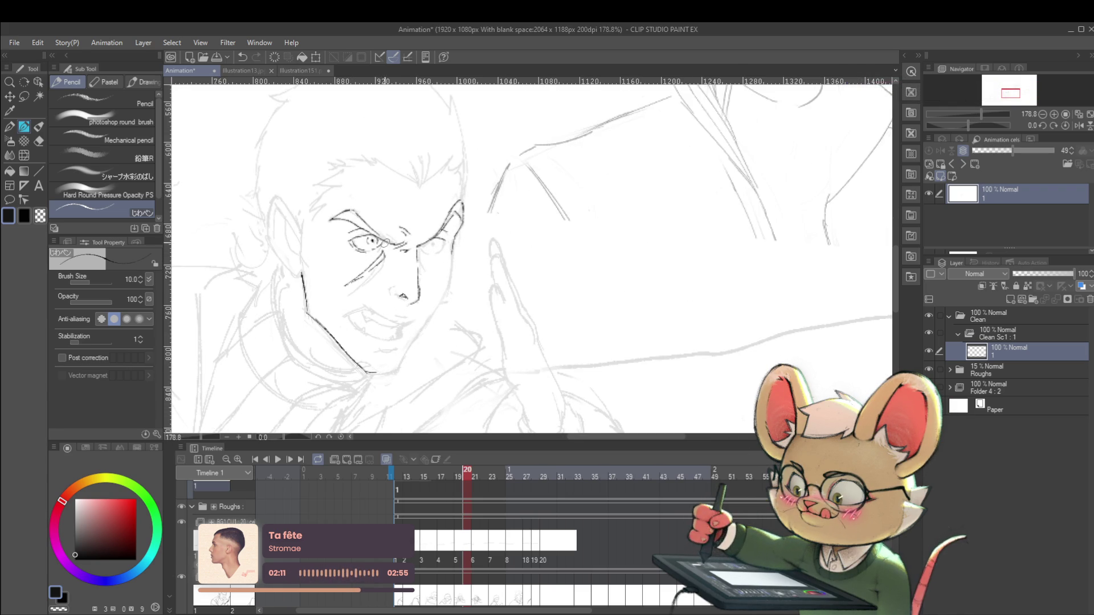
- Frame both figures and mirror the canvas view with H to check the drawing
scroll(384, 244, down, 5)
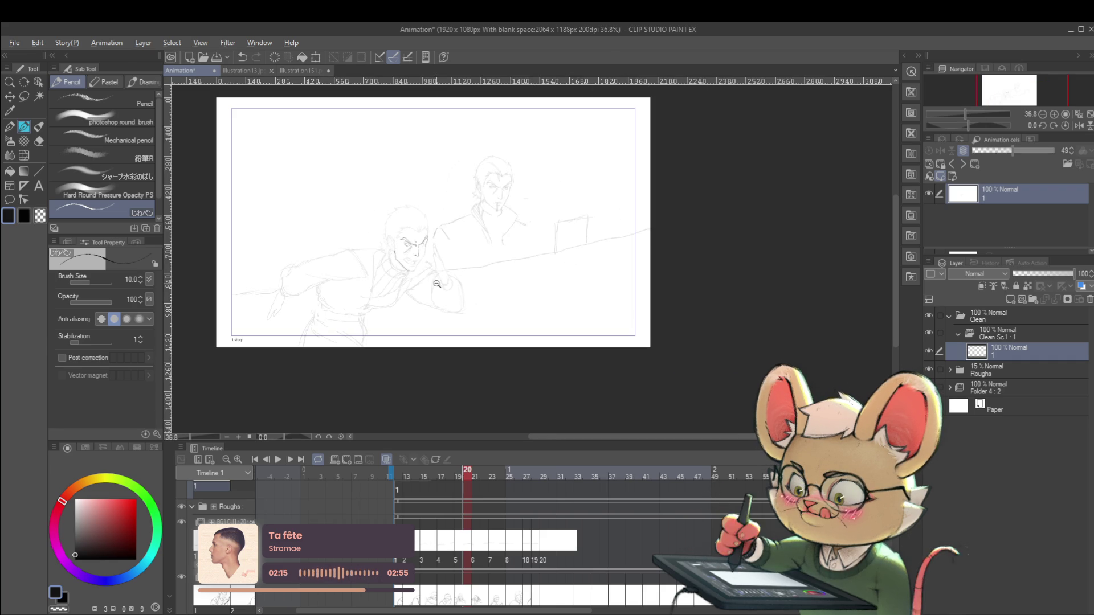
scroll(435, 284, up, 4)
drag(537, 175, 566, 306)
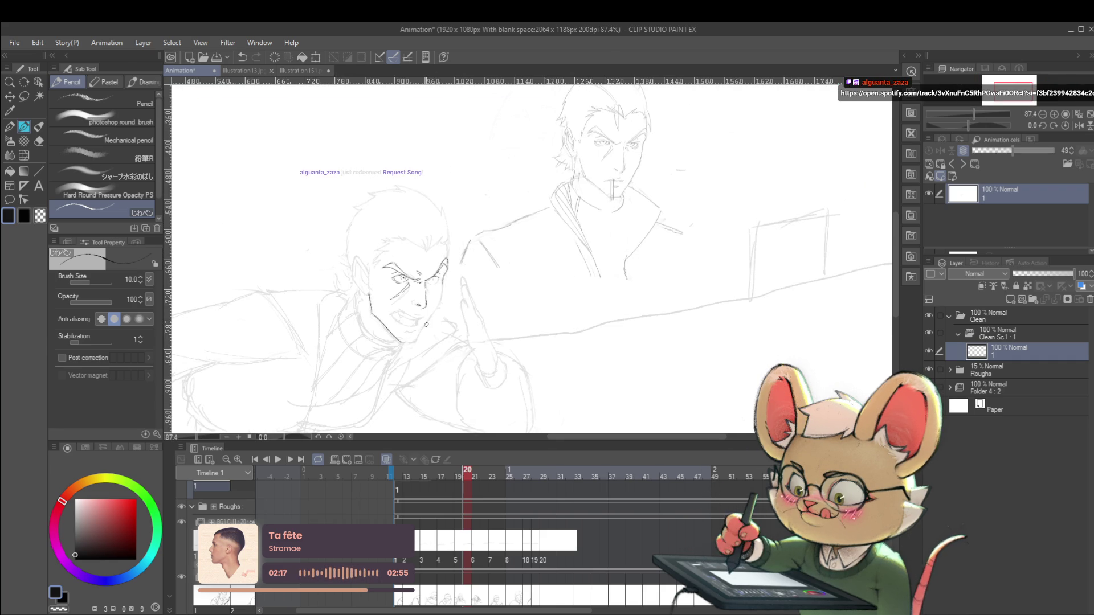
scroll(420, 329, up, 1)
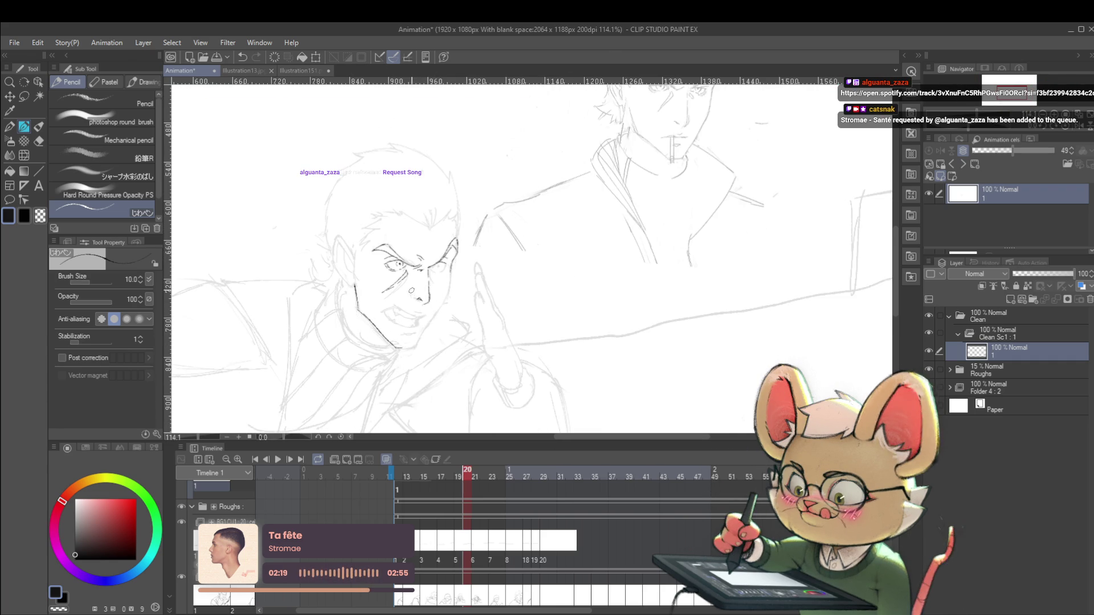
scroll(441, 290, down, 3)
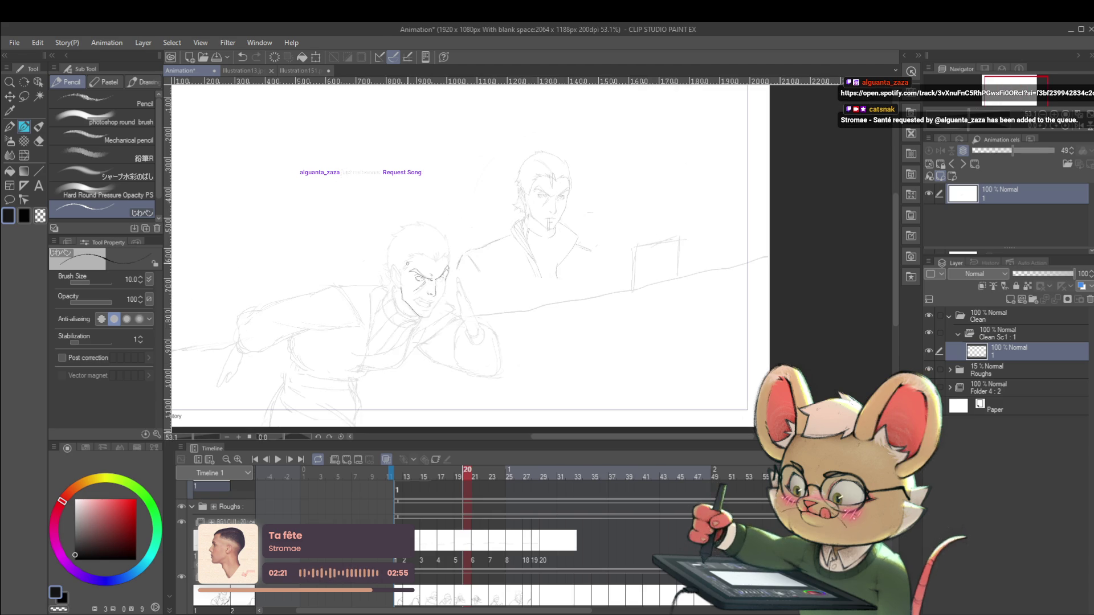
key(h)
- Ink a small round pupil into the man's eye
scroll(603, 248, up, 6)
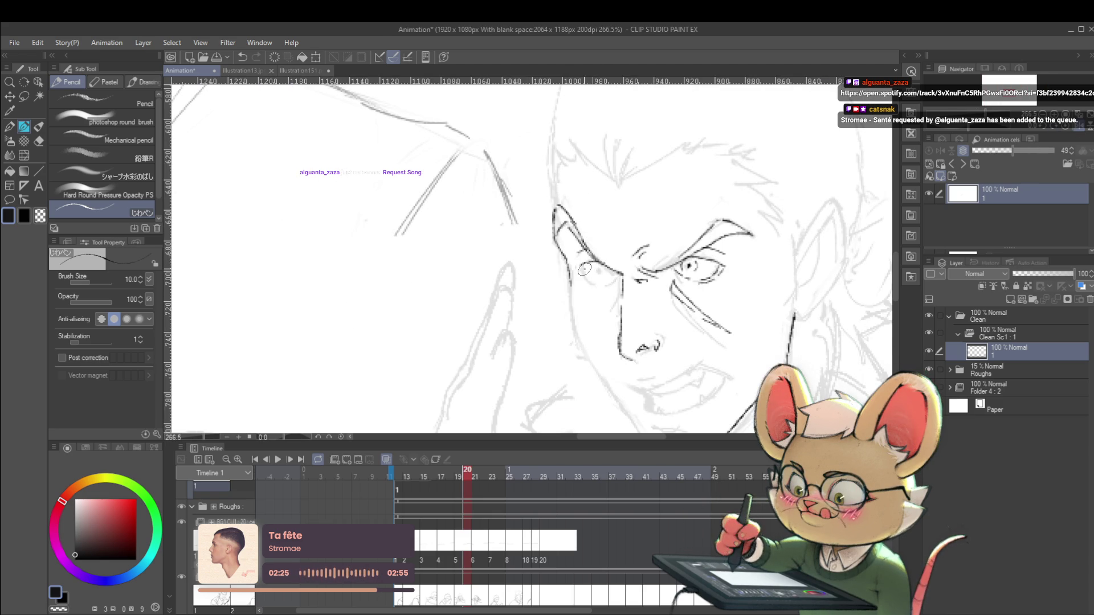
drag(597, 268, 600, 272)
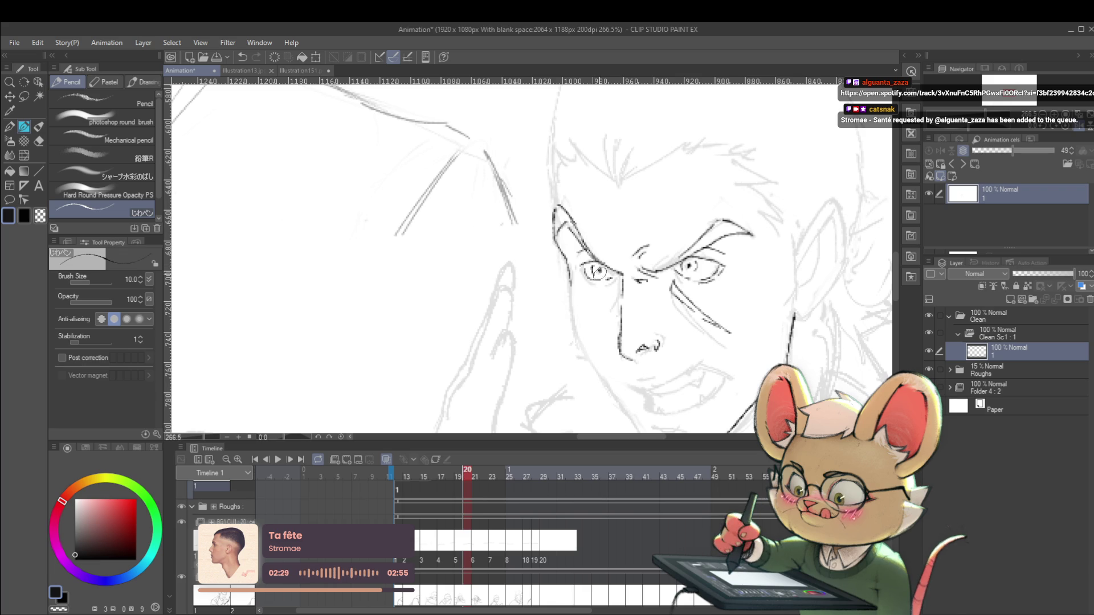
scroll(610, 267, down, 7)
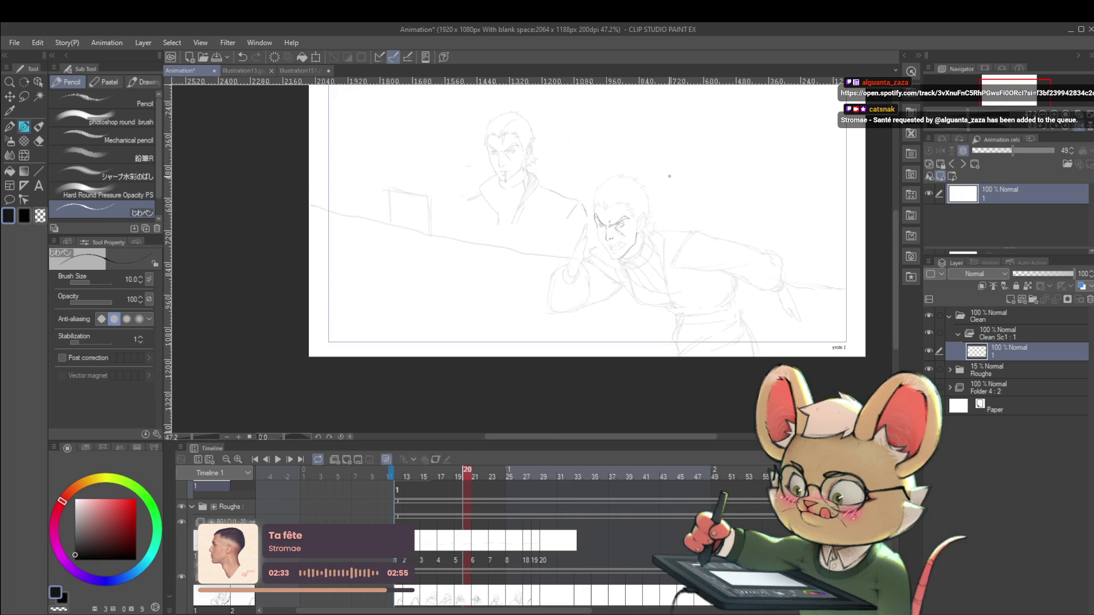
- Ink the screaming man's jaw line from cheek to chin
scroll(604, 216, up, 5)
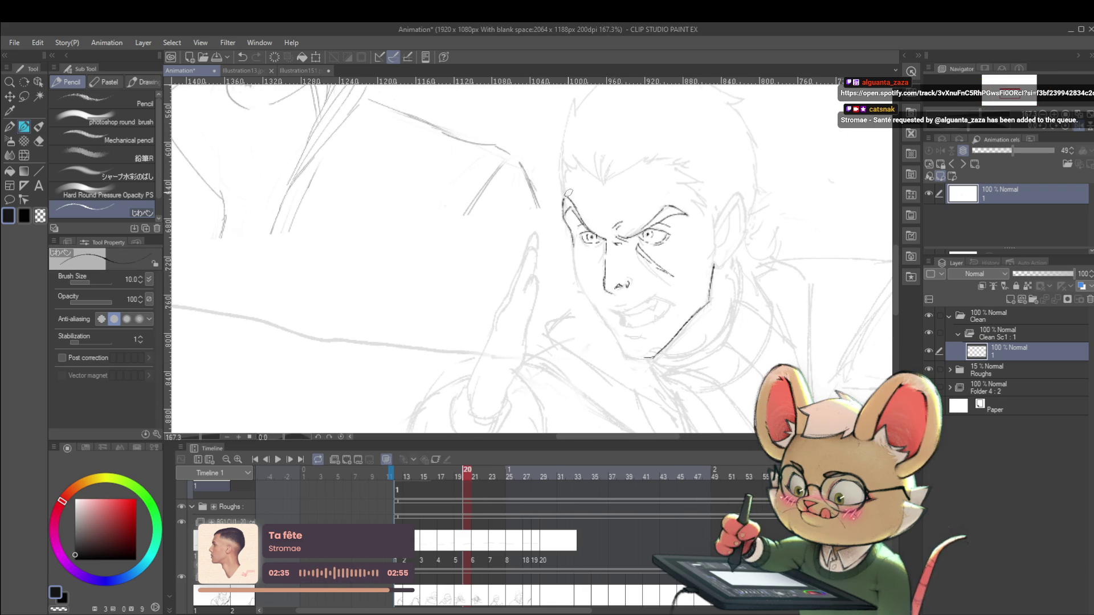
scroll(606, 178, down, 4)
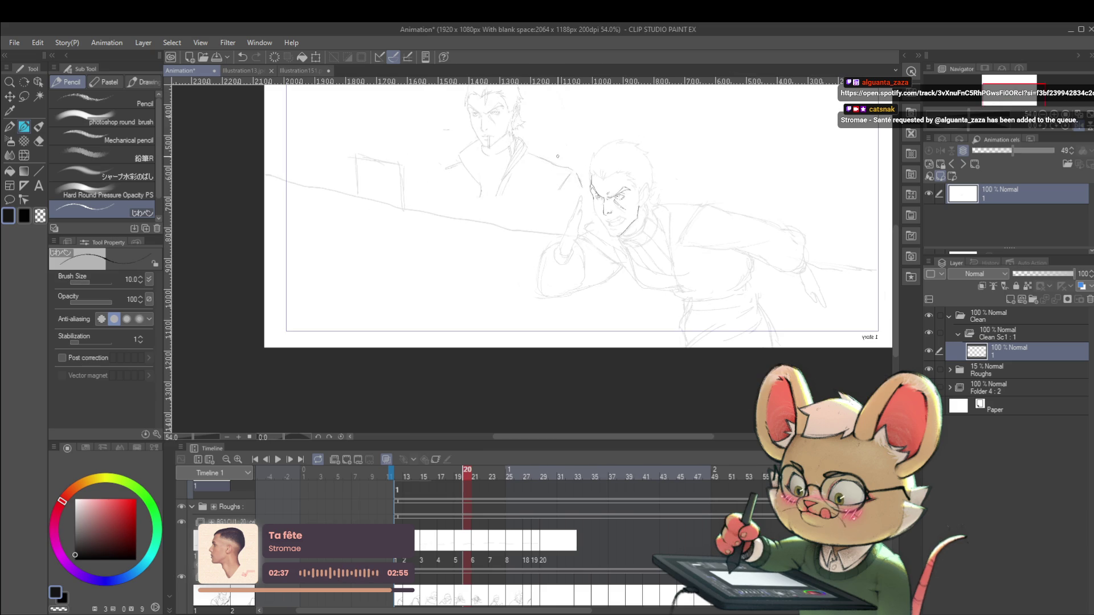
drag(741, 228, 582, 268)
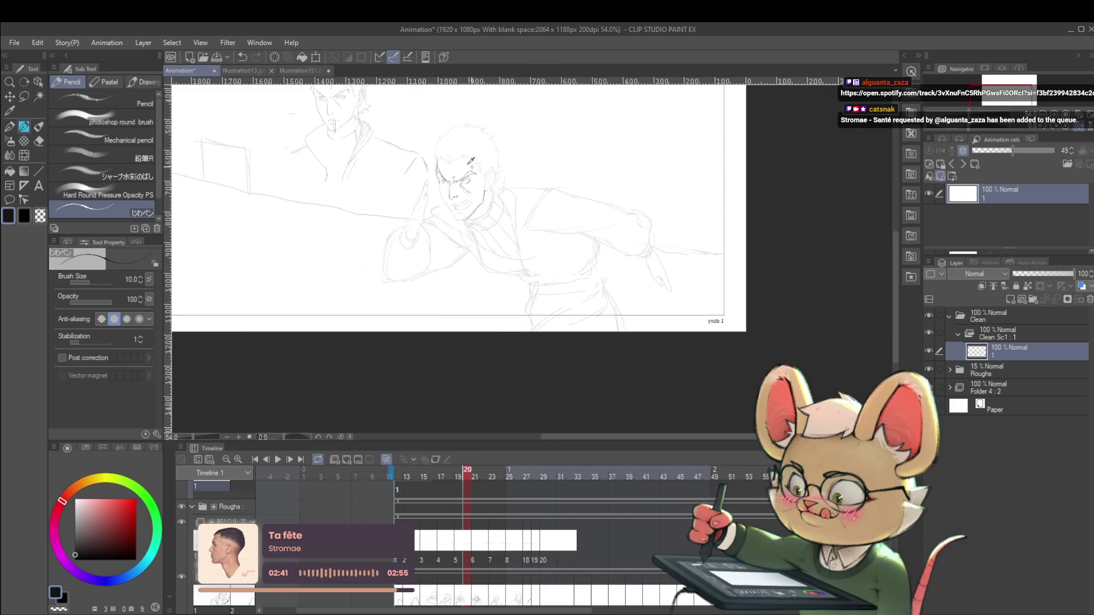
scroll(491, 202, up, 4)
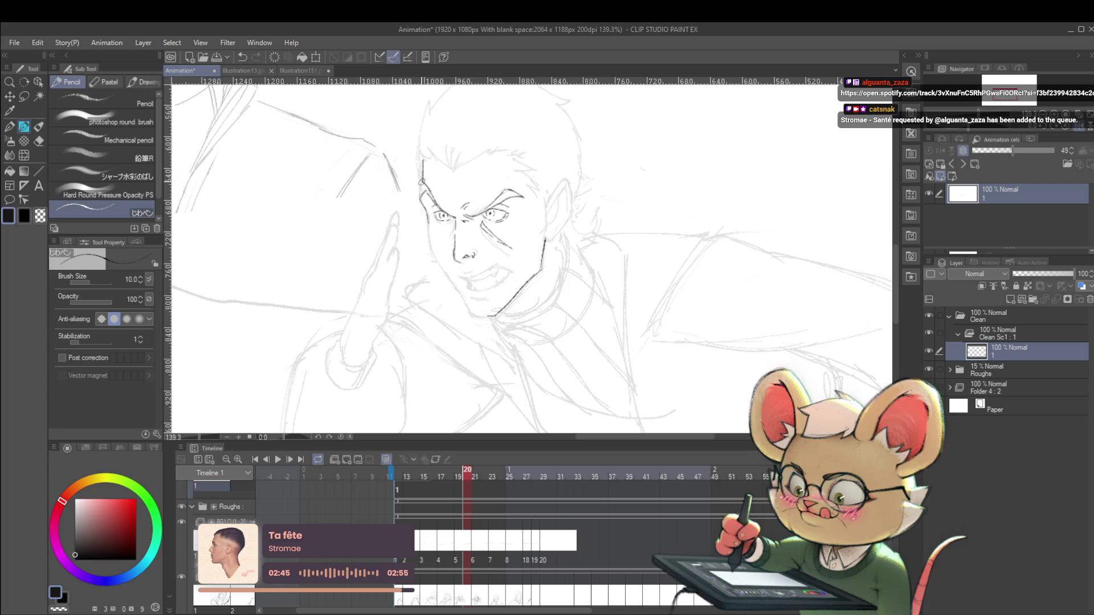
scroll(431, 198, down, 4)
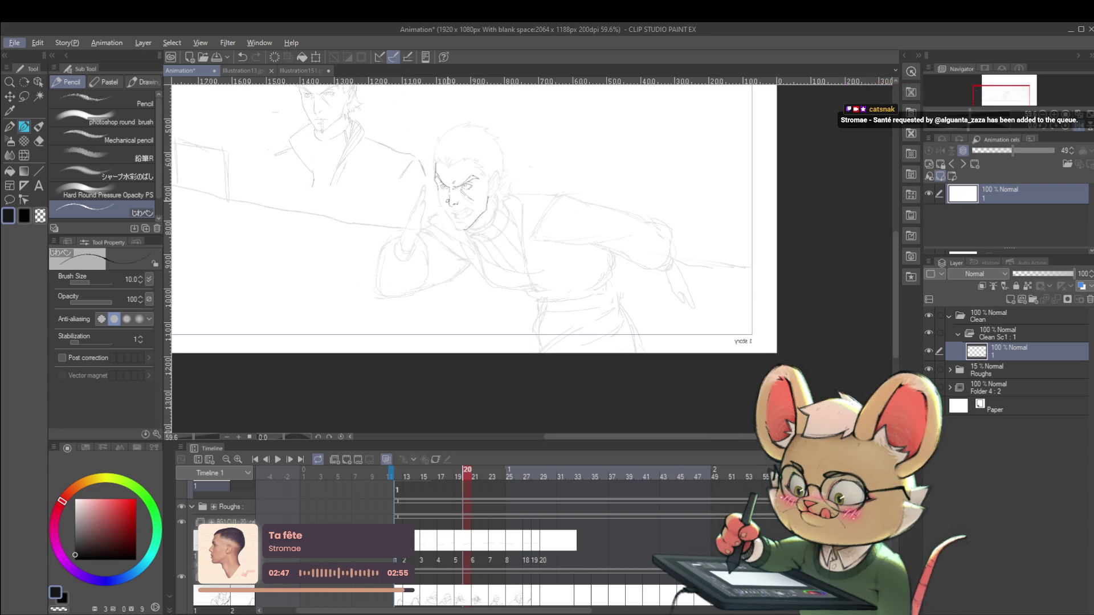
scroll(432, 201, up, 2)
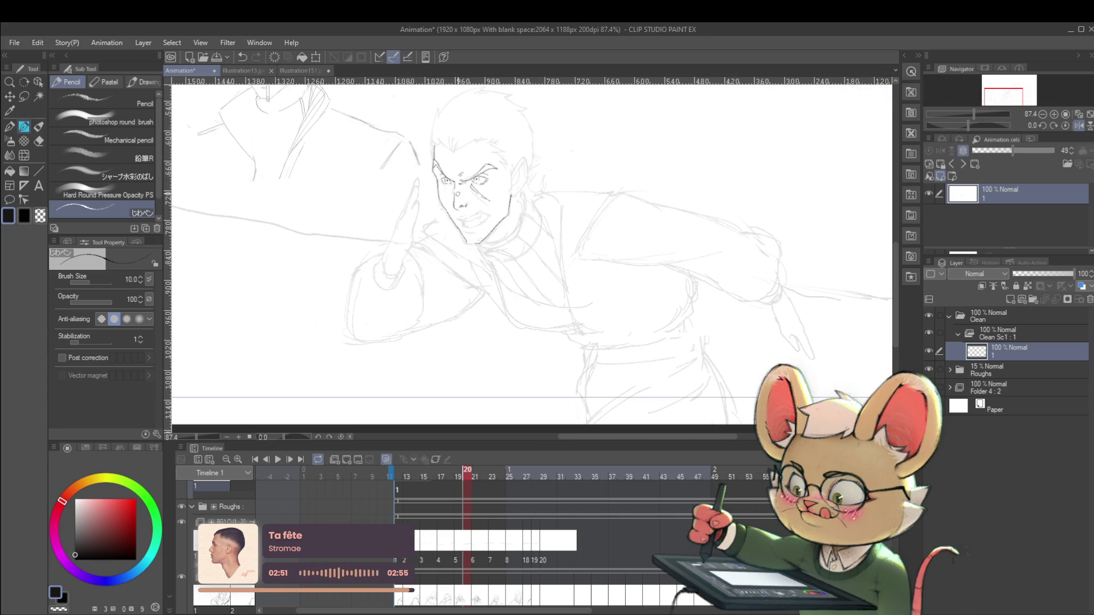
scroll(462, 166, down, 4)
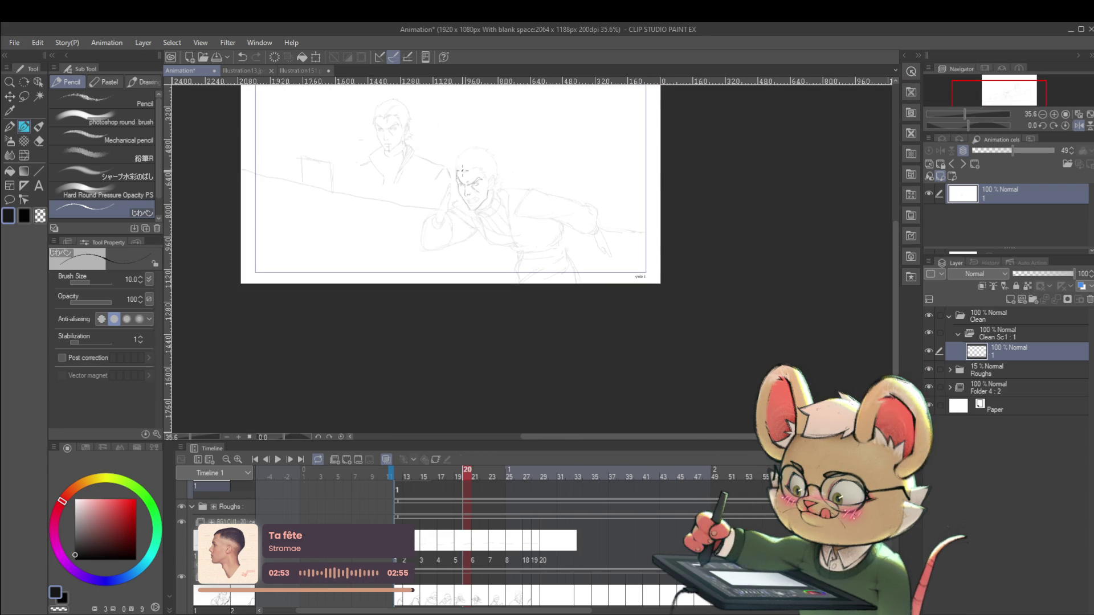
scroll(462, 166, up, 5)
drag(428, 136, 456, 202)
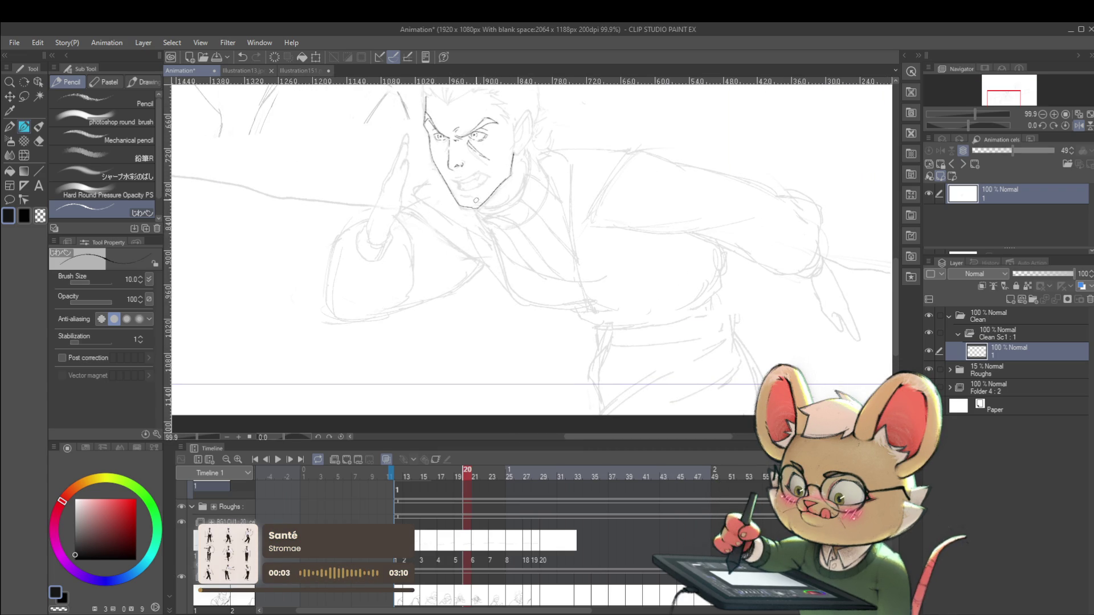
- Recentre on the face and flip the canvas view back to normal
scroll(484, 171, down, 4)
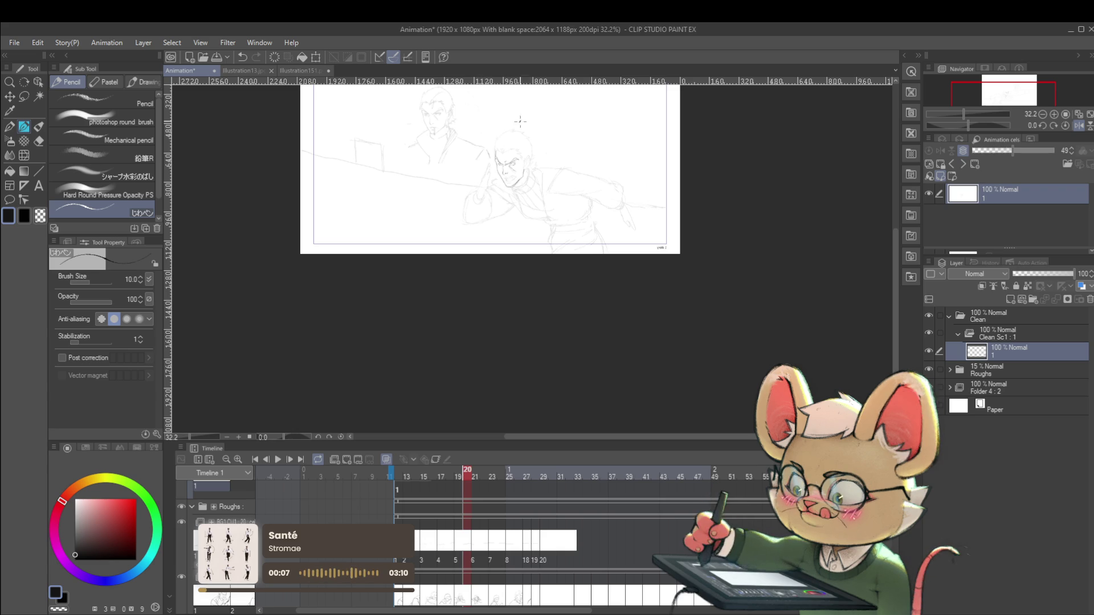
scroll(499, 159, up, 5)
mouse_move(531, 154)
mouse_down()
mouse_move(603, 230)
mouse_move(575, 199)
mouse_move(550, 230)
mouse_up()
scroll(552, 248, up, 3)
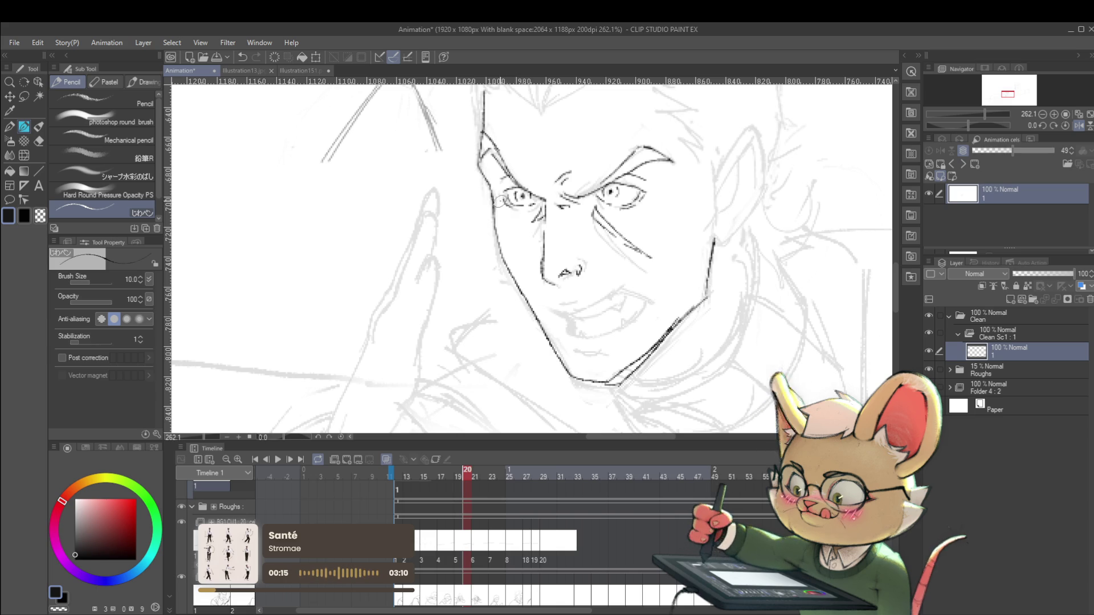
scroll(512, 208, down, 5)
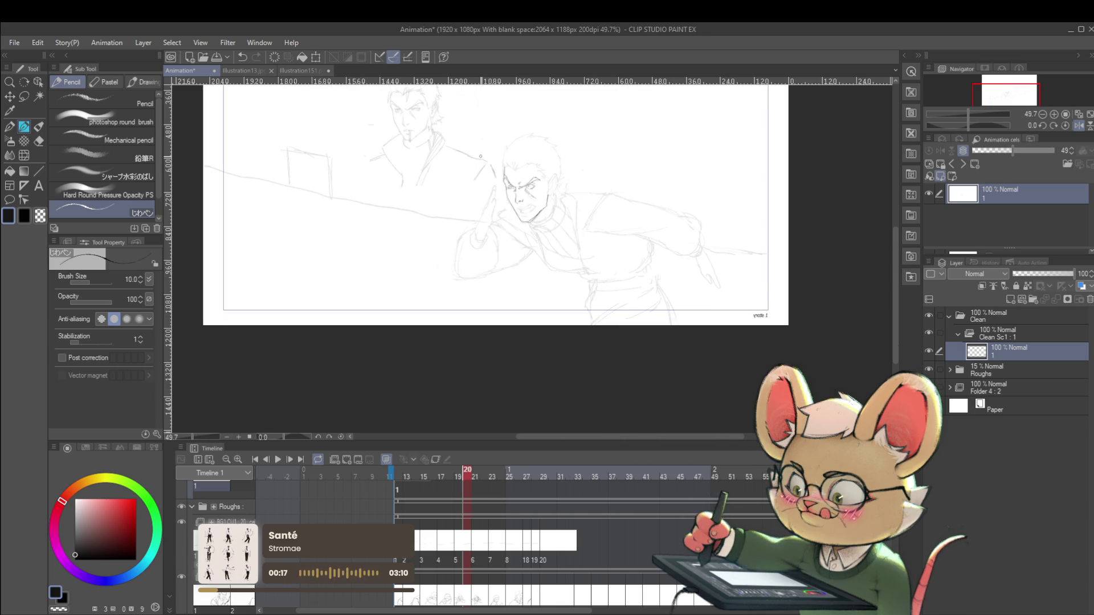
click(1079, 125)
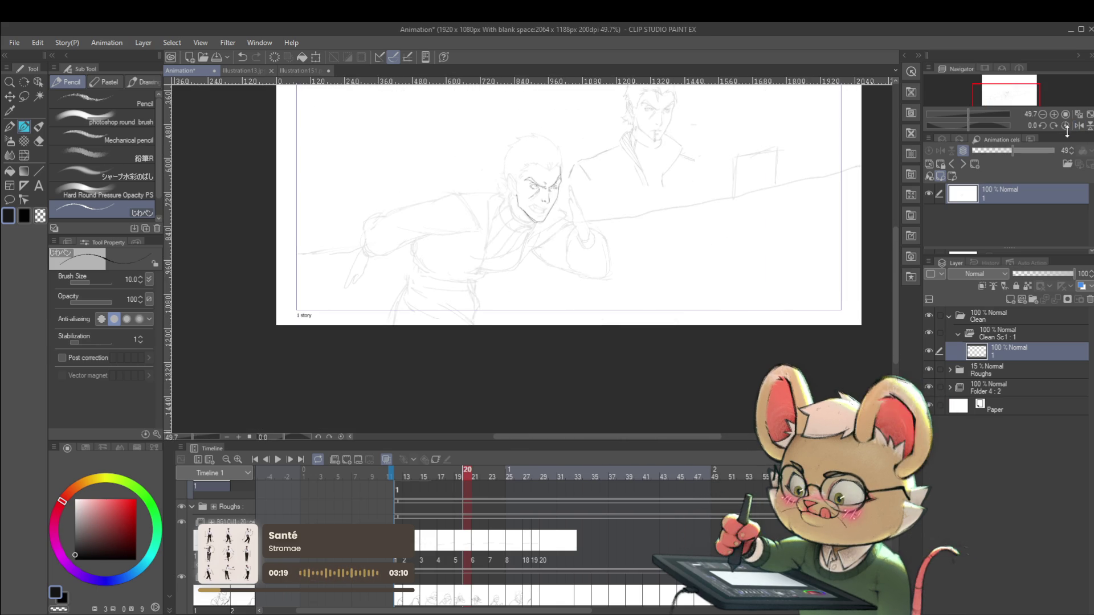
- Ink the outline along the side of the face and the ear's inner curve
scroll(512, 178, up, 5)
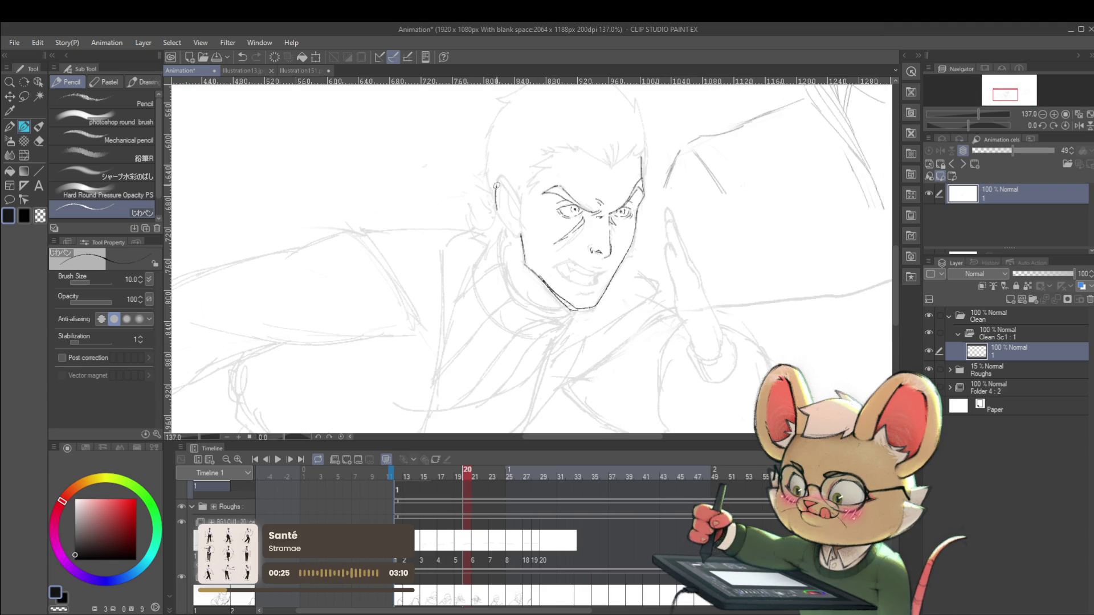
drag(500, 178, 520, 198)
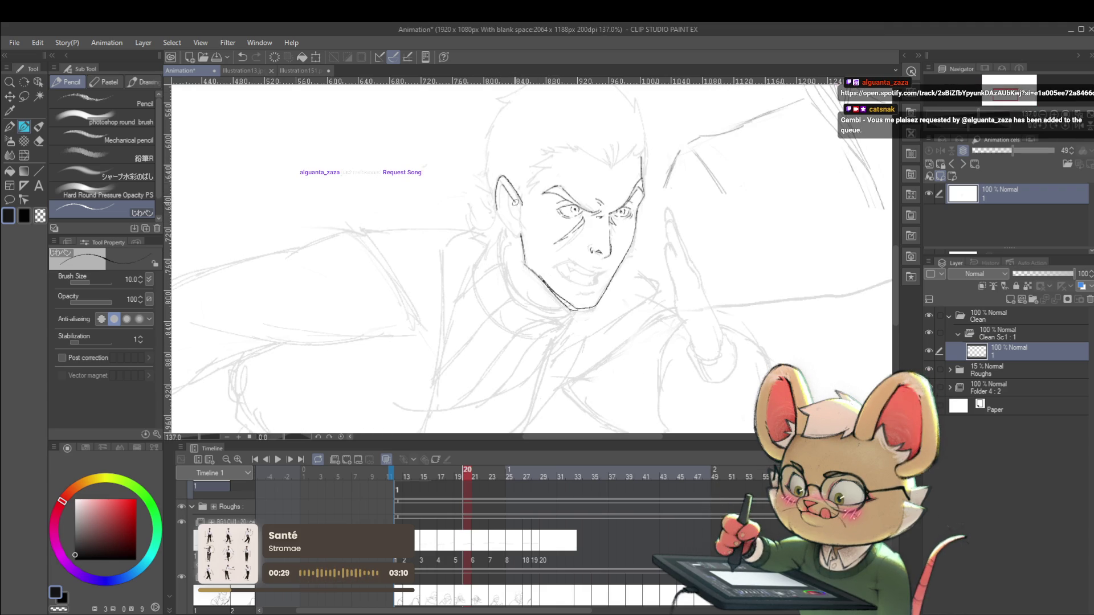
drag(511, 195, 514, 216)
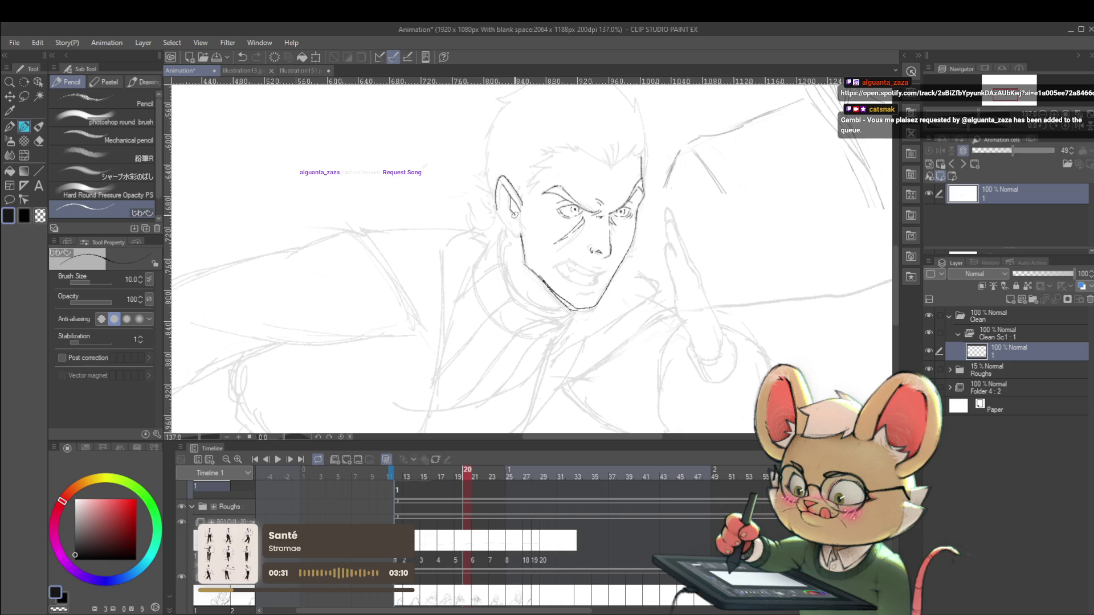
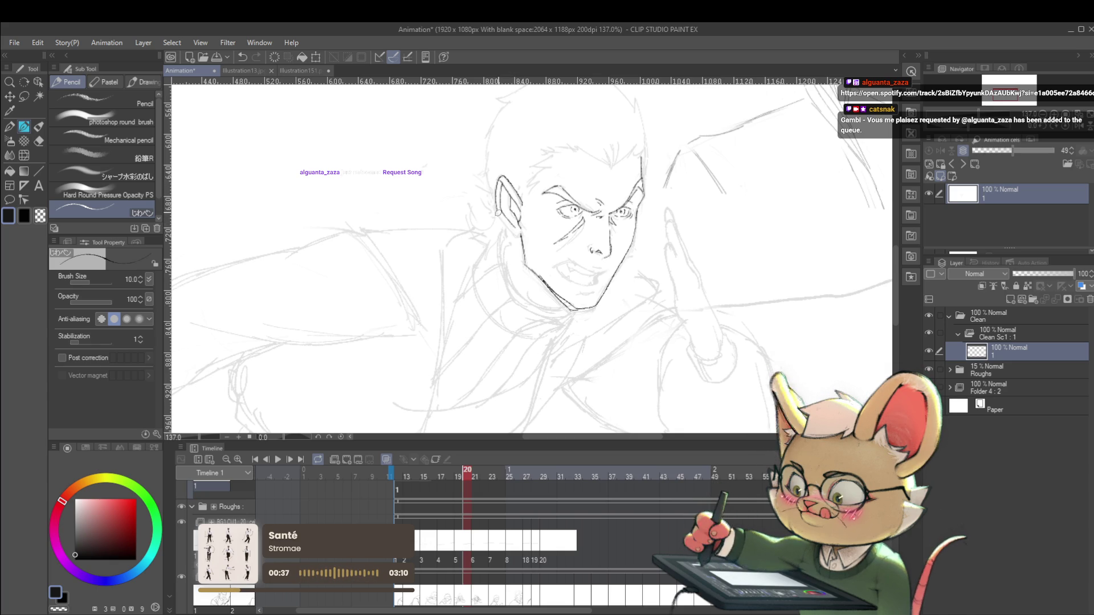
- Check the inks by zooming, mirroring the view and briefly hiding the Roughs folder
drag(526, 209, 498, 157)
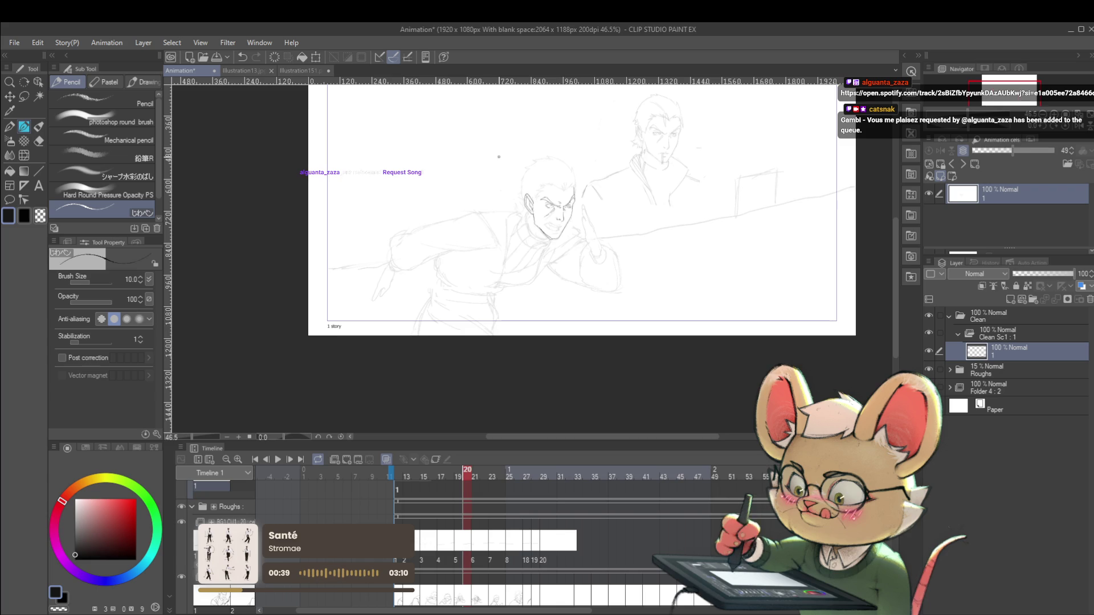
key(h)
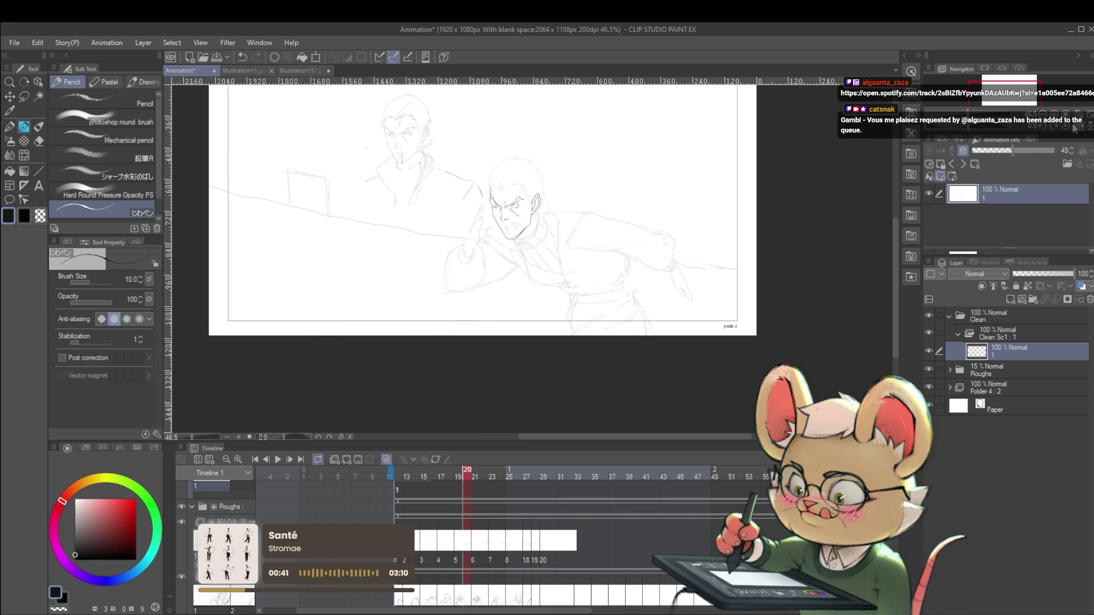
drag(533, 221, 561, 220)
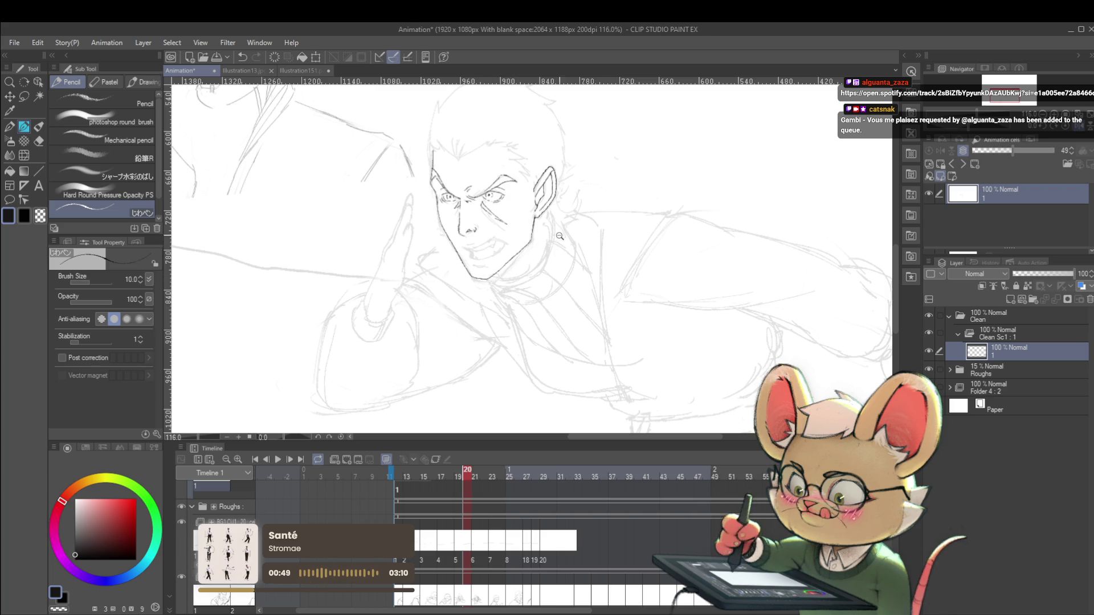
drag(557, 234, 508, 230)
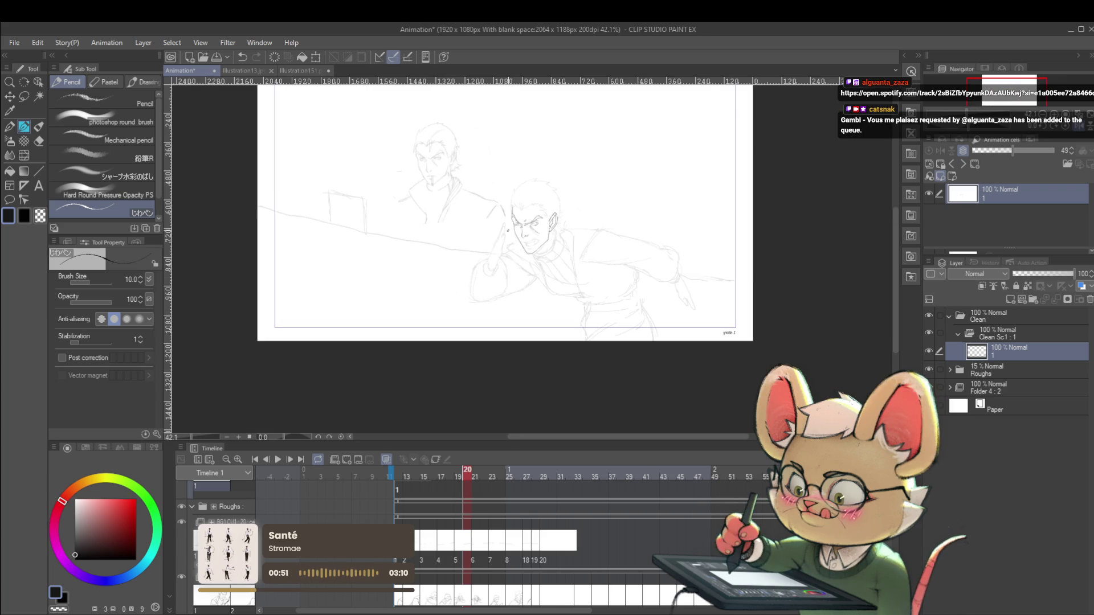
mouse_move(508, 230)
mouse_down()
mouse_move(586, 222)
mouse_move(501, 171)
mouse_up()
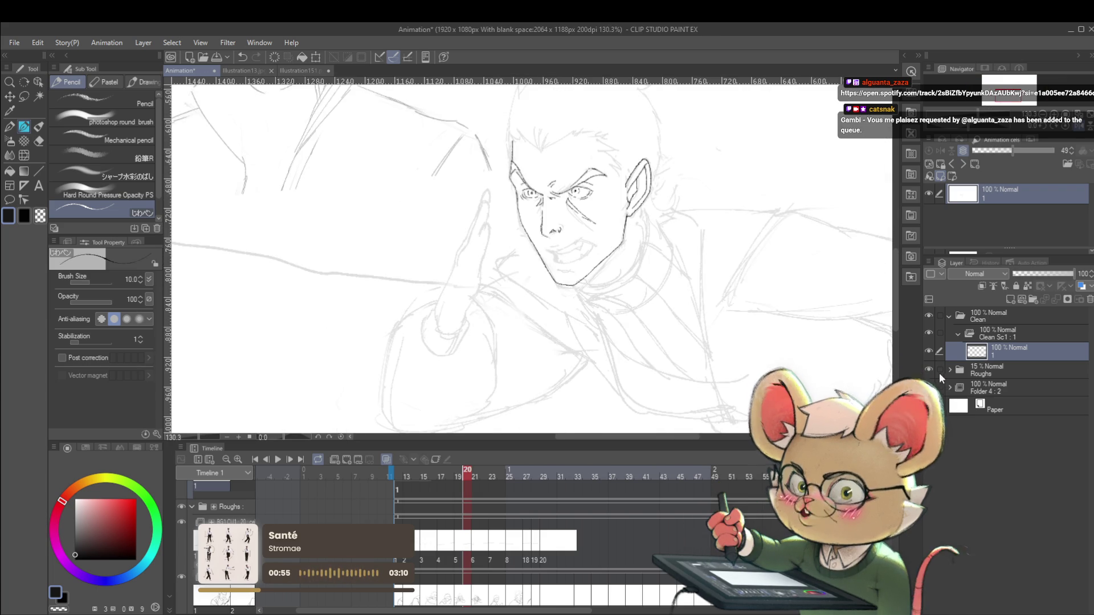
click(930, 371)
click(932, 371)
mouse_move(564, 188)
mouse_down()
mouse_move(570, 284)
mouse_move(590, 323)
mouse_up()
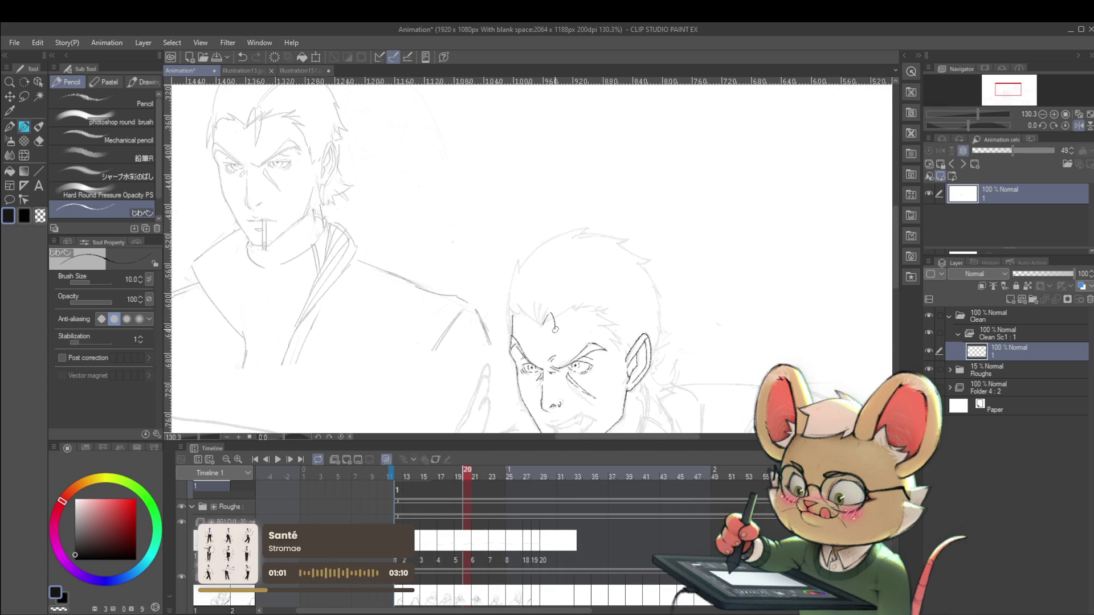
- Ink a short line on the foreground man's forehead, then fit the canvas to review
drag(556, 346, 562, 312)
key(ctrl+0)
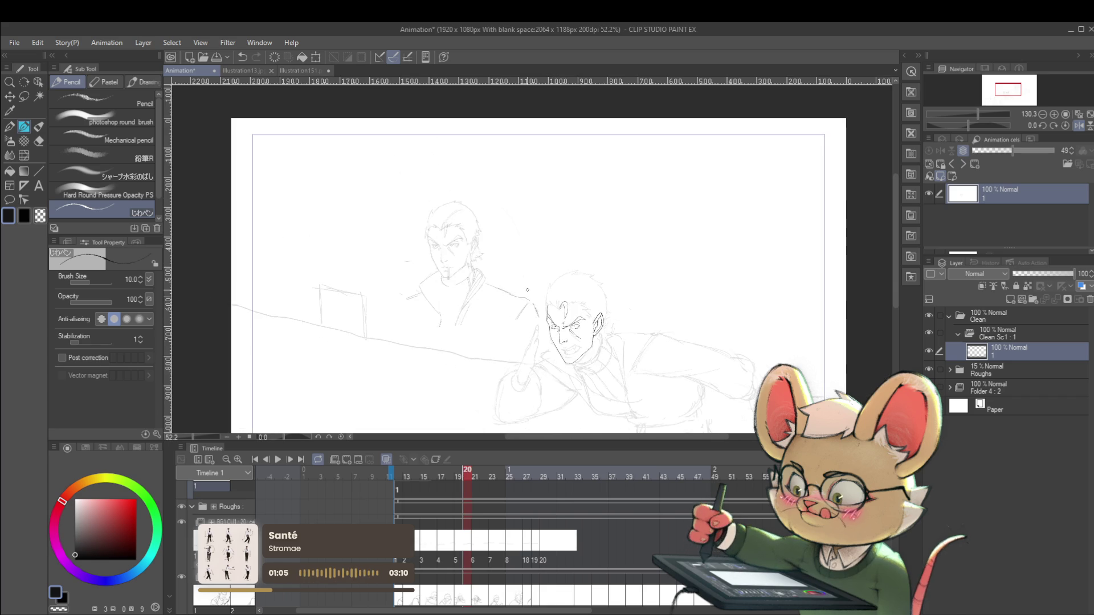
scroll(527, 290, up, 6)
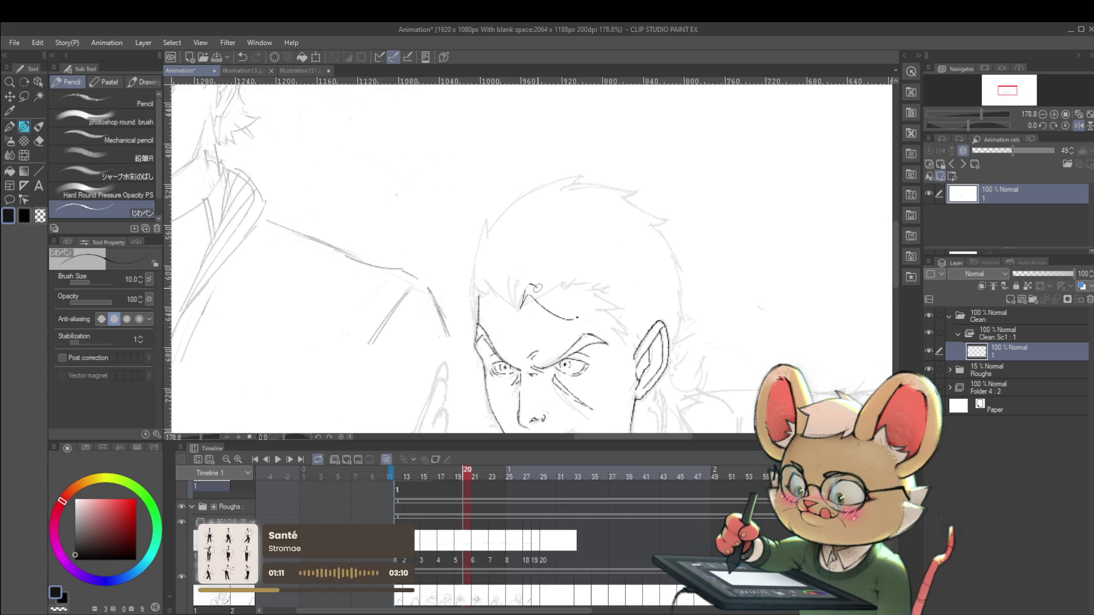
scroll(578, 318, down, 7)
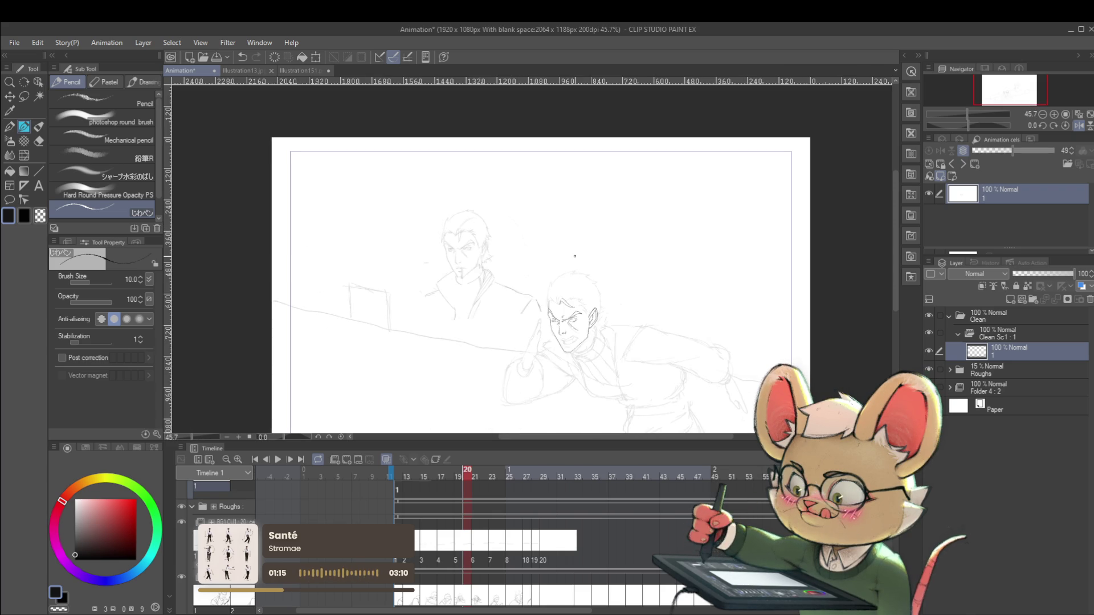
scroll(609, 256, down, 1)
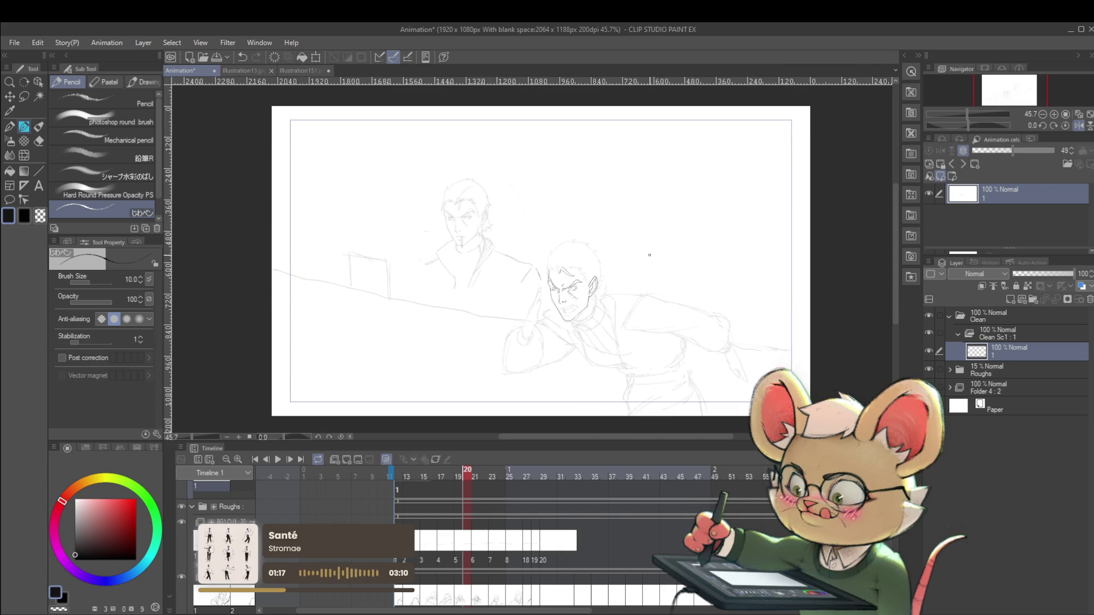
scroll(562, 267, up, 3)
scroll(578, 231, up, 2)
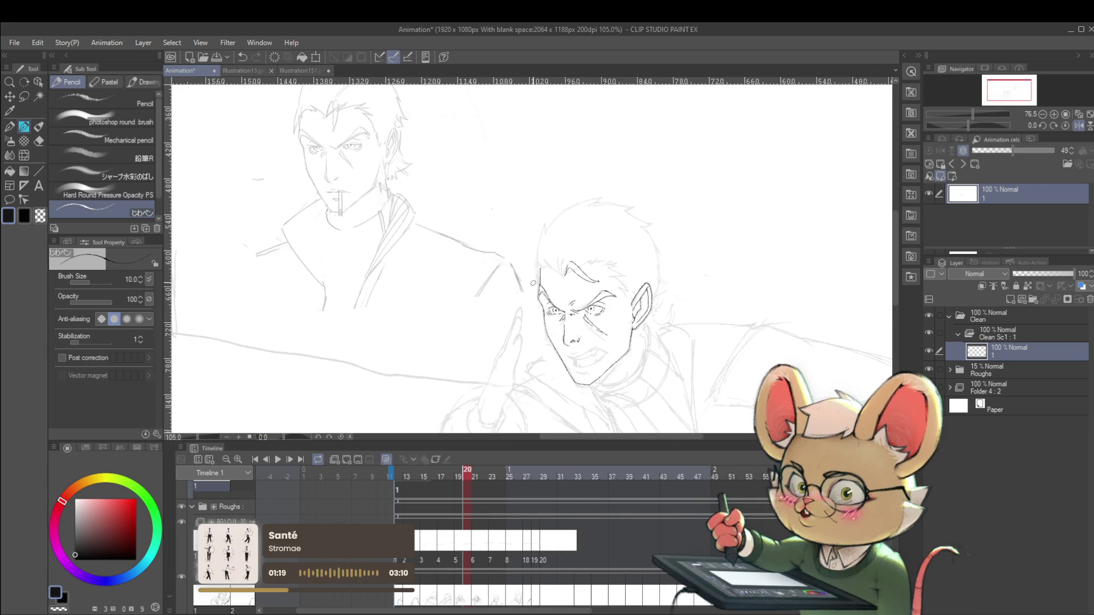
scroll(546, 264, down, 6)
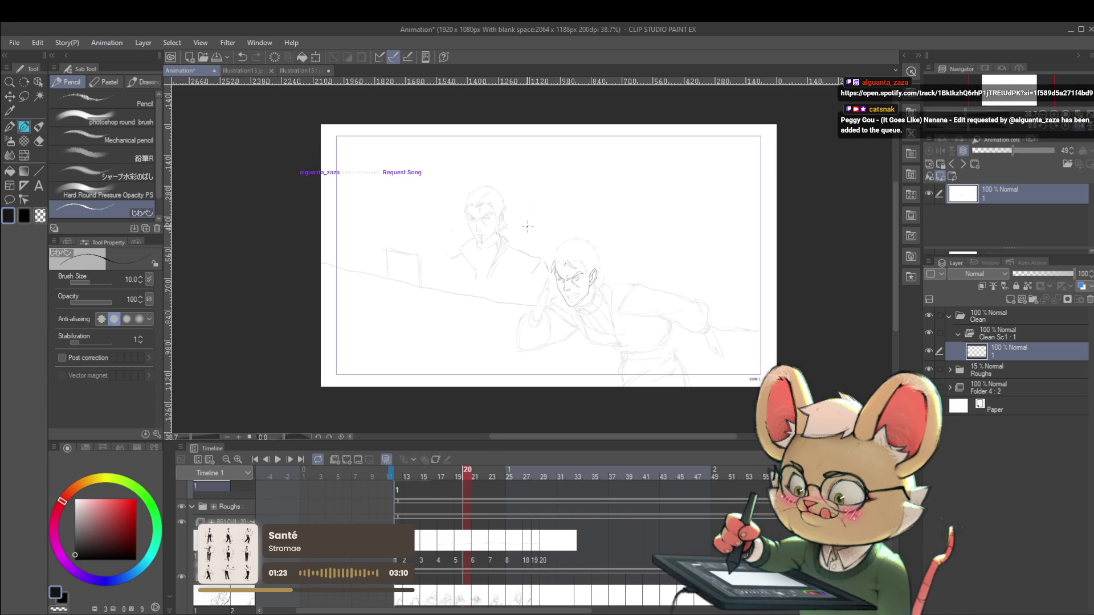
scroll(564, 267, up, 5)
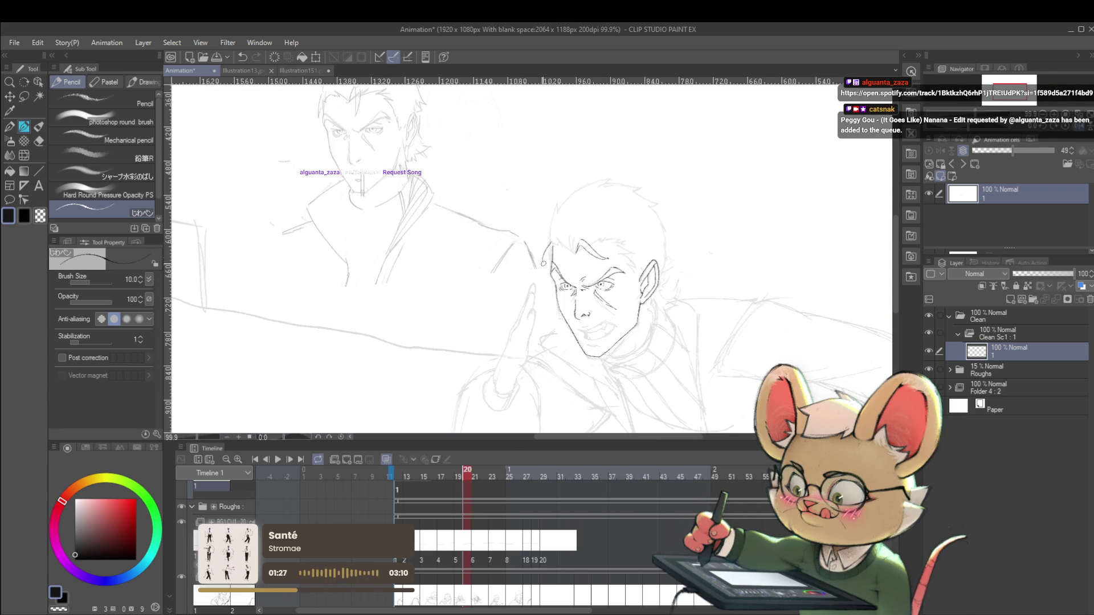
scroll(552, 248, down, 6)
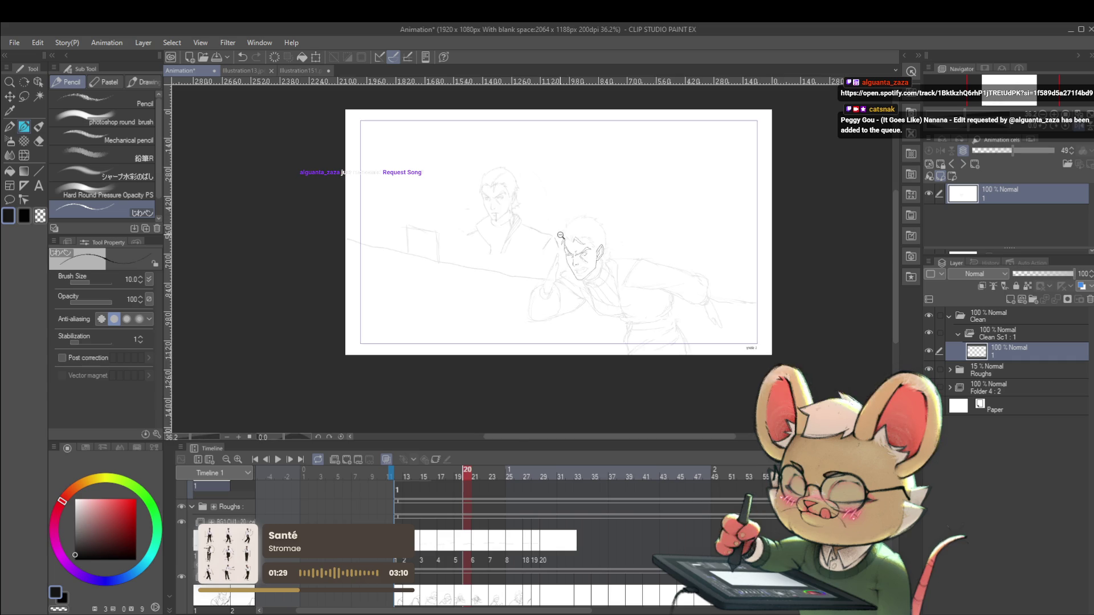
- Ink the curve along the top of the foreground man's head
scroll(587, 240, up, 5)
drag(587, 240, 573, 262)
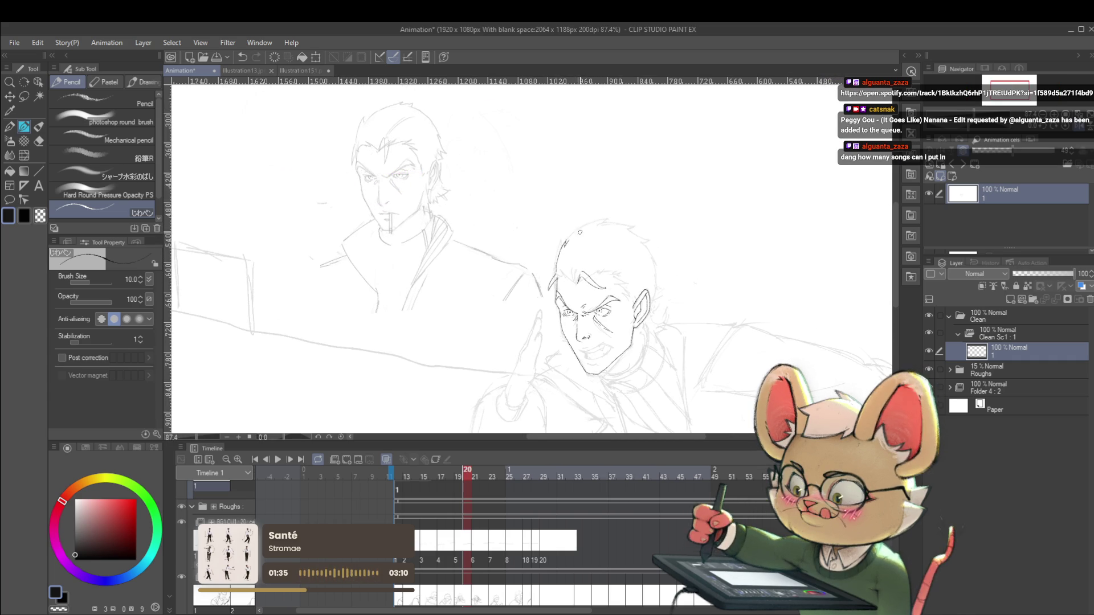
drag(568, 241, 607, 221)
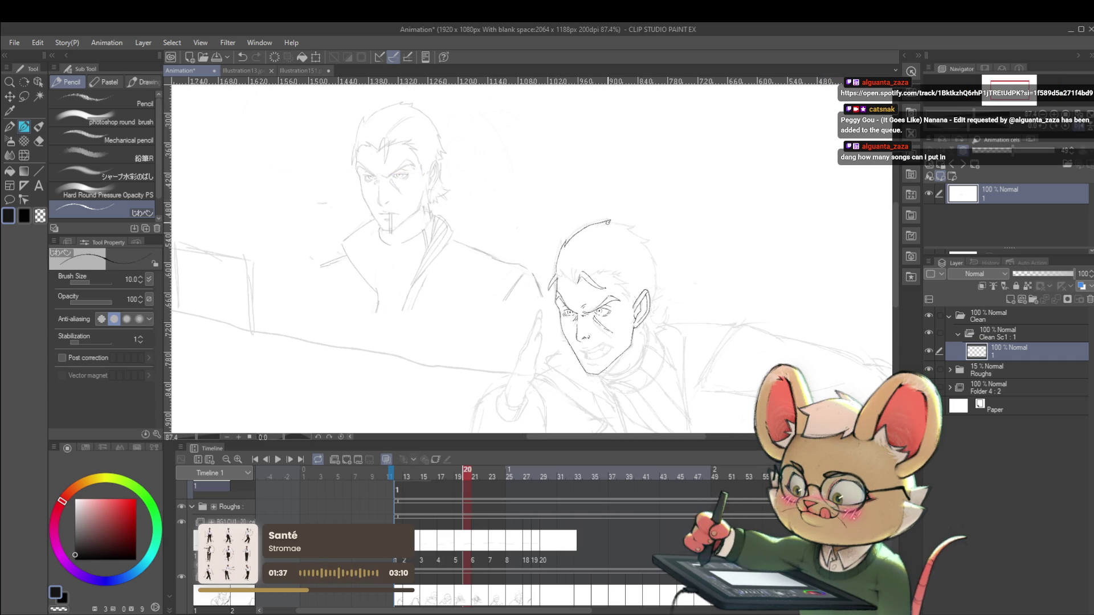
scroll(645, 222, down, 3)
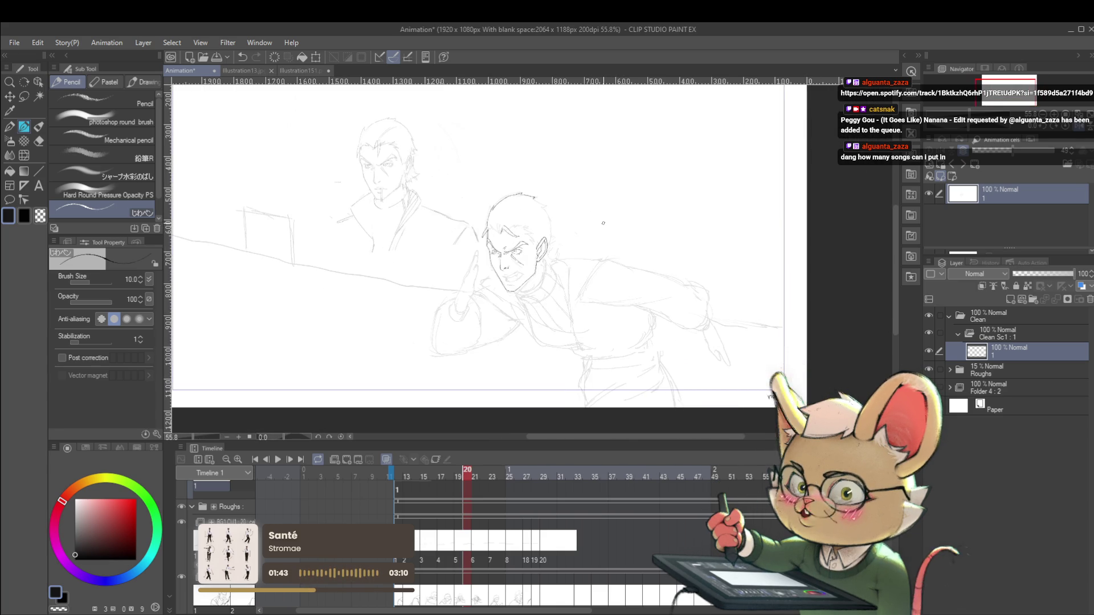
scroll(546, 203, up, 3)
- Add a short stroke extending the foreground man's hair outline
drag(517, 184, 572, 249)
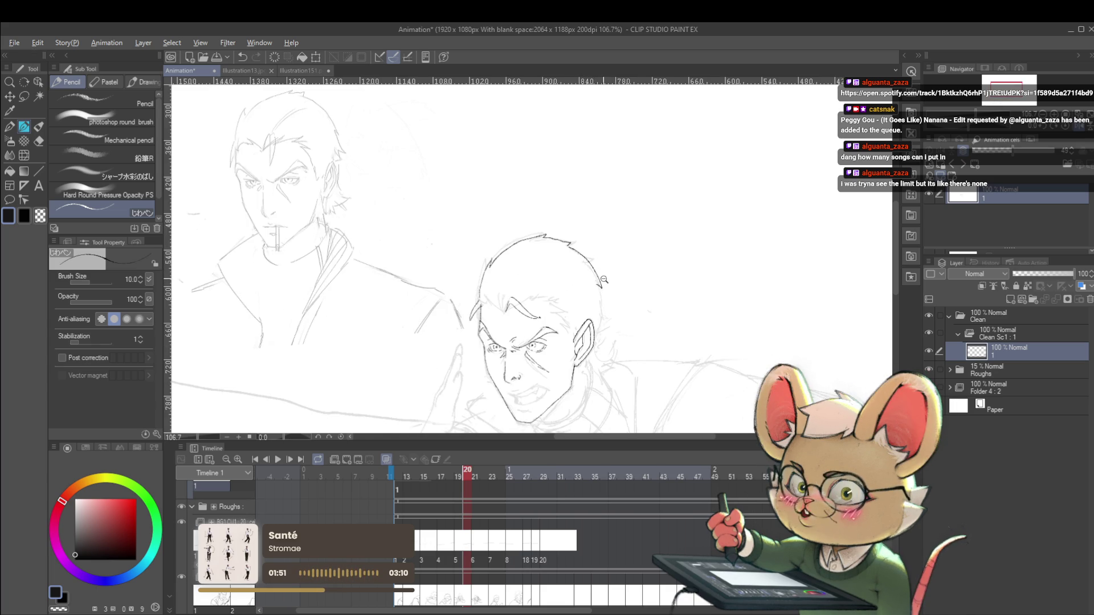
scroll(574, 216, down, 3)
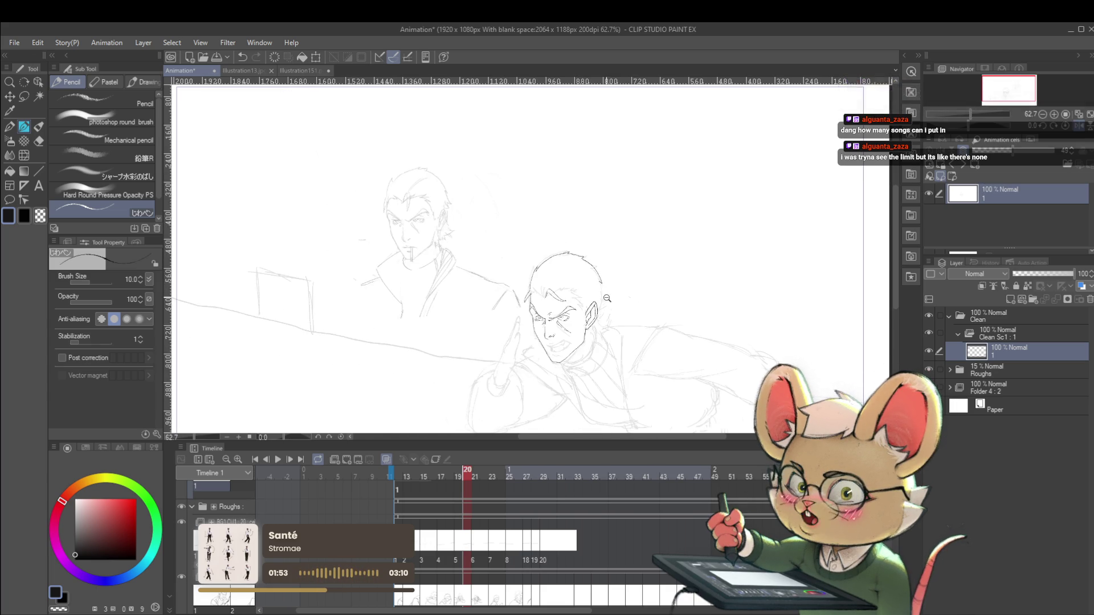
scroll(610, 309, up, 2)
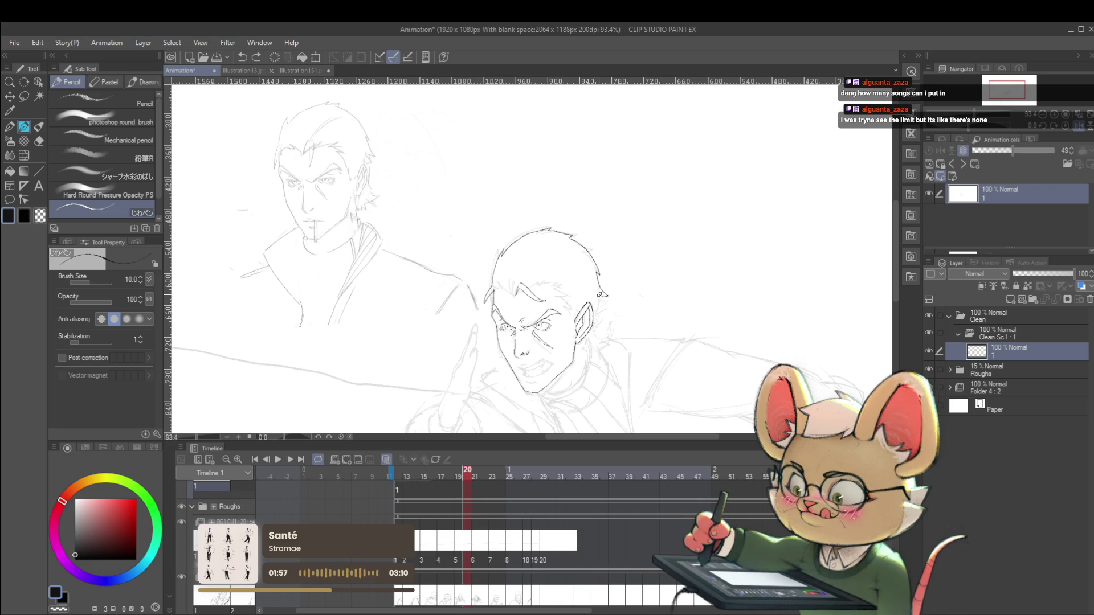
drag(599, 295, 602, 305)
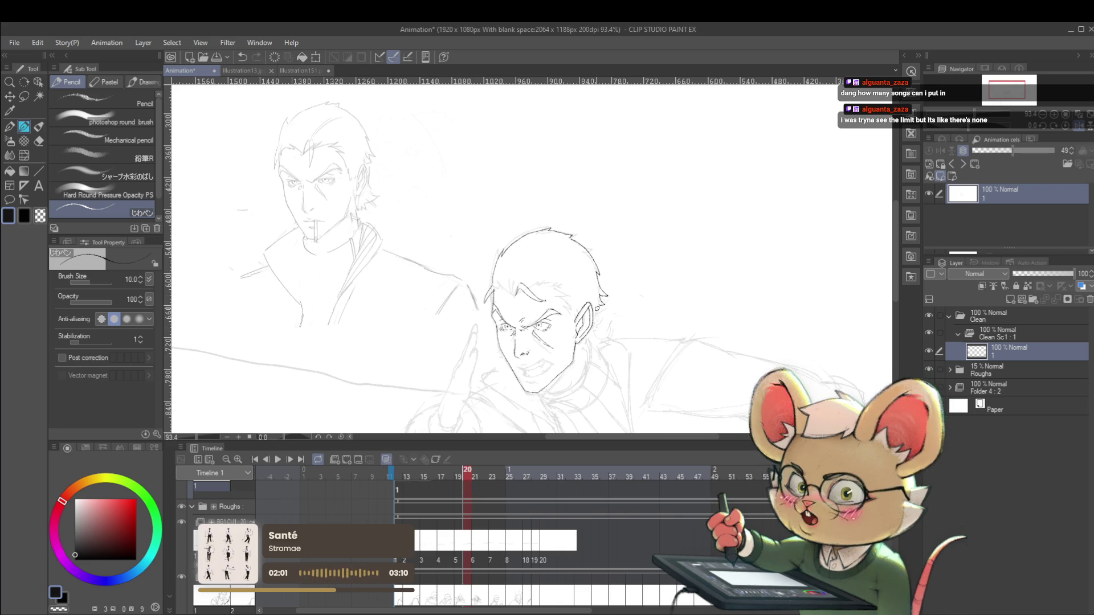
scroll(607, 279, down, 3)
scroll(641, 283, down, 1)
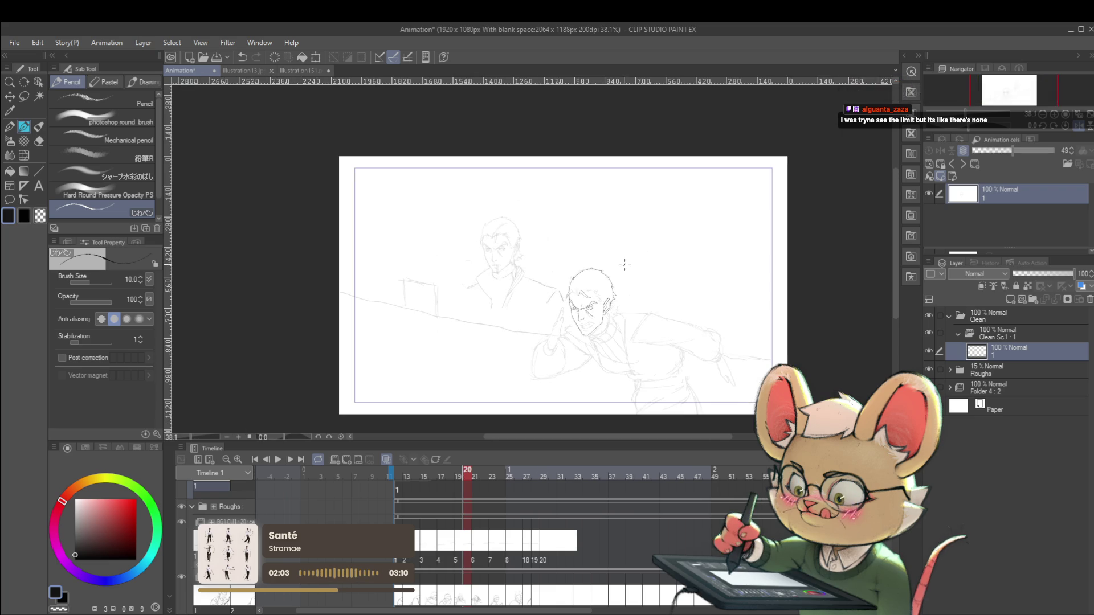
scroll(491, 270, up, 5)
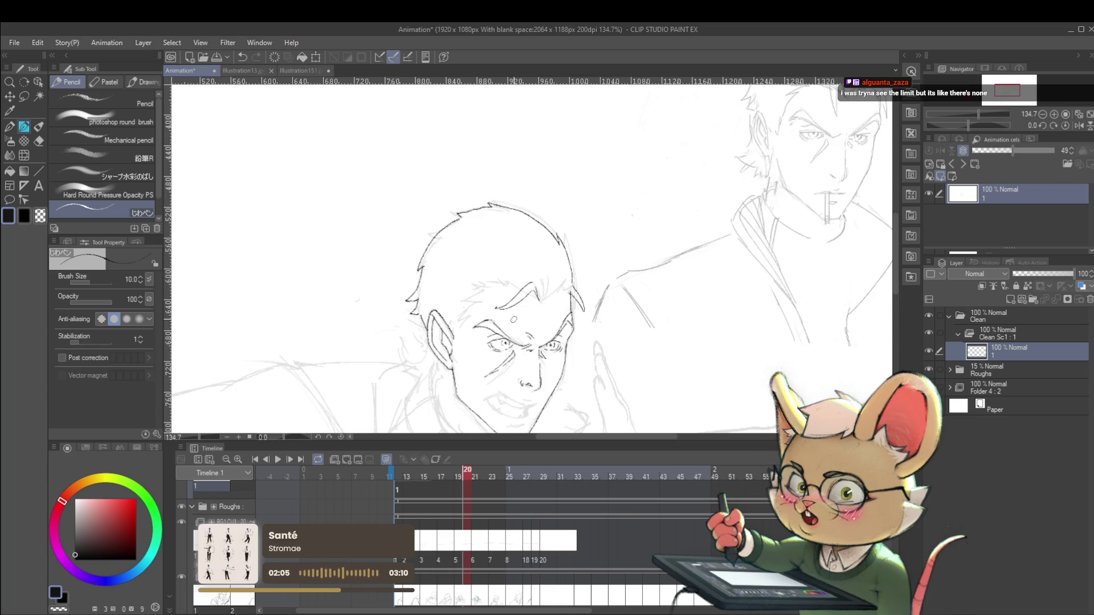
drag(494, 340, 481, 261)
- Lasso the foreground man's ear and scale/rotate it into a better position with Ctrl+T
key(m)
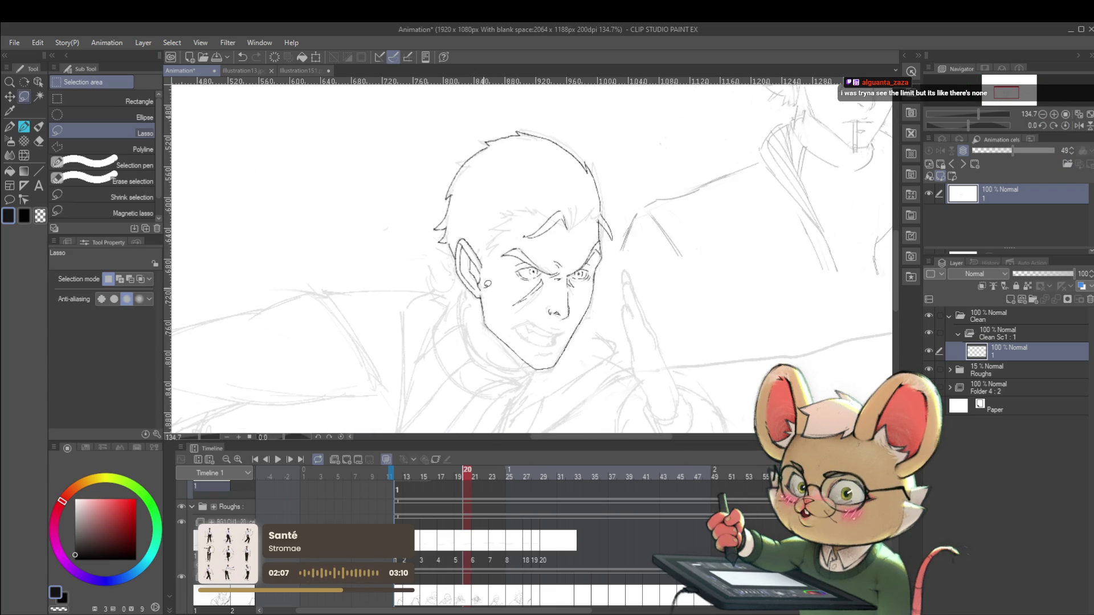
drag(479, 298, 486, 228)
key(ctrl+t)
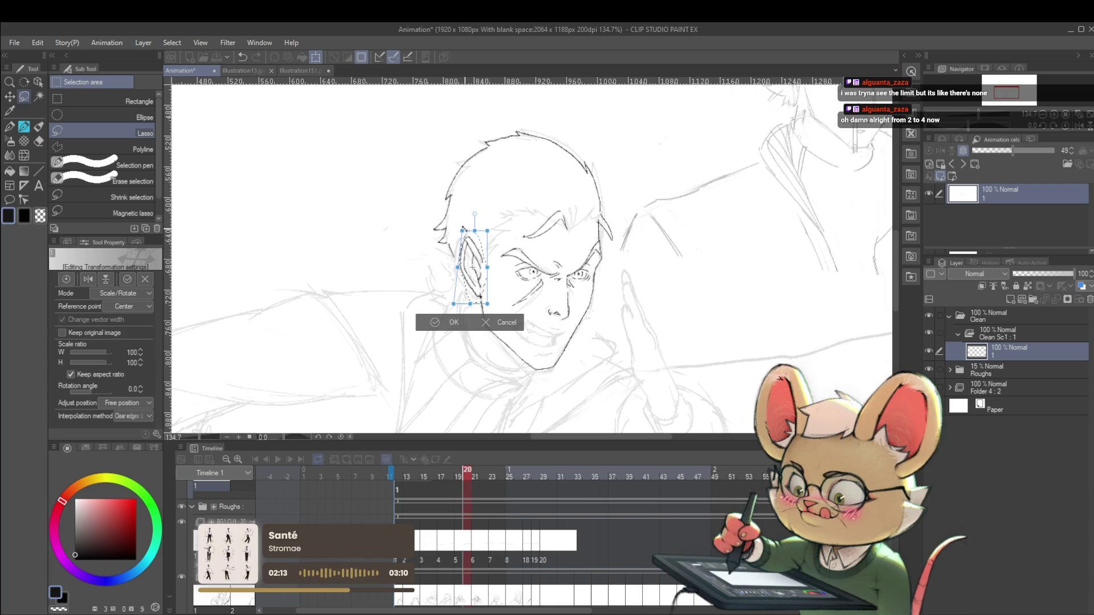
key(Return)
drag(495, 336, 449, 360)
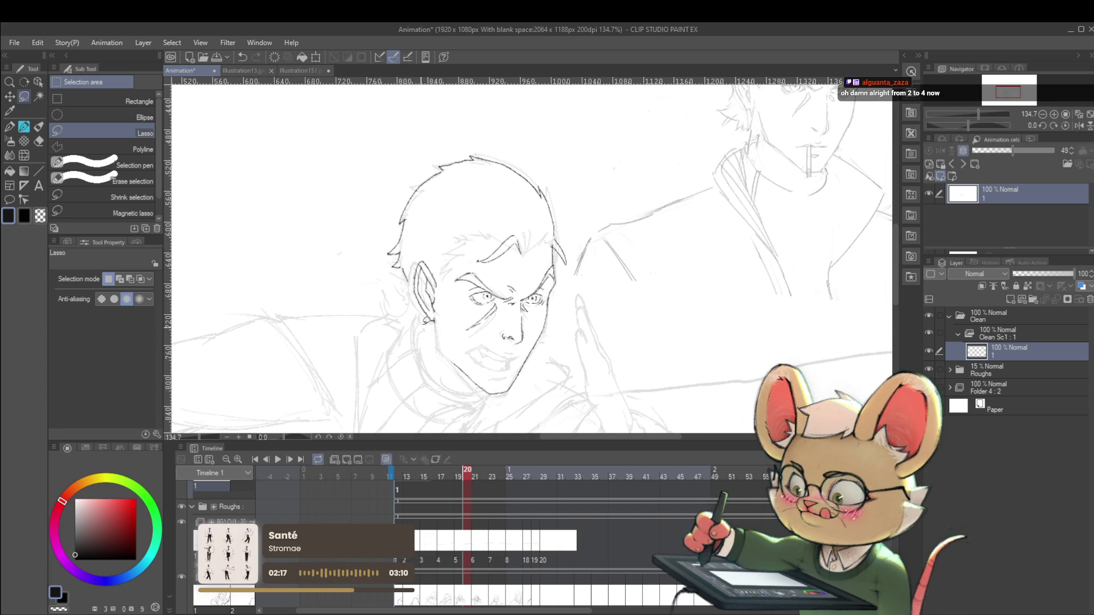
key(p)
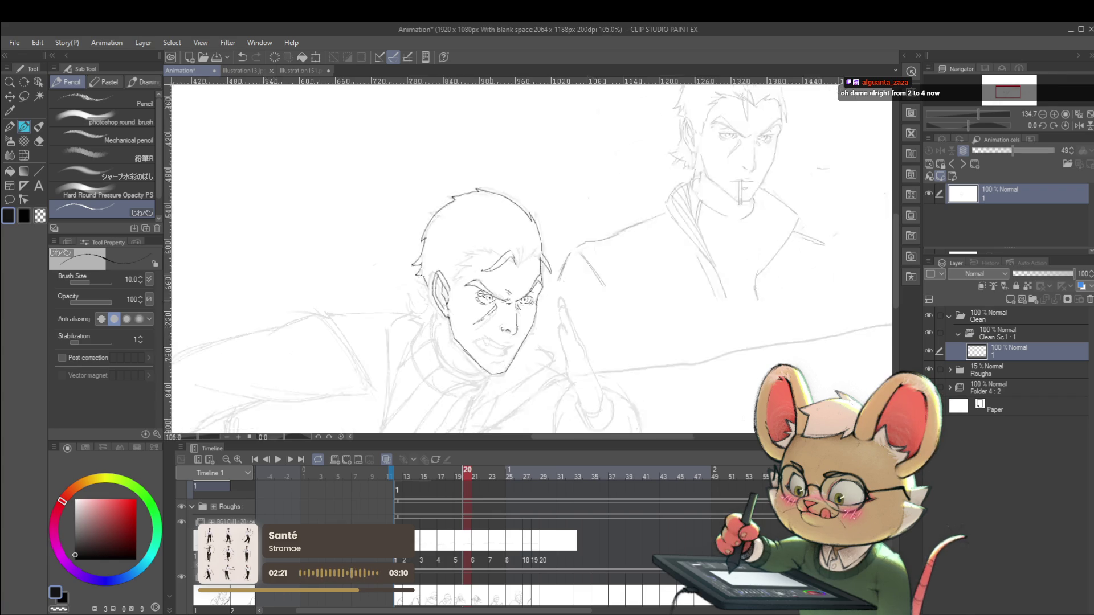
- Undo the last ink stroke after recentring the page
scroll(493, 302, down, 5)
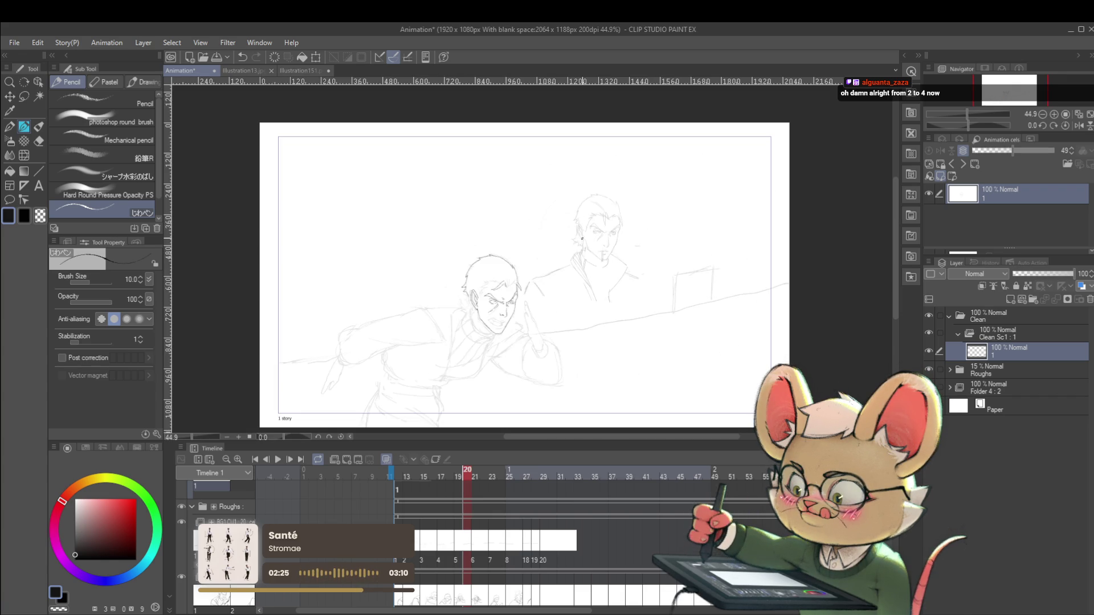
drag(582, 238, 602, 189)
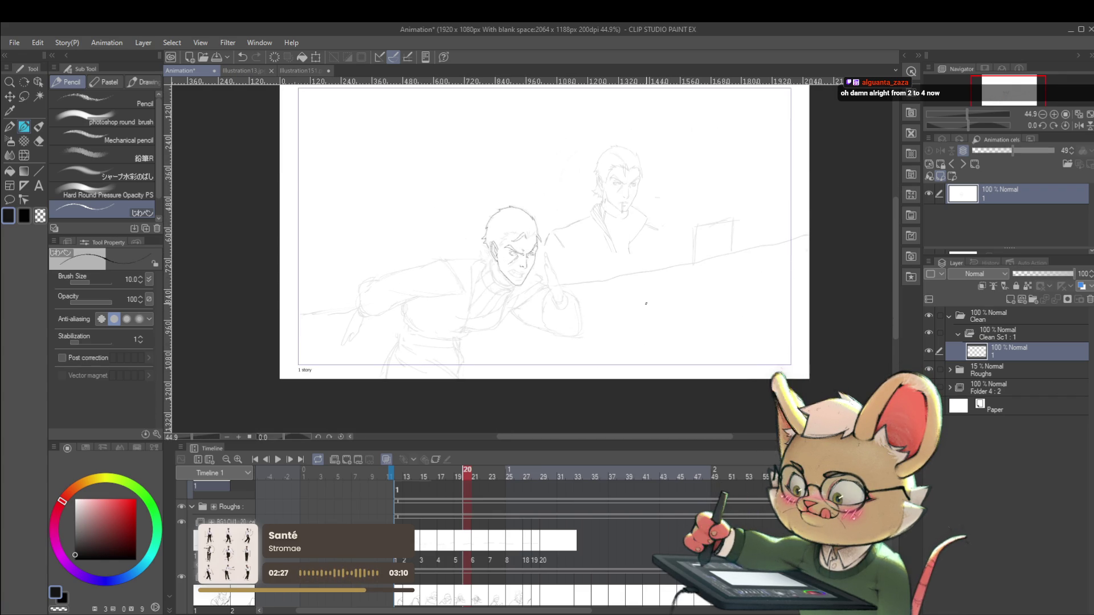
scroll(582, 259, up, 3)
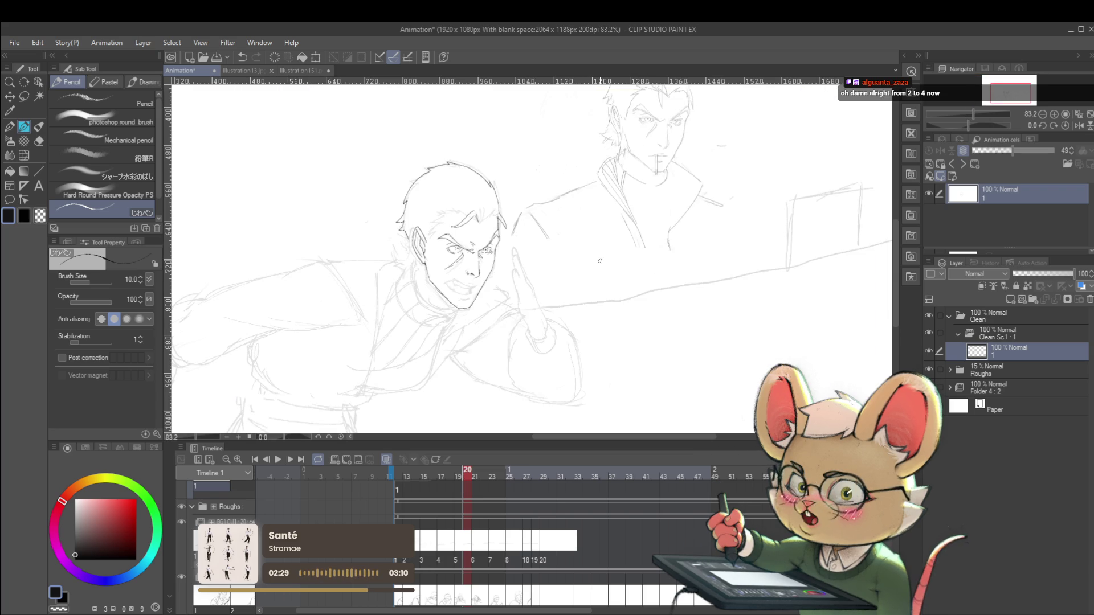
scroll(499, 300, up, 1)
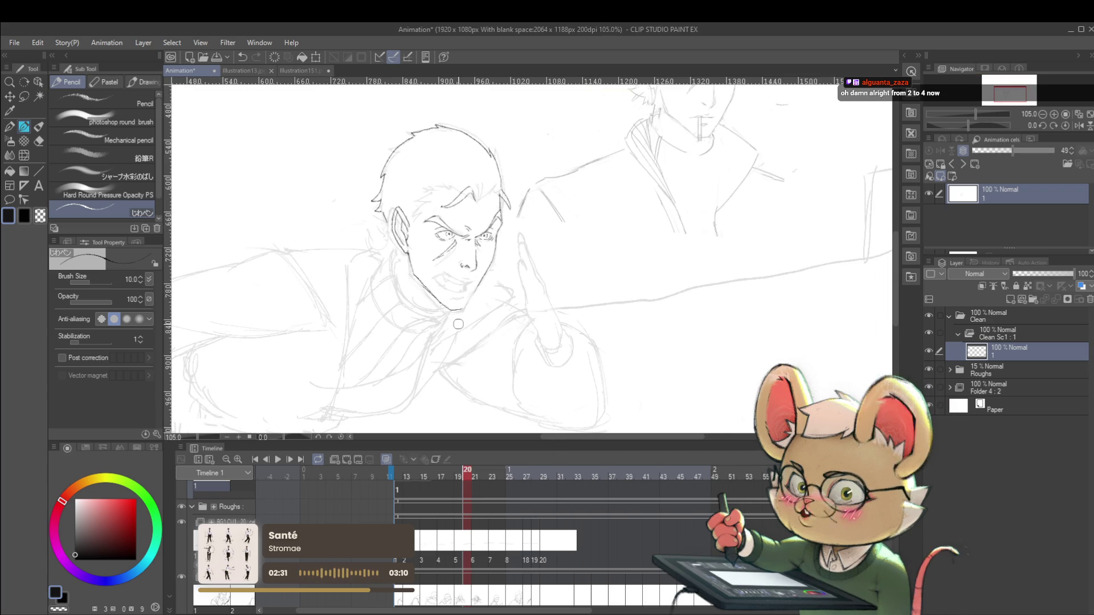
scroll(461, 306, up, 1)
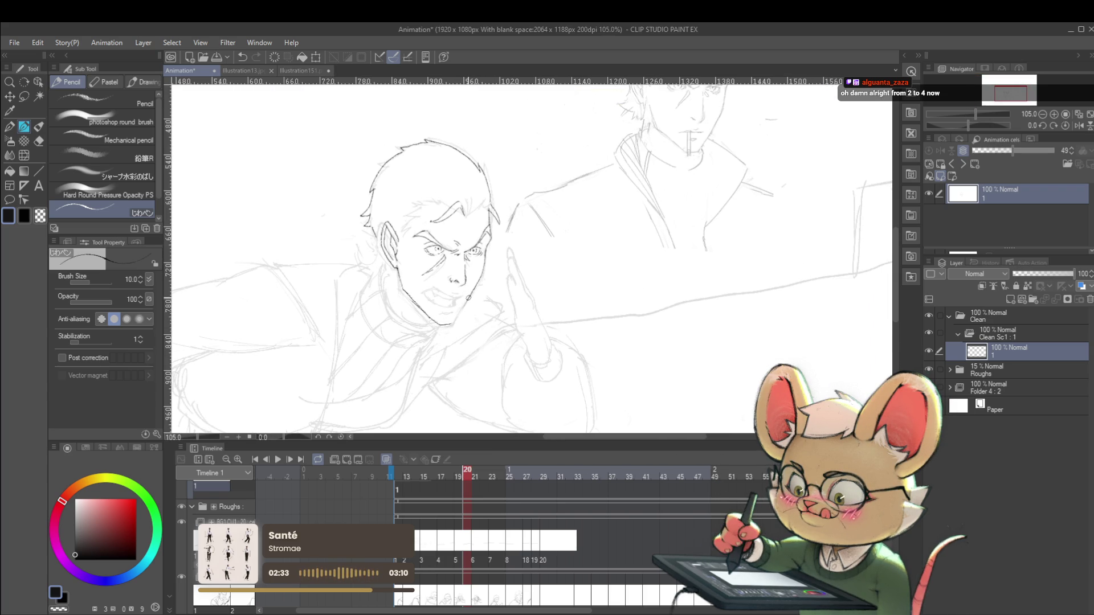
key(ctrl+z)
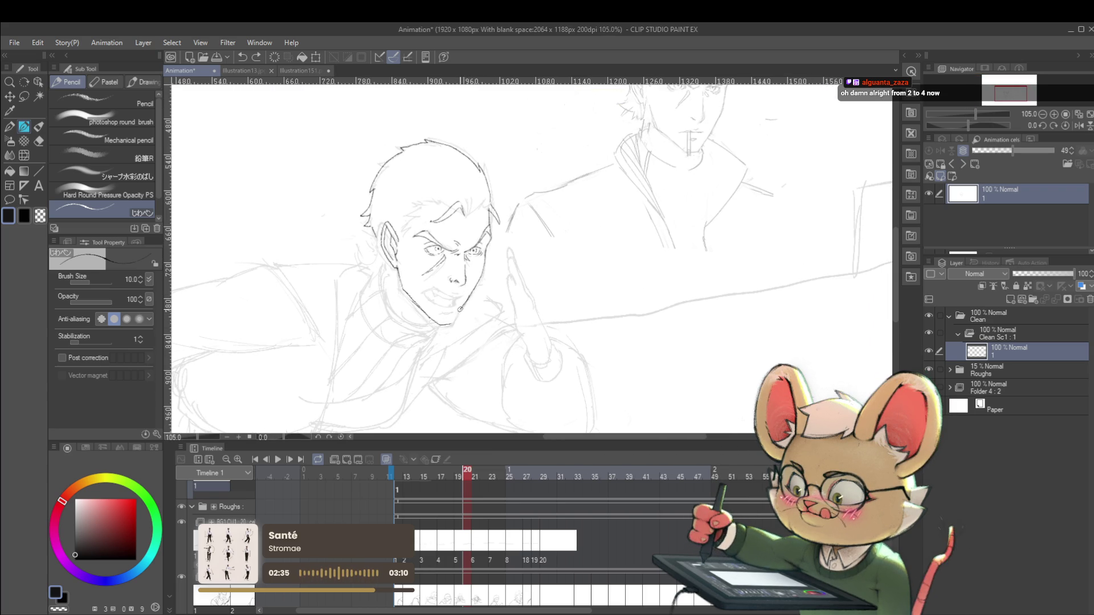
- Fit the page and flip the canvas horizontally back and forth to check the drawing
key(ctrl+0)
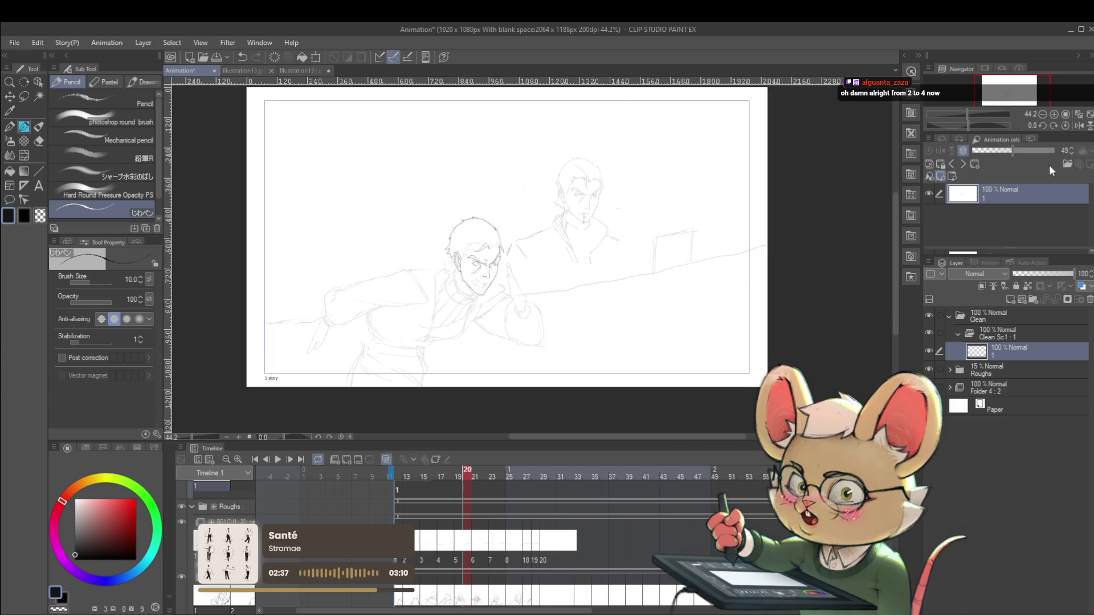
click(1078, 125)
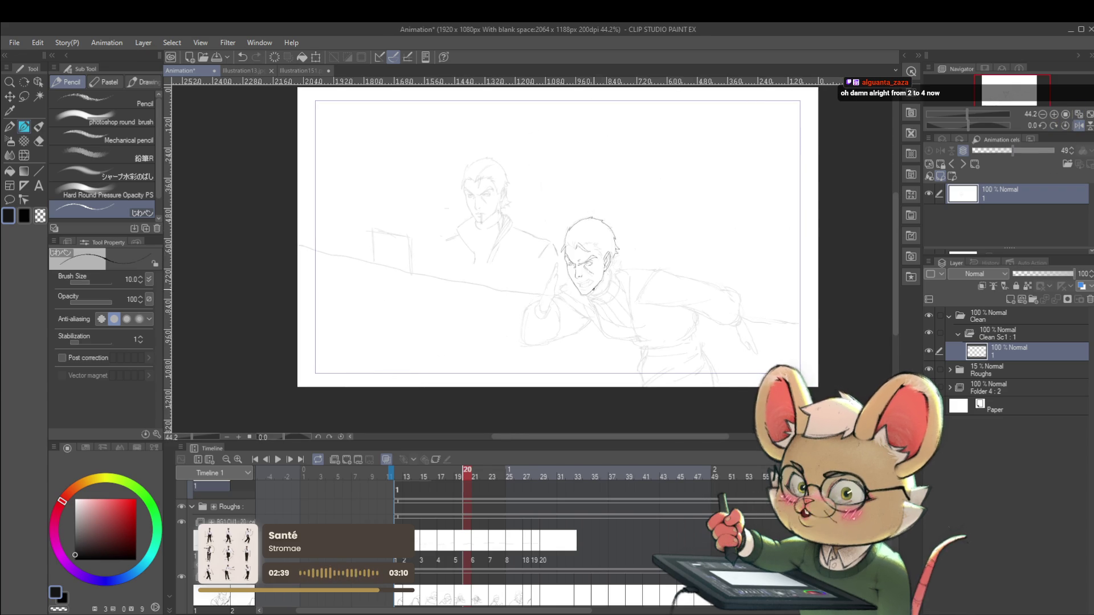
scroll(583, 284, up, 3)
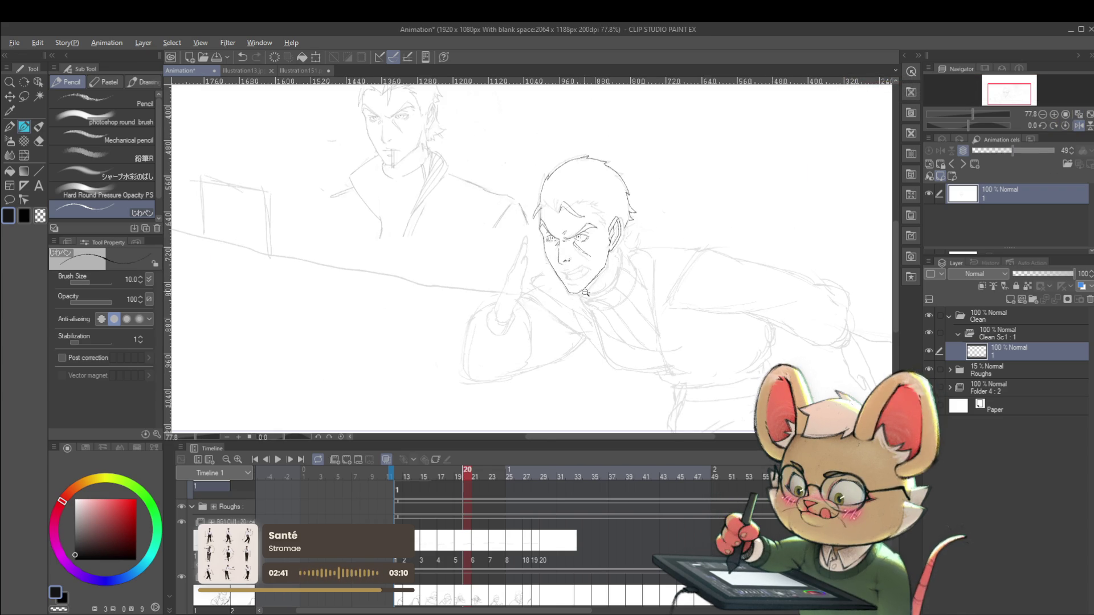
scroll(589, 293, up, 3)
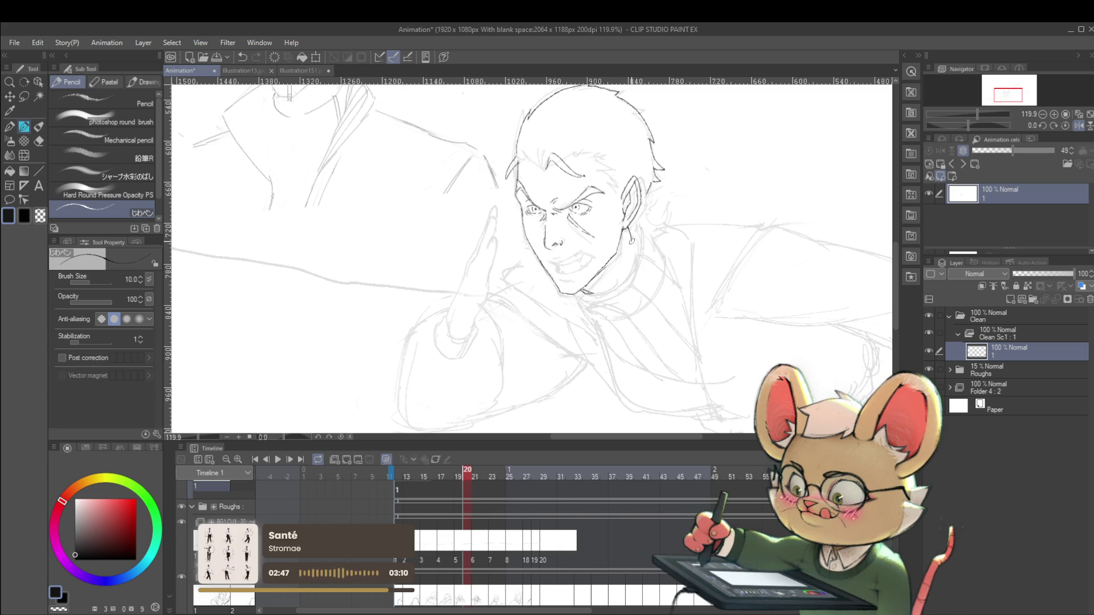
scroll(643, 228, down, 3)
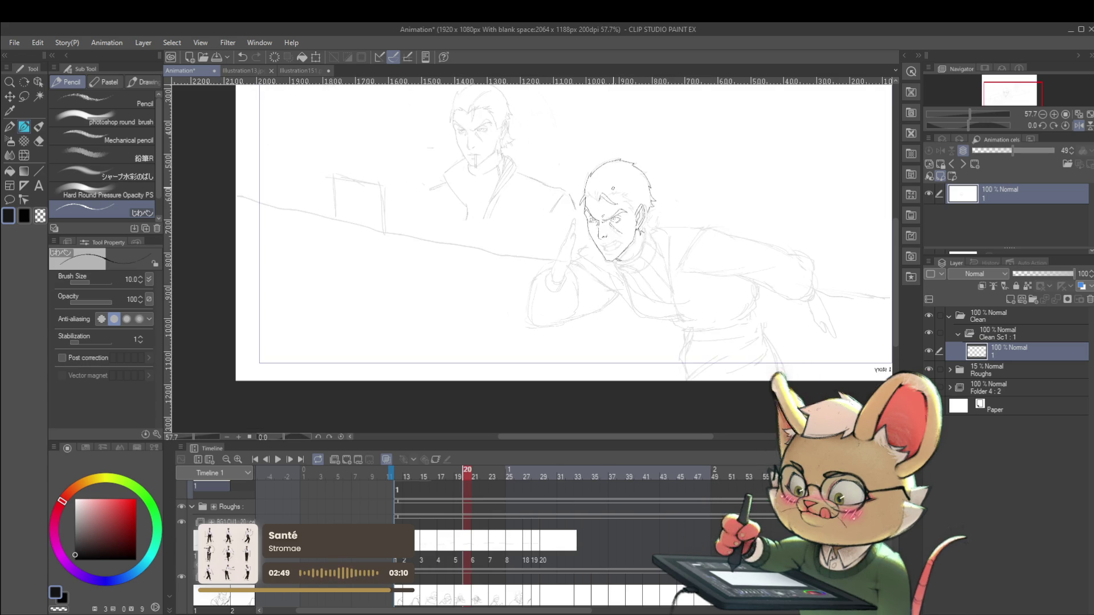
drag(728, 238, 666, 261)
click(1077, 126)
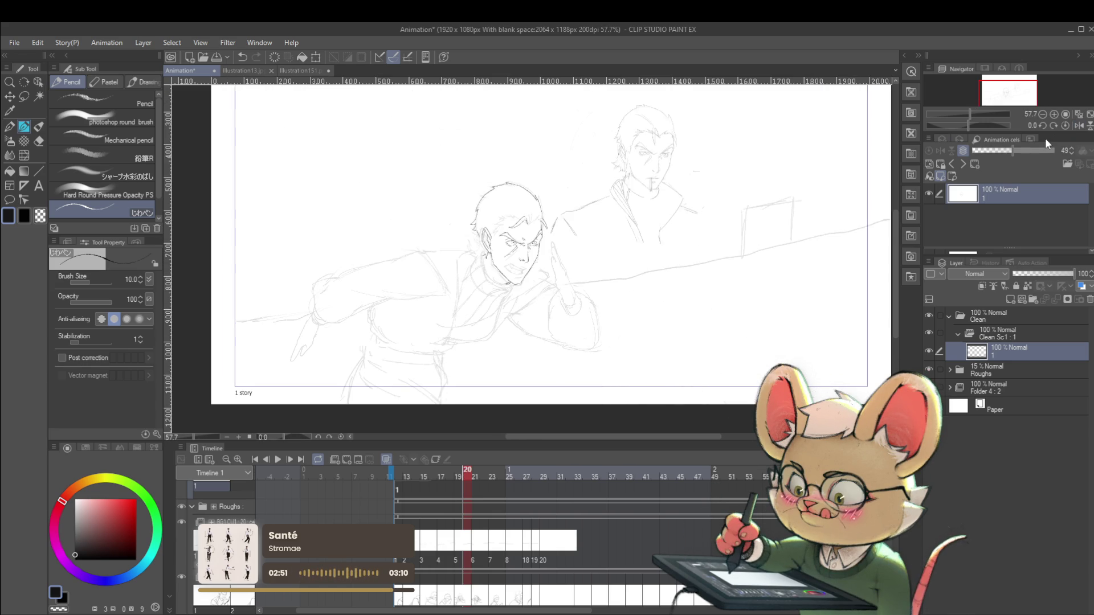
scroll(445, 184, up, 2)
scroll(510, 250, up, 1)
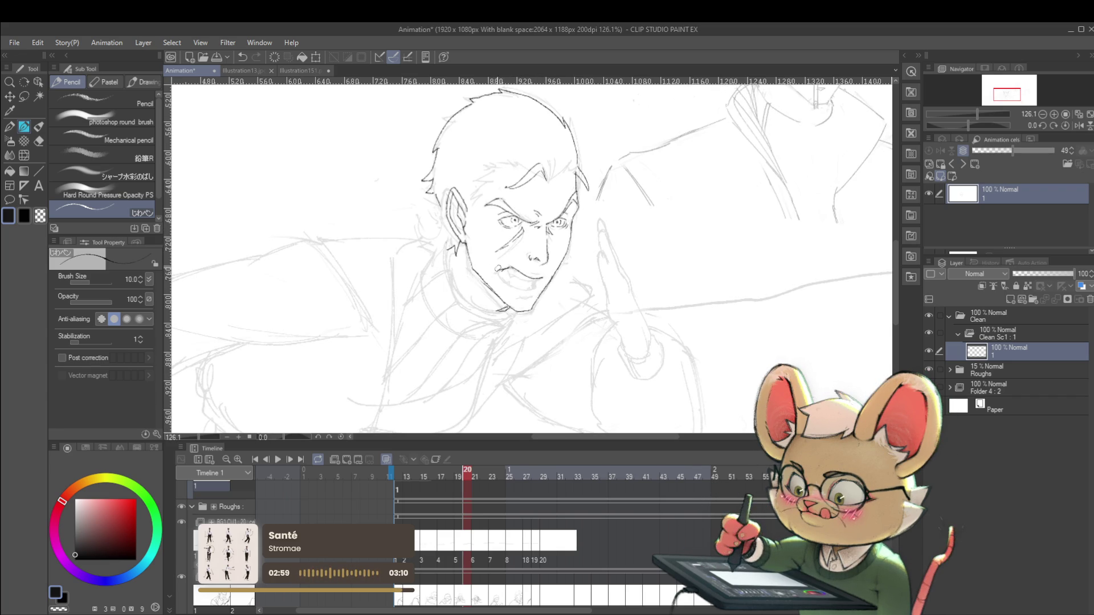
scroll(508, 251, down, 4)
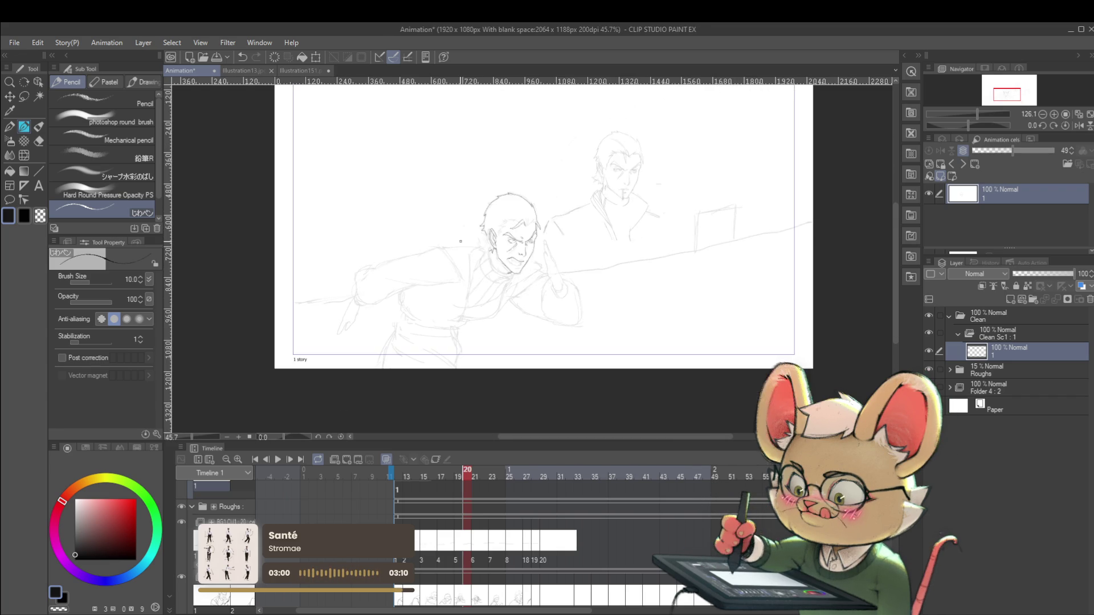
click(1078, 125)
- Ink a clean tooth line inside the shouting man's open mouth
drag(650, 317, 578, 278)
scroll(480, 225, up, 4)
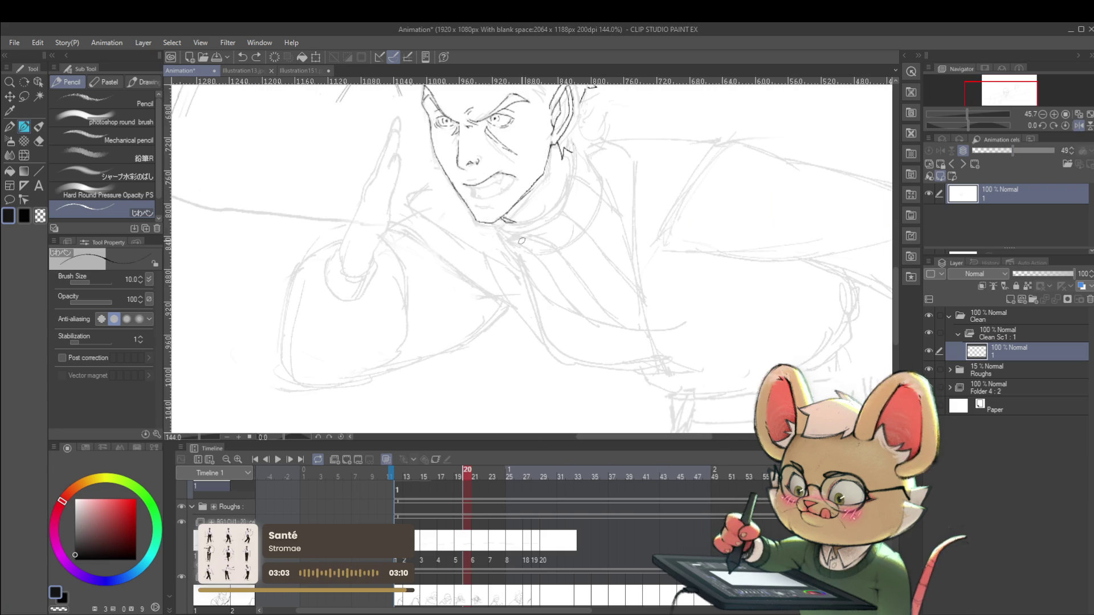
drag(506, 174, 473, 189)
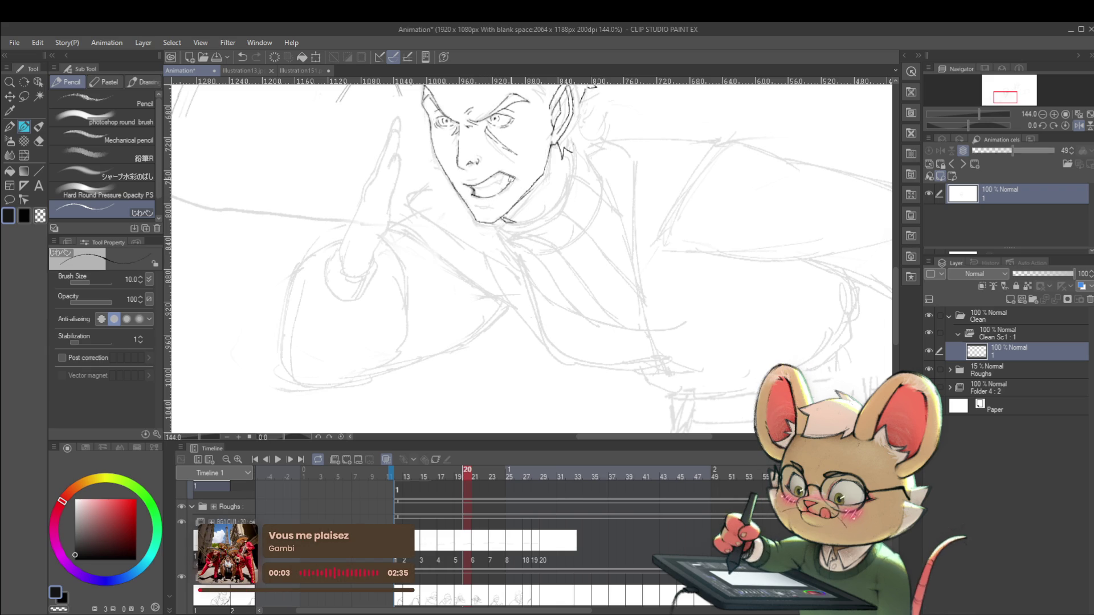
scroll(505, 163, down, 5)
scroll(587, 240, up, 1)
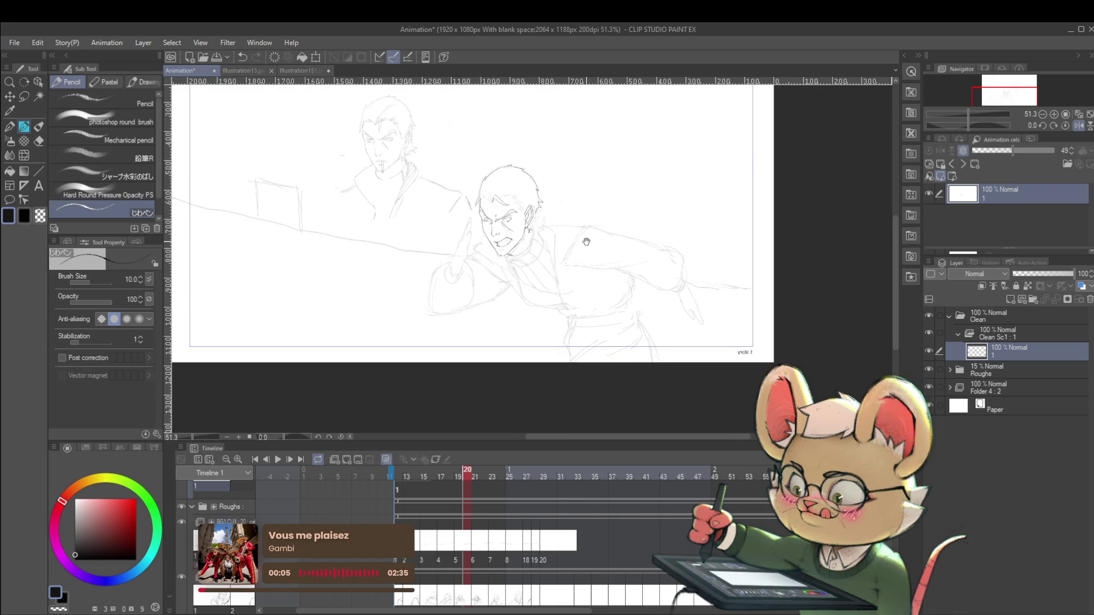
scroll(511, 247, up, 6)
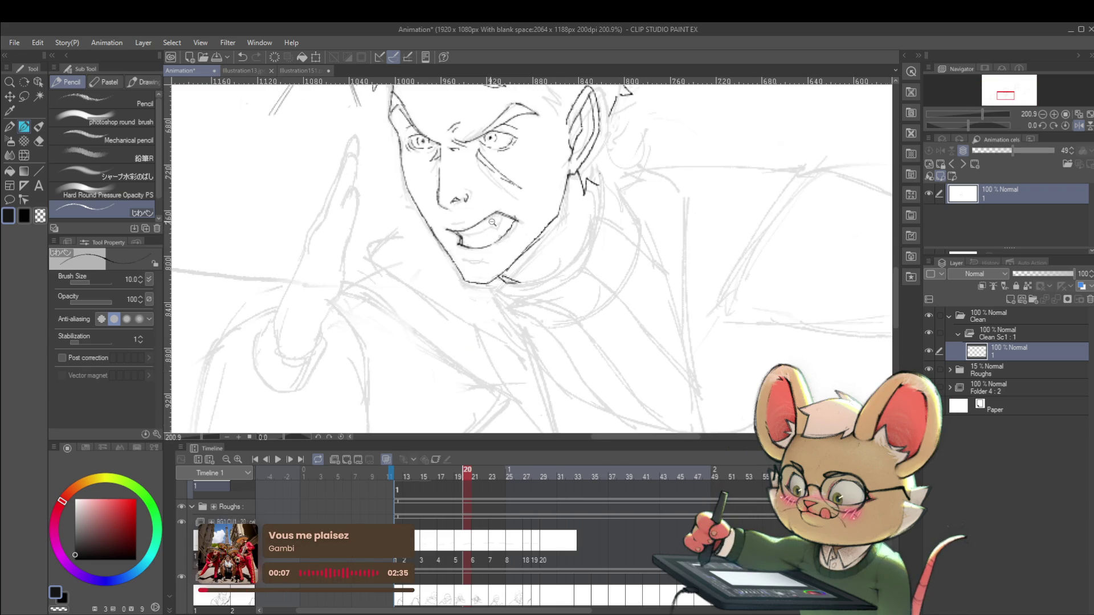
scroll(489, 222, up, 1)
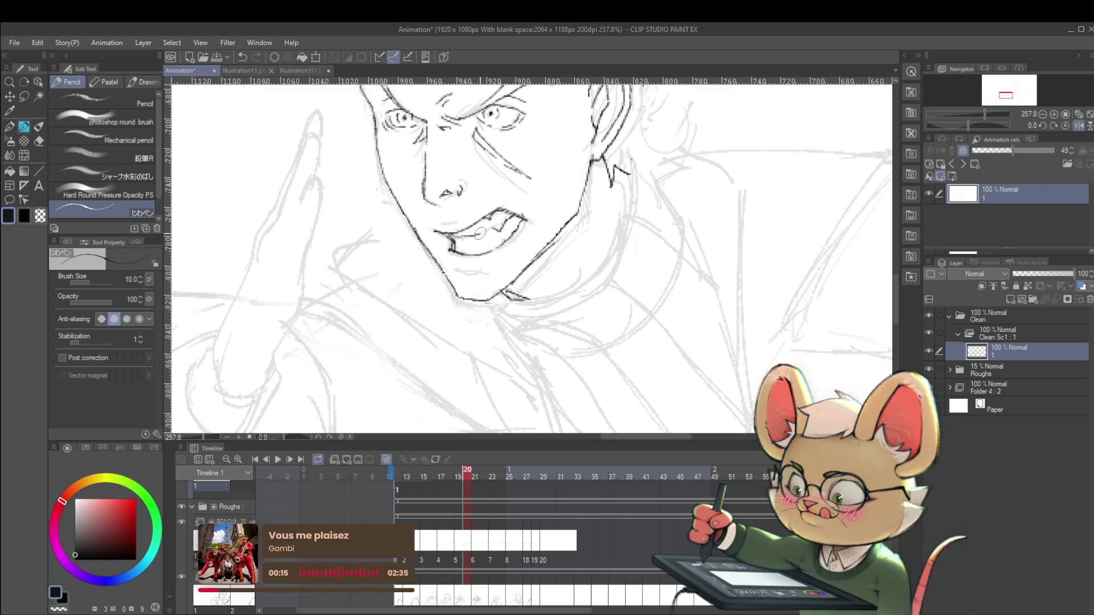
scroll(490, 225, down, 6)
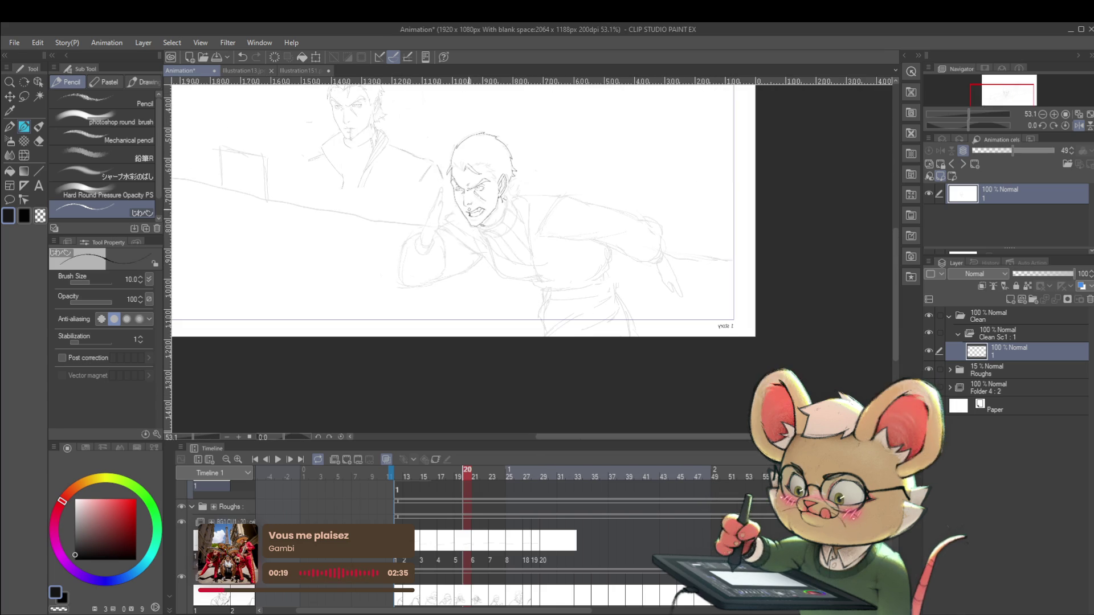
scroll(471, 208, up, 3)
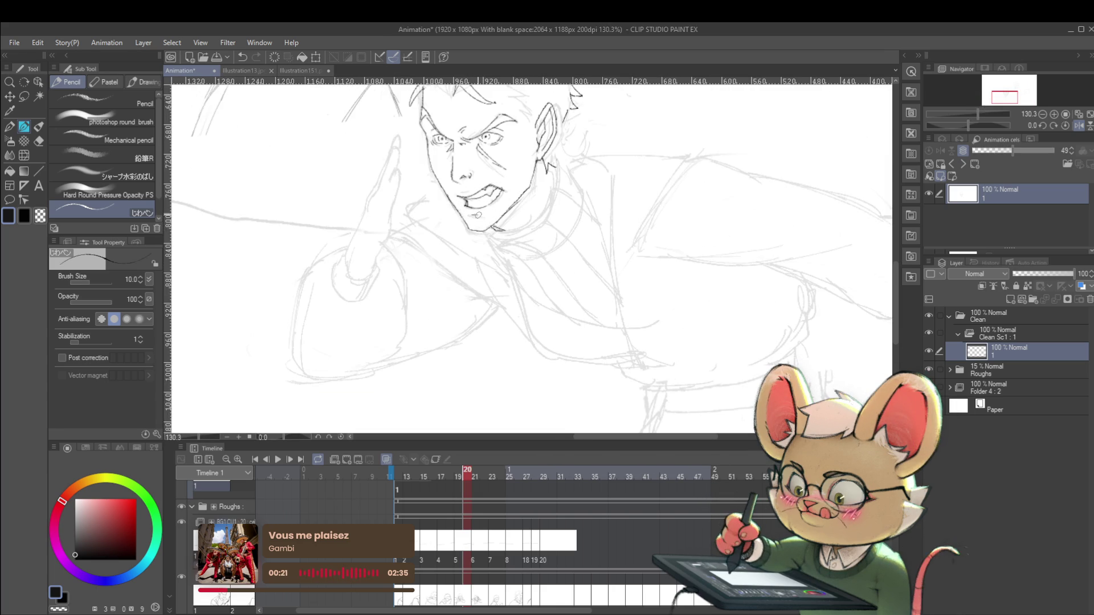
scroll(478, 215, down, 4)
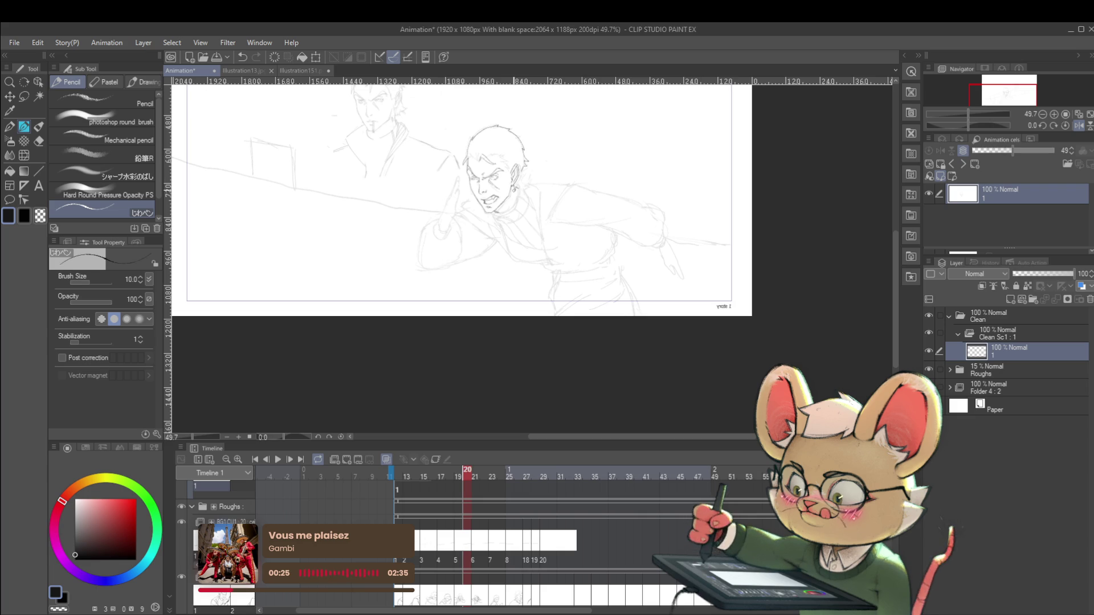
scroll(513, 208, up, 3)
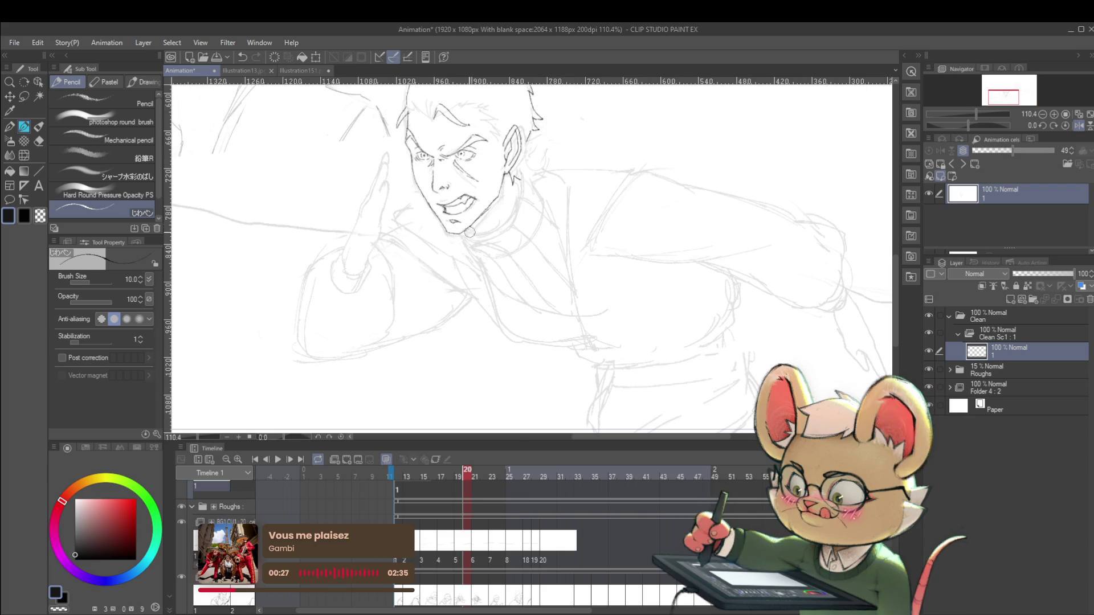
scroll(536, 218, down, 4)
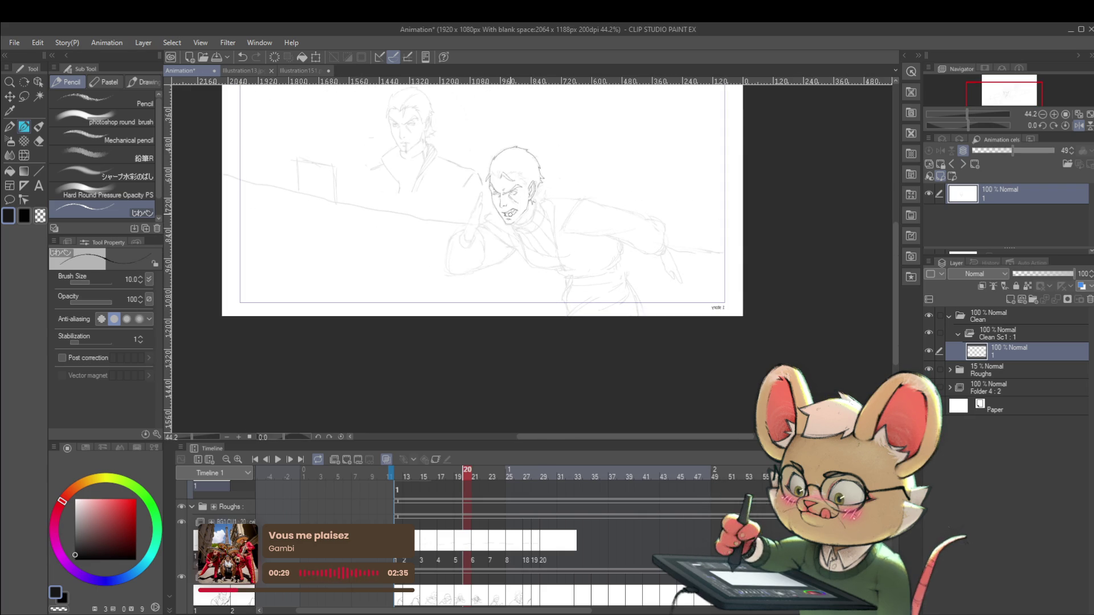
- Unmirror and re-mirror the canvas, repositioning the page to check the drawing
key(h)
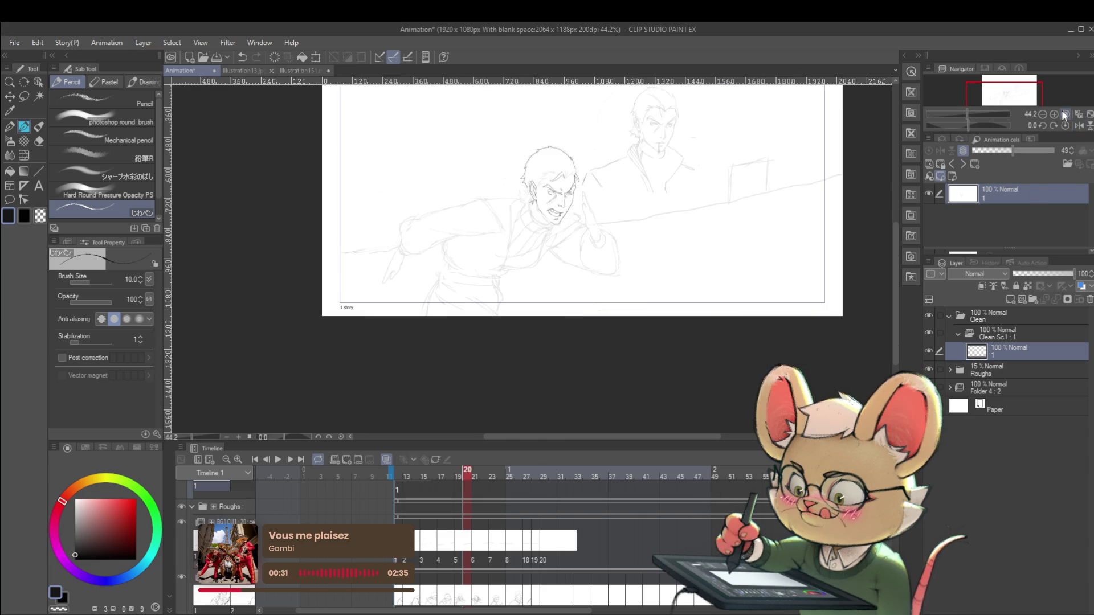
scroll(524, 197, up, 2)
scroll(541, 212, up, 2)
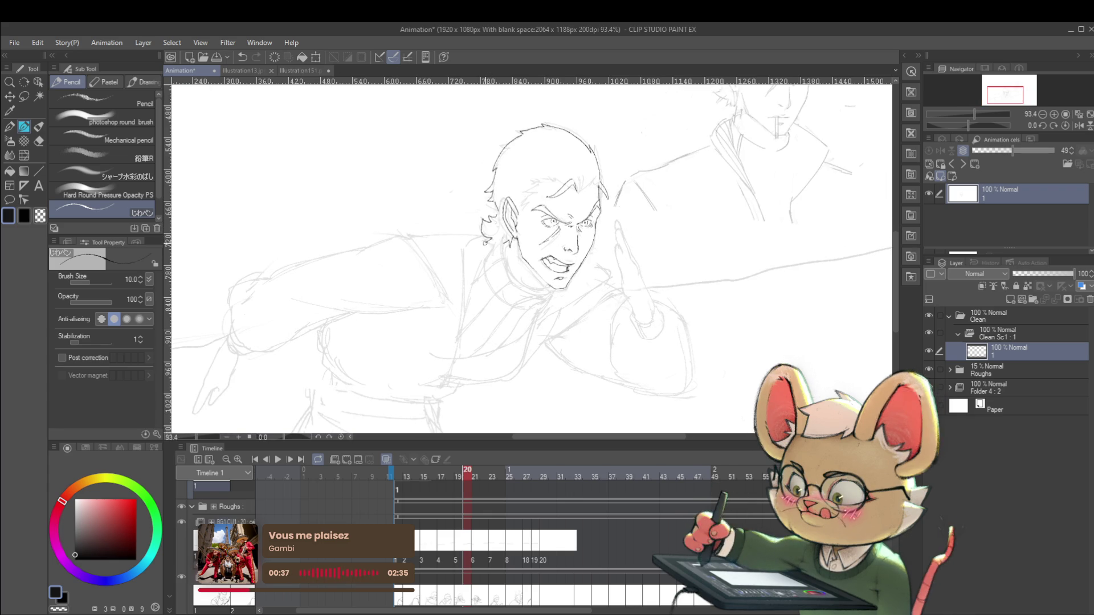
scroll(521, 233, down, 4)
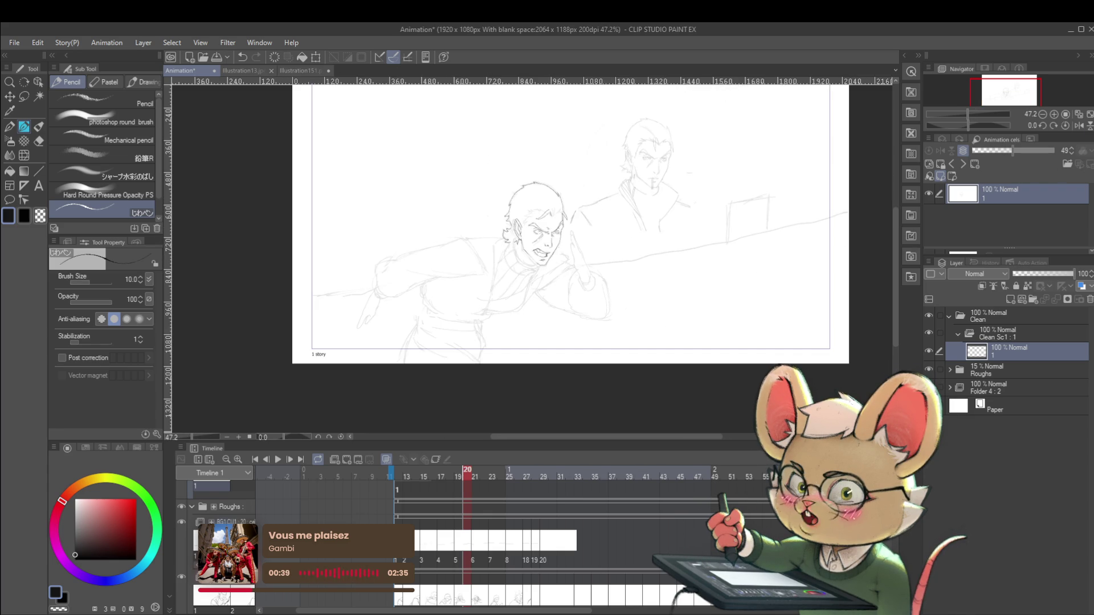
click(1078, 126)
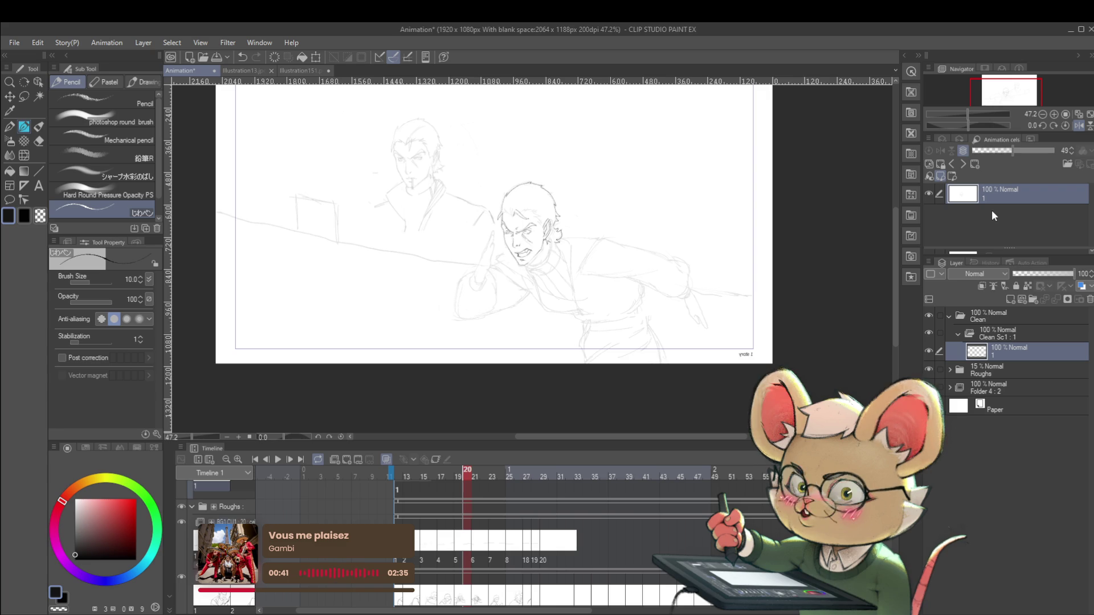
drag(650, 246, 675, 273)
scroll(582, 259, up, 3)
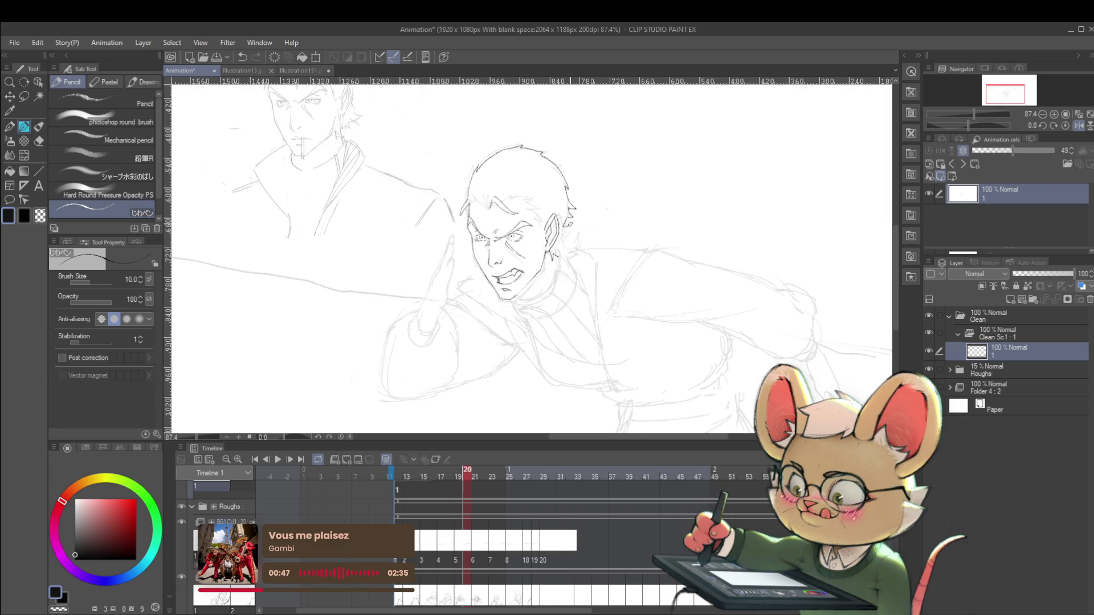
- Ink the line from behind the foreground man's ear down to his jaw
drag(568, 234, 565, 251)
scroll(568, 241, down, 4)
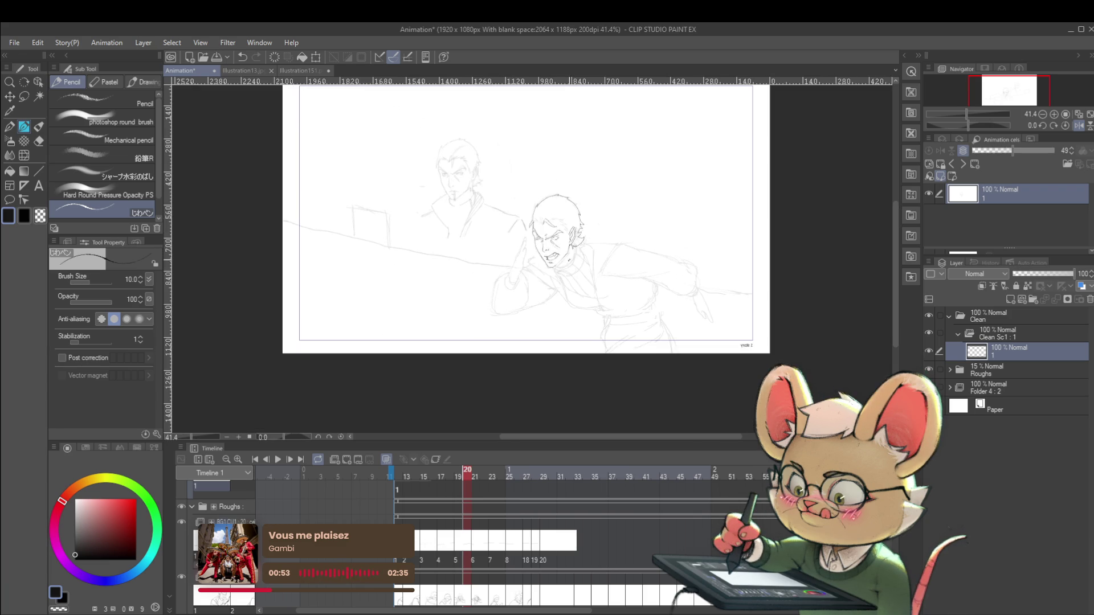
scroll(582, 262, up, 4)
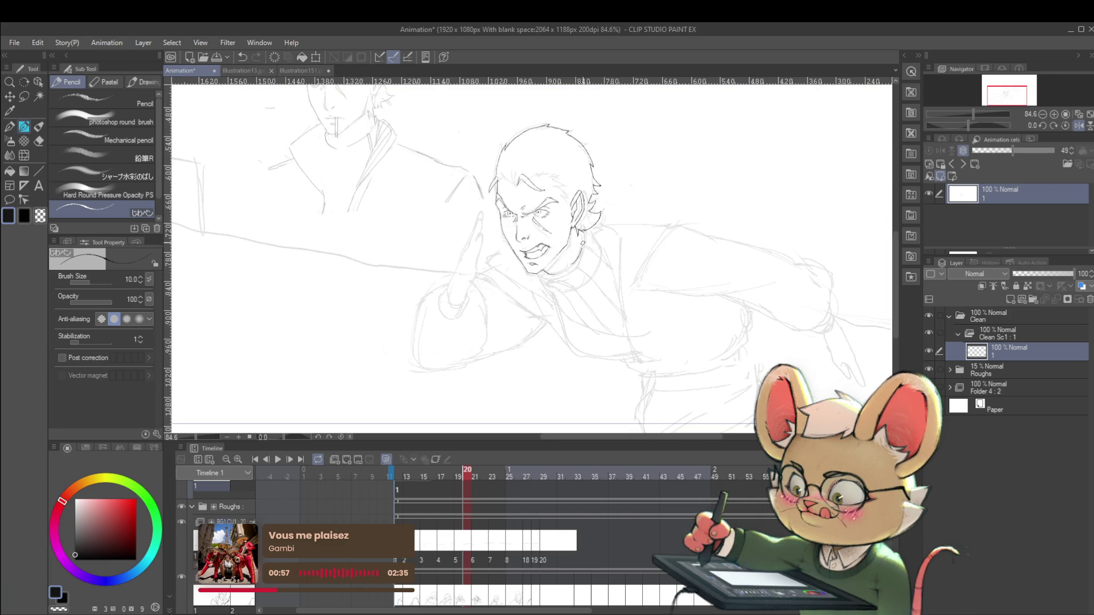
scroll(612, 237, down, 5)
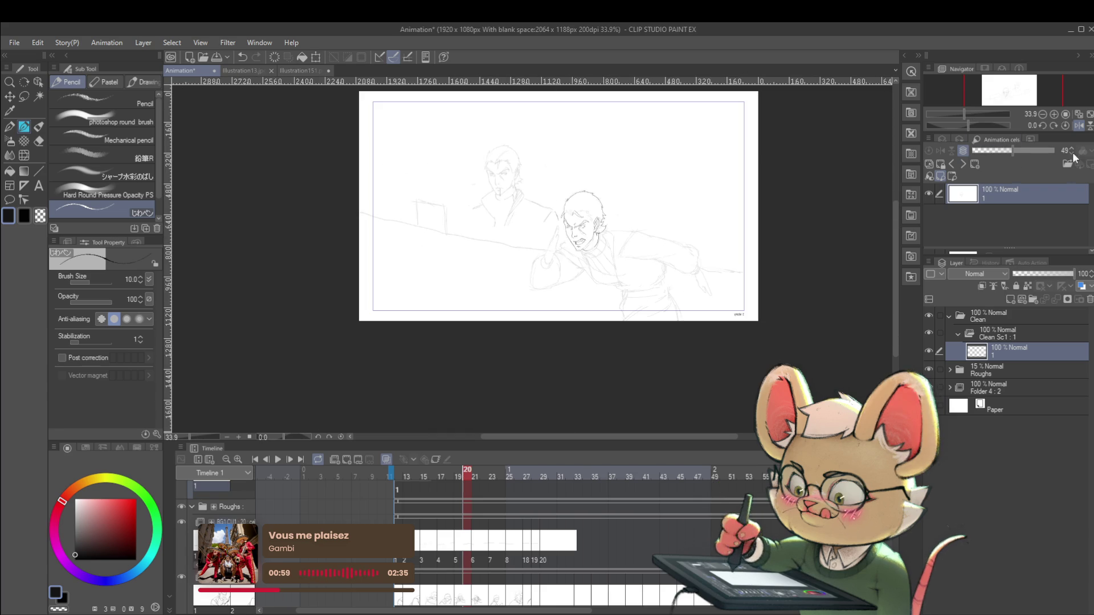
- Pan onto the two men's faces and flip the view horizontally
click(1076, 129)
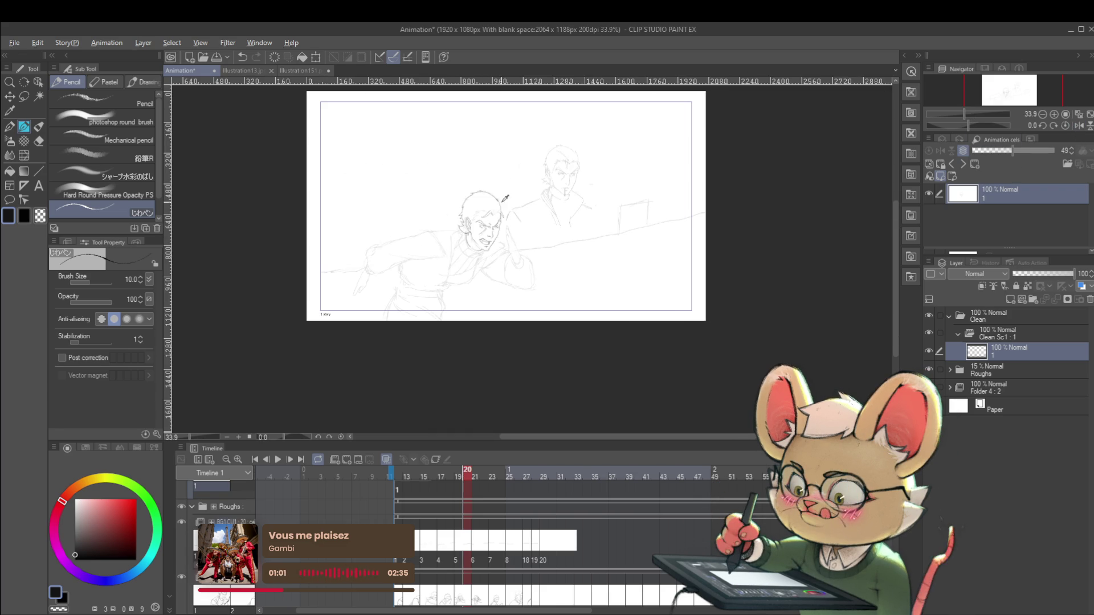
scroll(488, 205, up, 5)
drag(687, 340, 609, 330)
click(1077, 126)
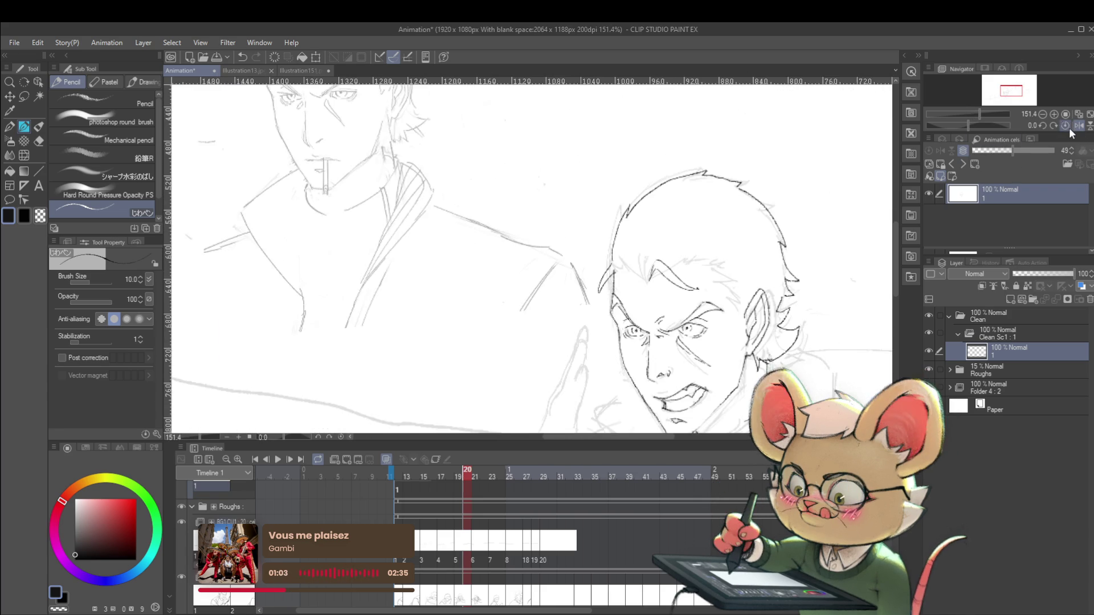
- Ink the angry man's eyebrow line, zooming in and out to review it
scroll(677, 329, down, 1)
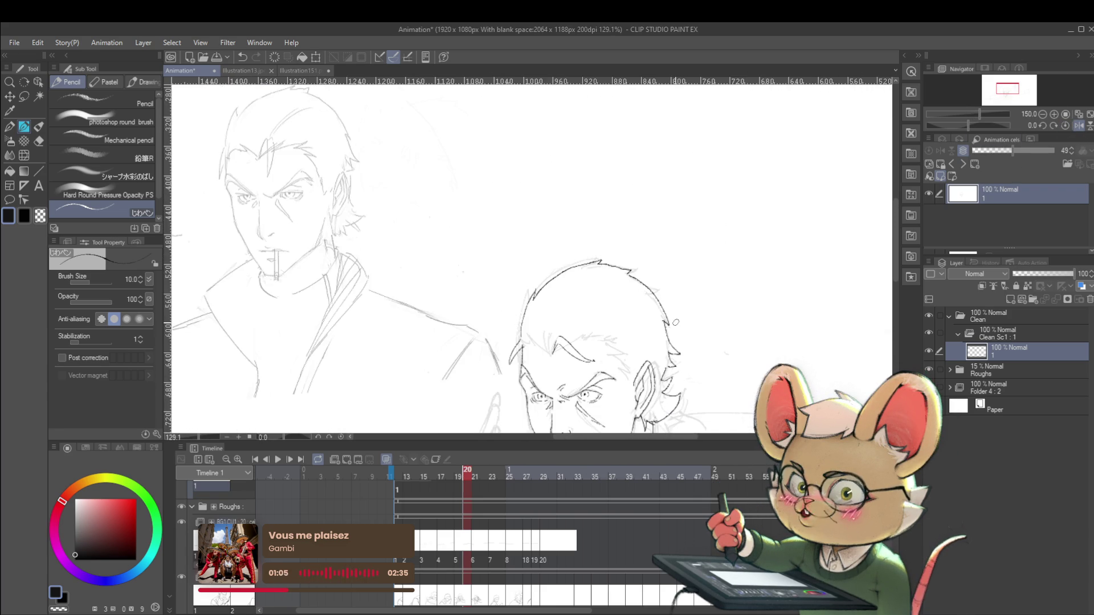
scroll(596, 337, up, 2)
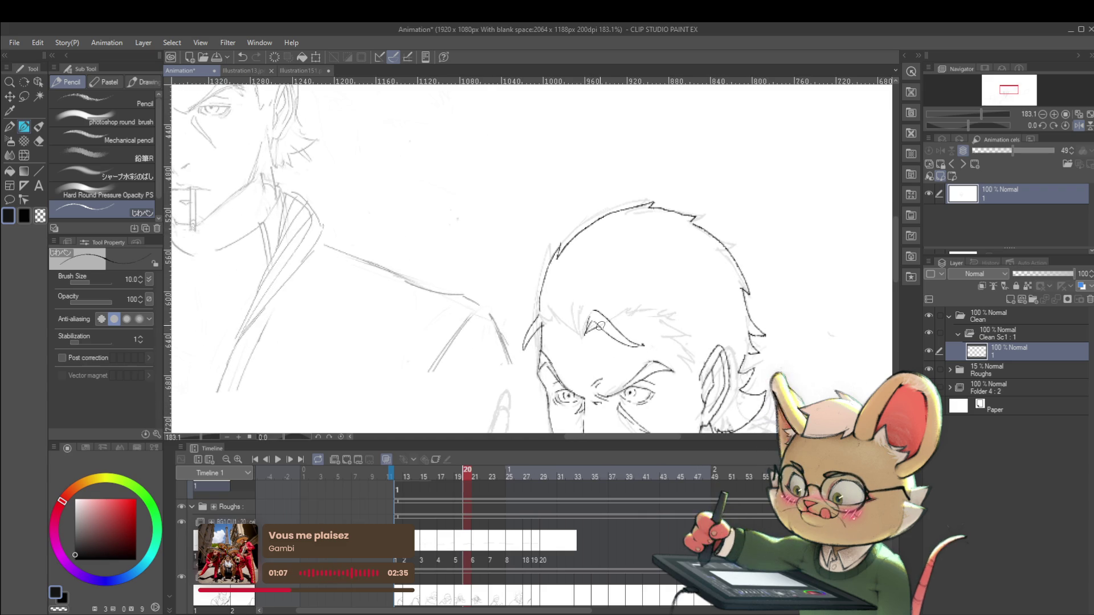
drag(605, 322, 633, 308)
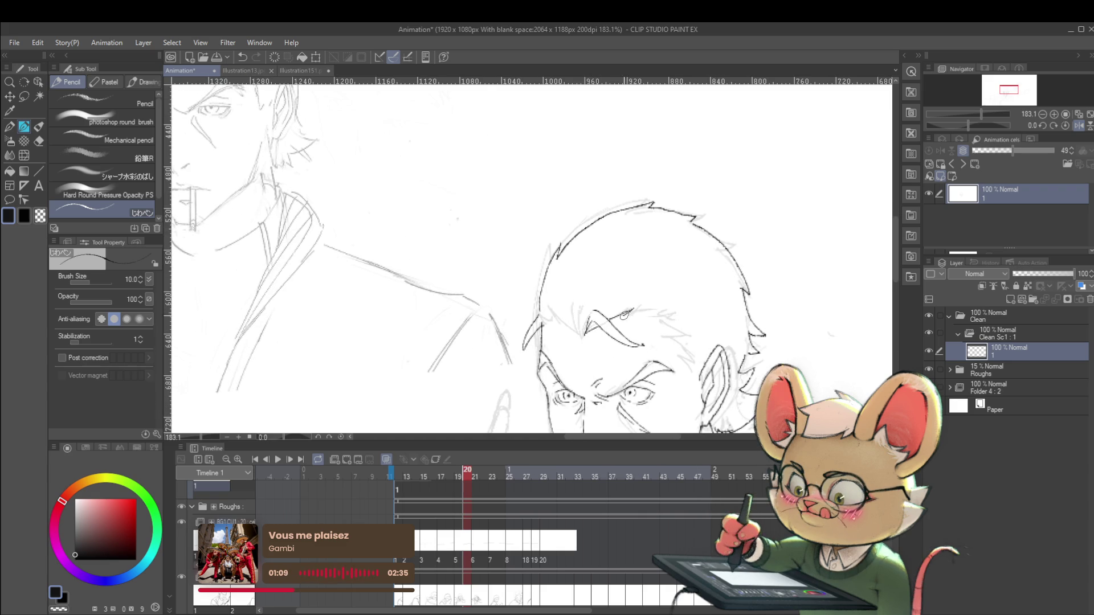
scroll(668, 312, down, 2)
scroll(648, 319, up, 2)
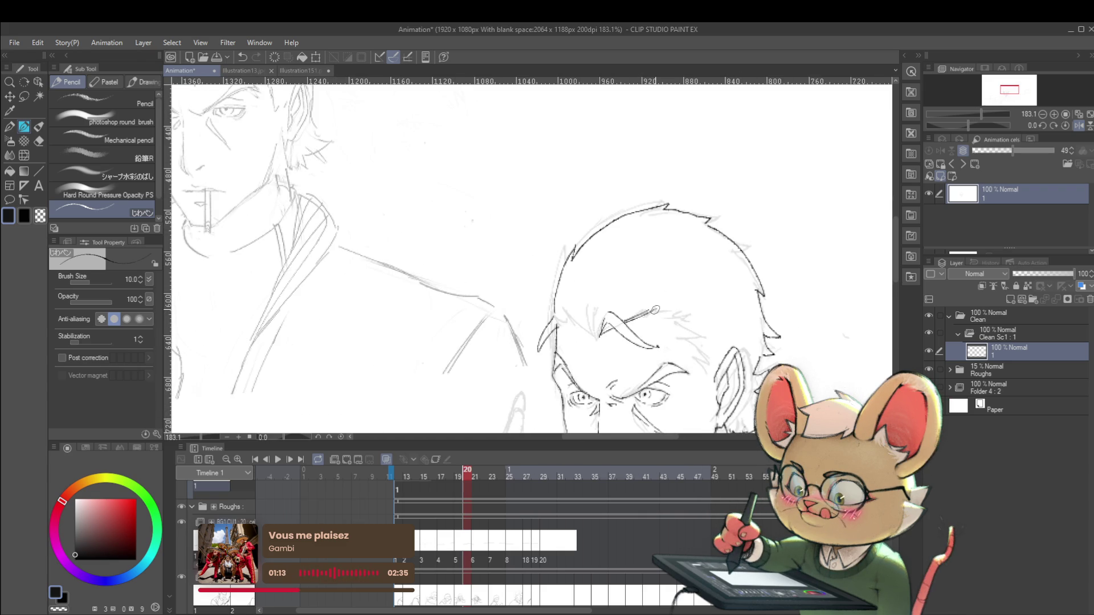
scroll(649, 315, down, 5)
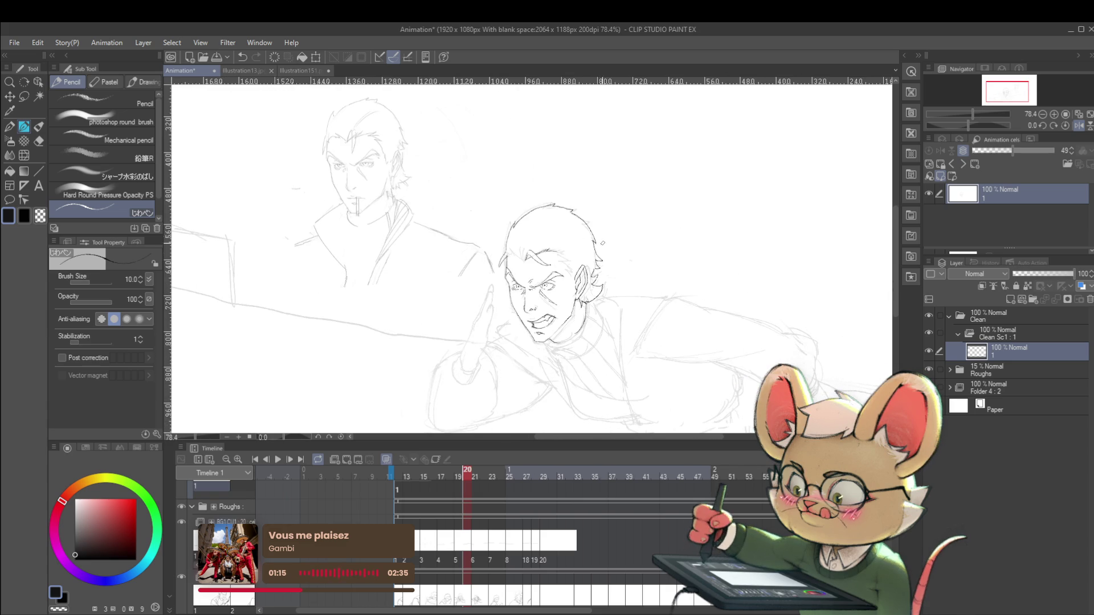
scroll(564, 252, up, 3)
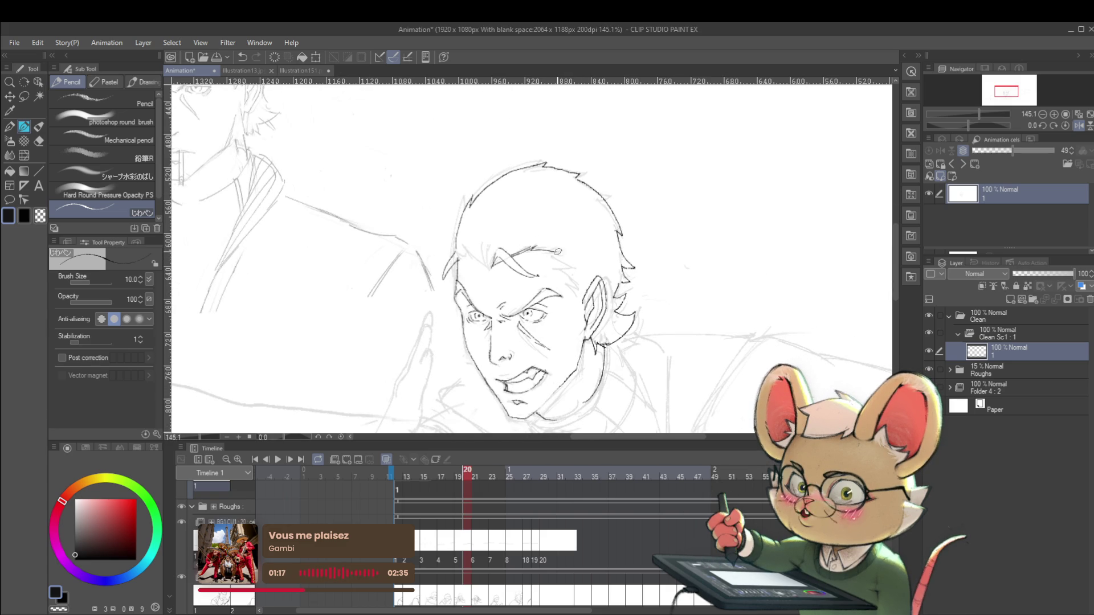
scroll(564, 253, down, 3)
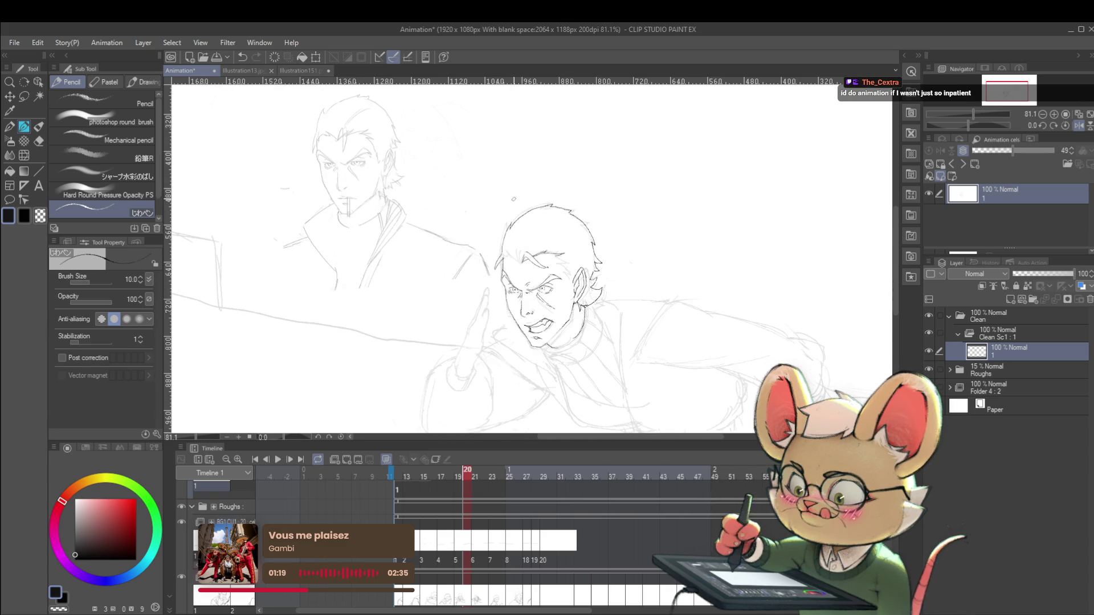
scroll(566, 266, up, 3)
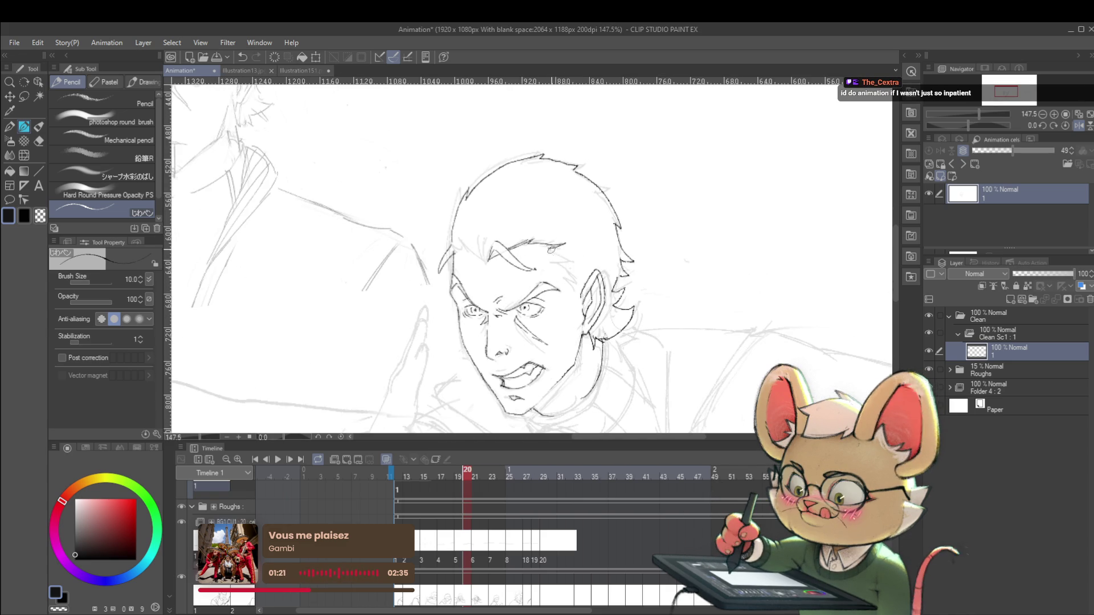
scroll(554, 252, down, 5)
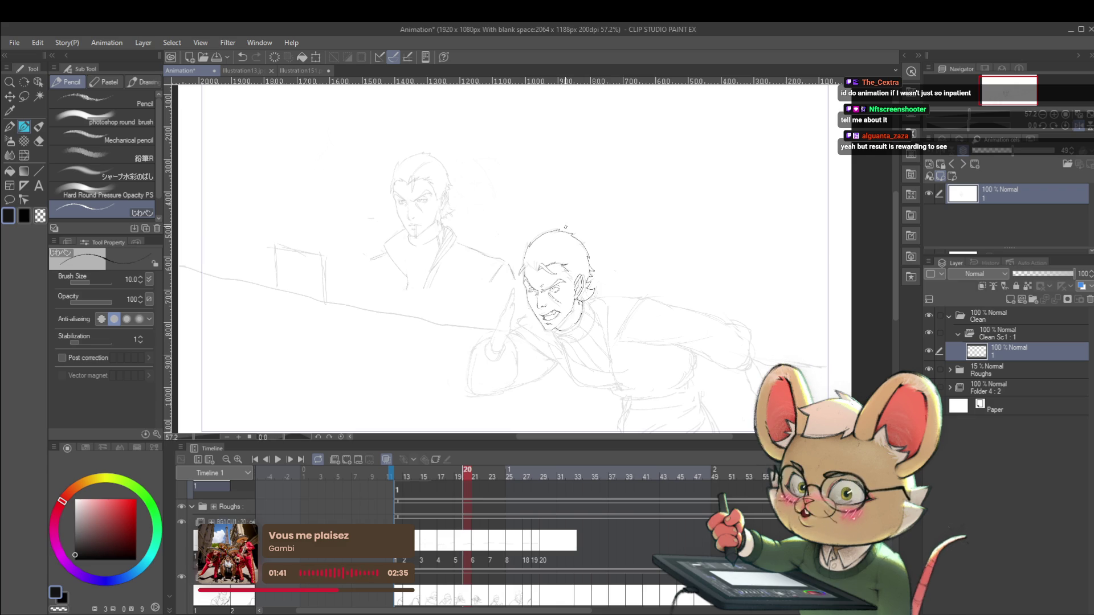
- Flip the view back to normal and undo the stray stroke near the jaw
scroll(588, 305, up, 3)
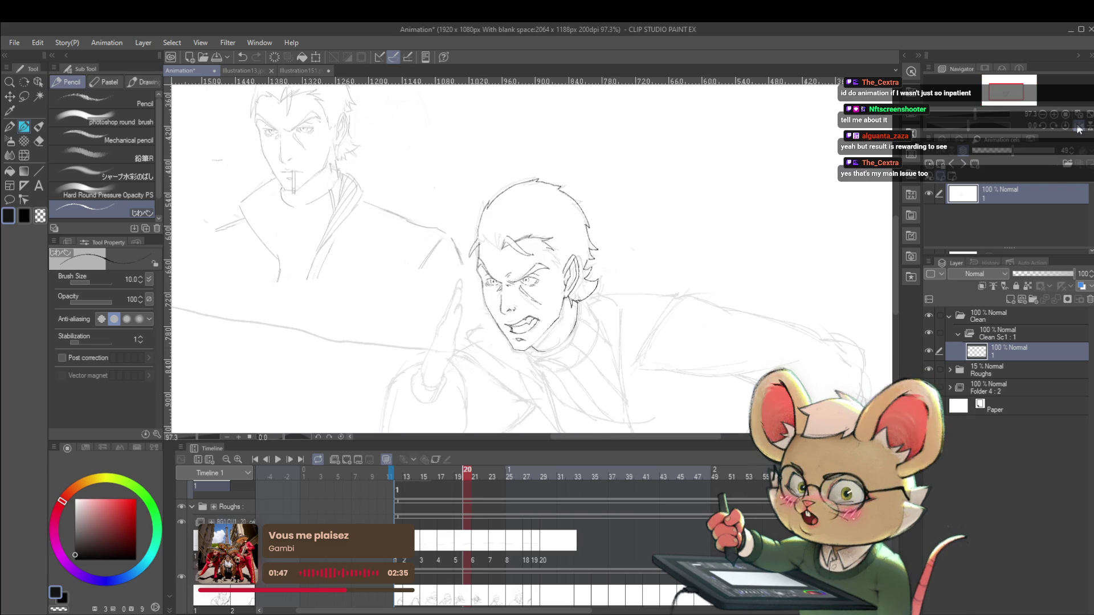
key(h)
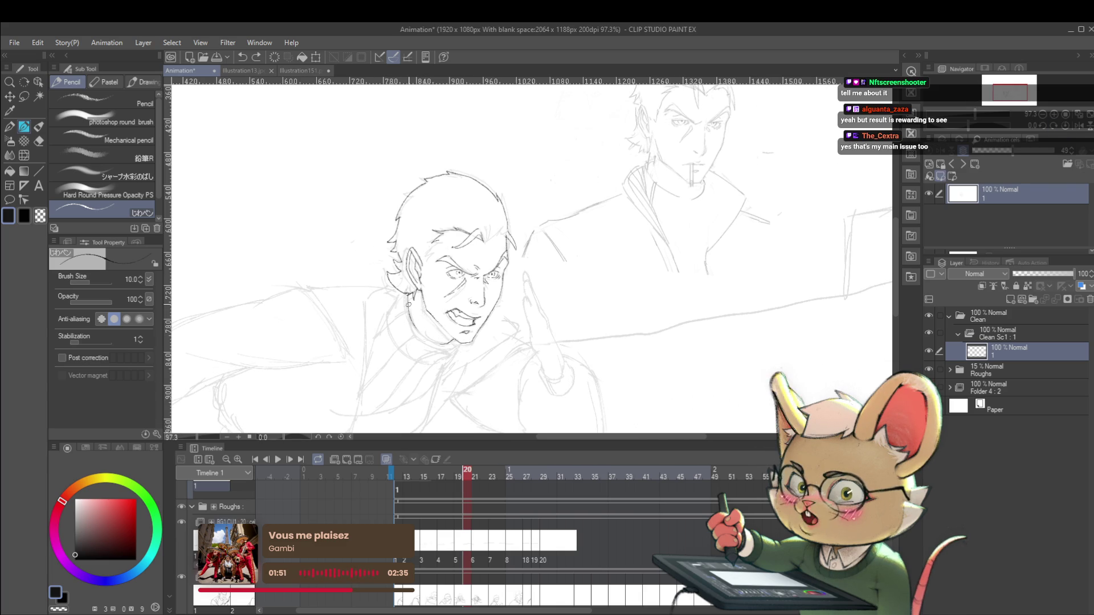
scroll(489, 242, down, 3)
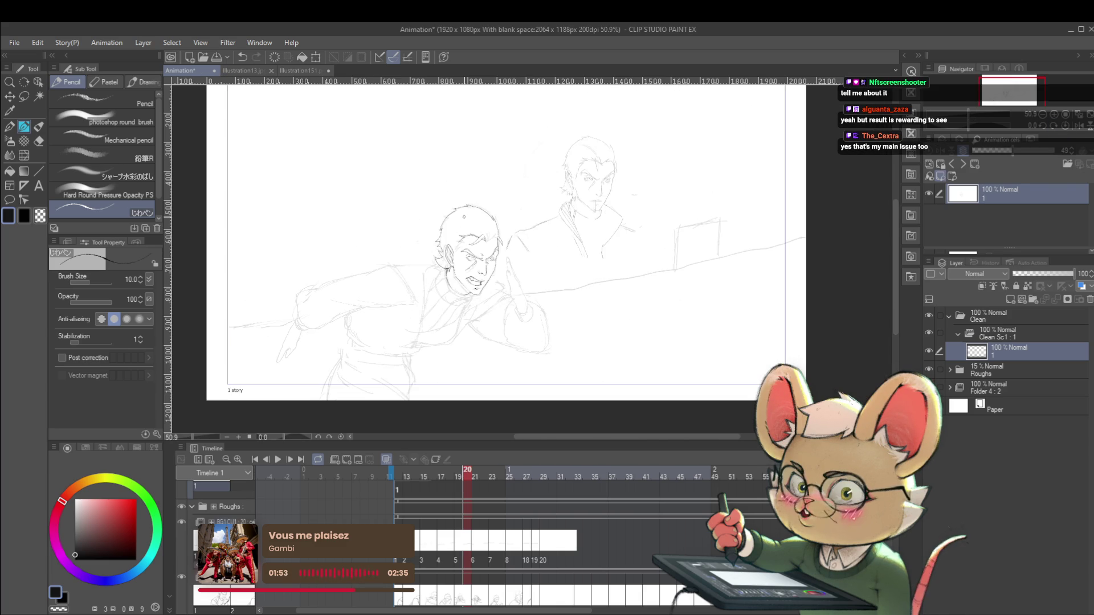
scroll(461, 262, up, 5)
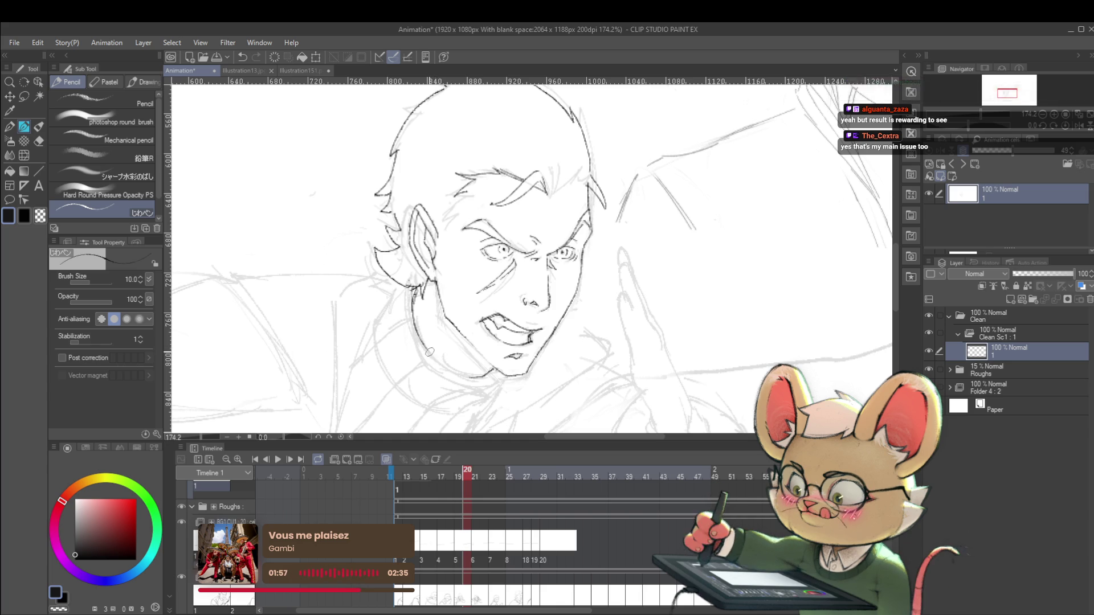
key(ctrl+z)
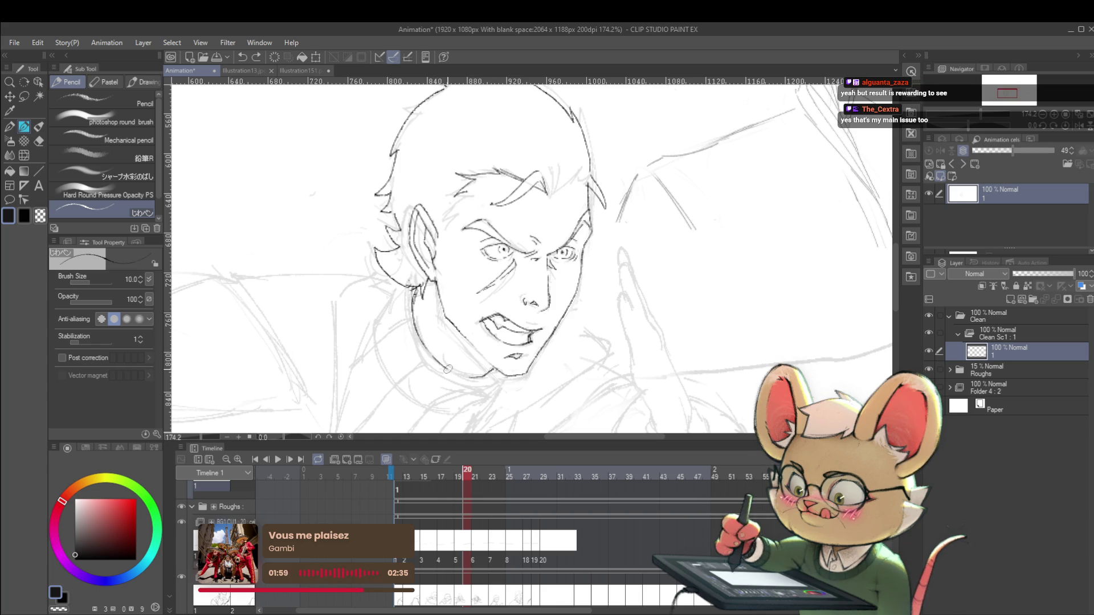
- Draw a short line down the front man's neck
scroll(466, 376, down, 5)
scroll(453, 308, up, 4)
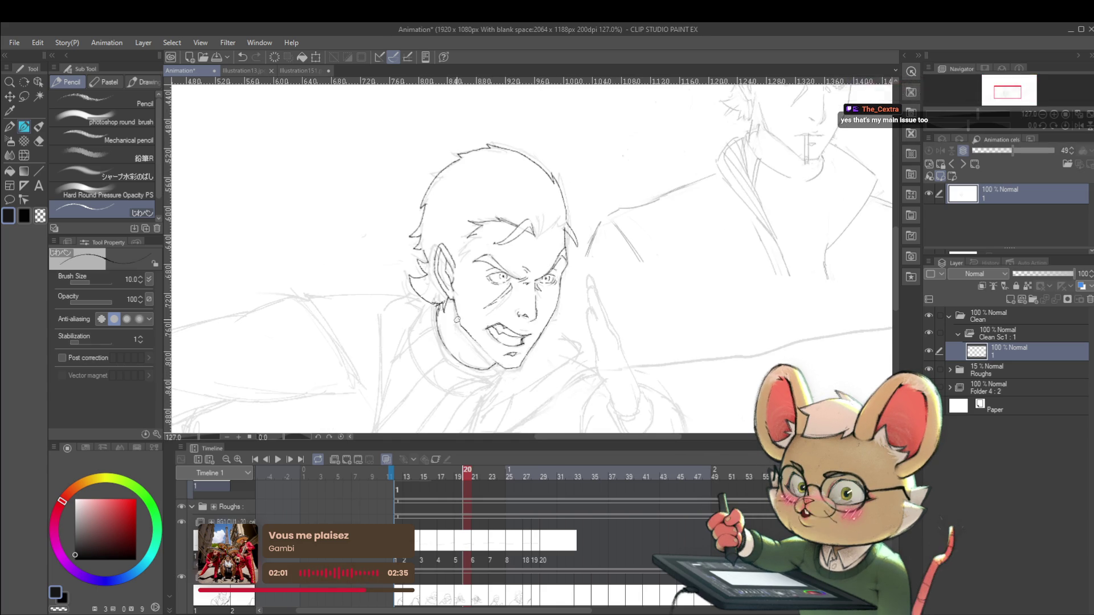
drag(453, 312, 456, 346)
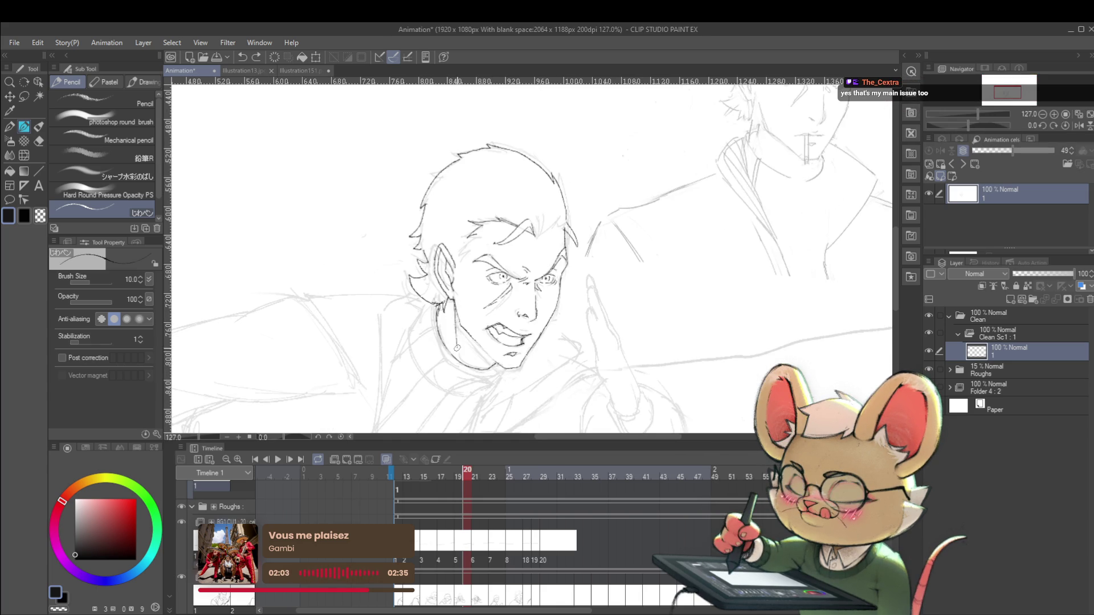
scroll(487, 314, down, 5)
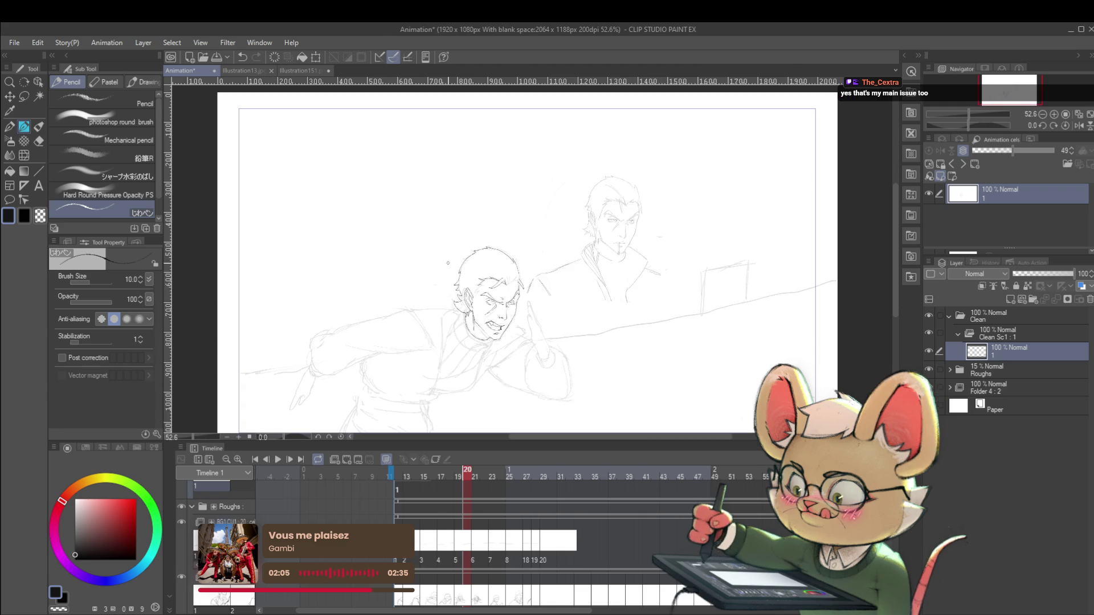
- Fit the page, mirror the view onto the second man's face and undo the last stroke
key(ctrl+0)
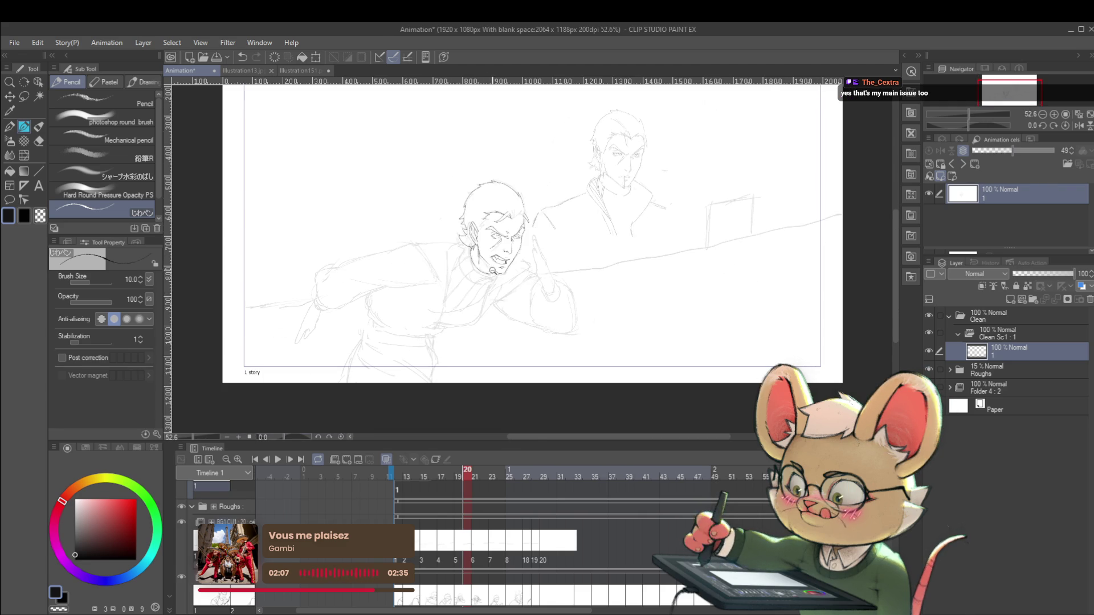
scroll(488, 268, up, 6)
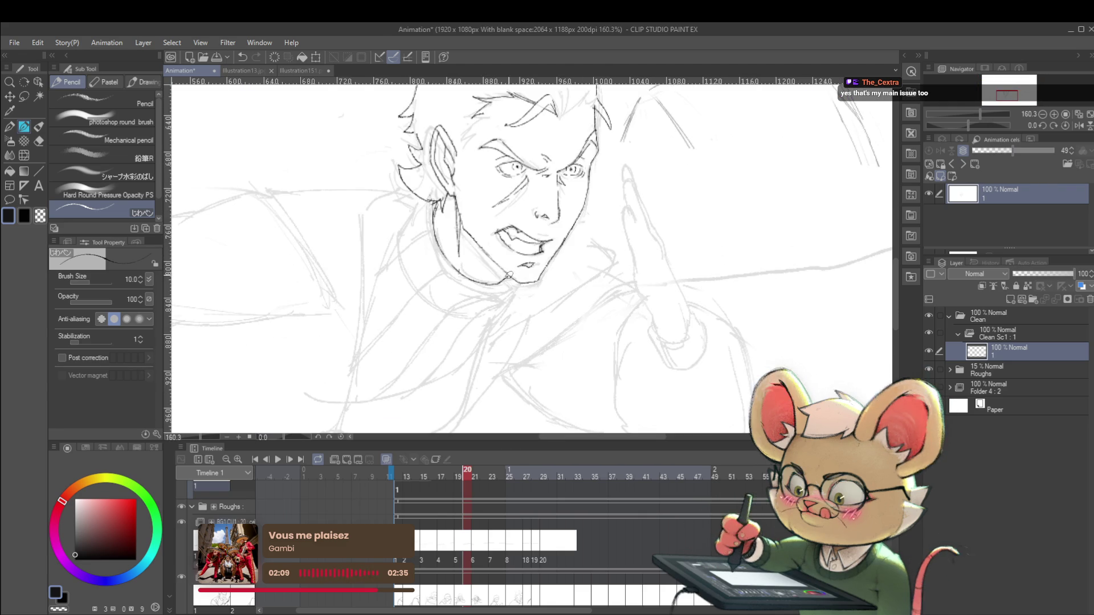
scroll(526, 270, down, 6)
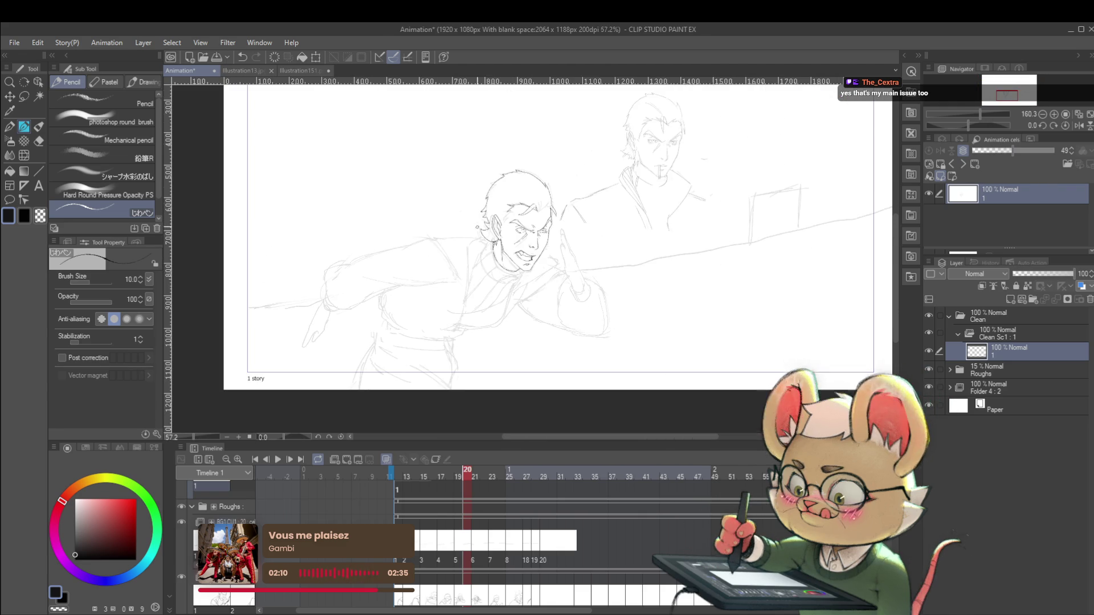
click(1078, 126)
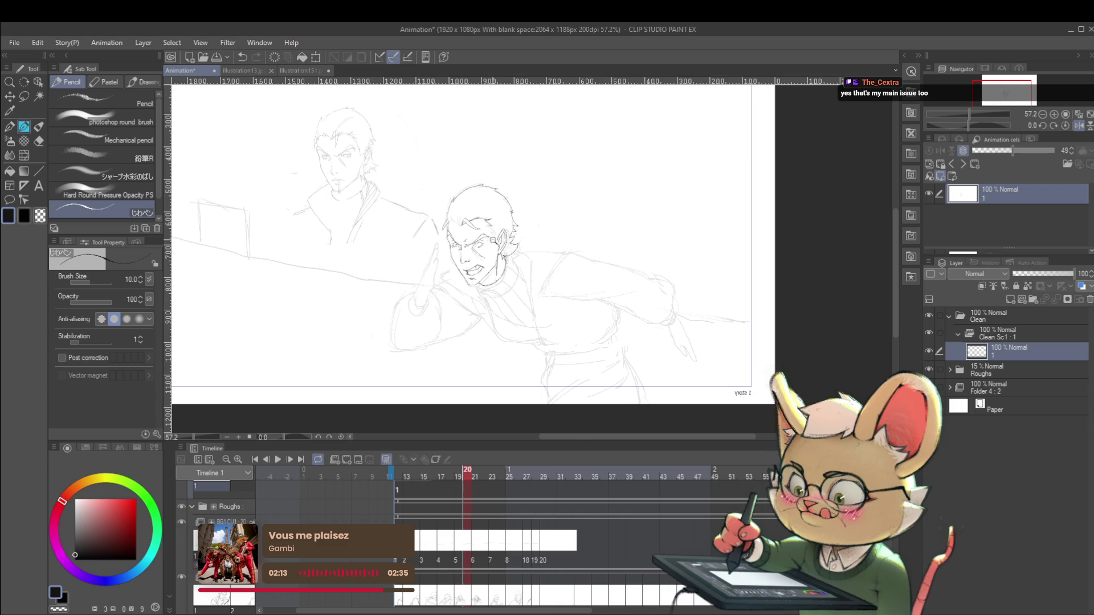
scroll(488, 246, up, 4)
drag(498, 237, 561, 312)
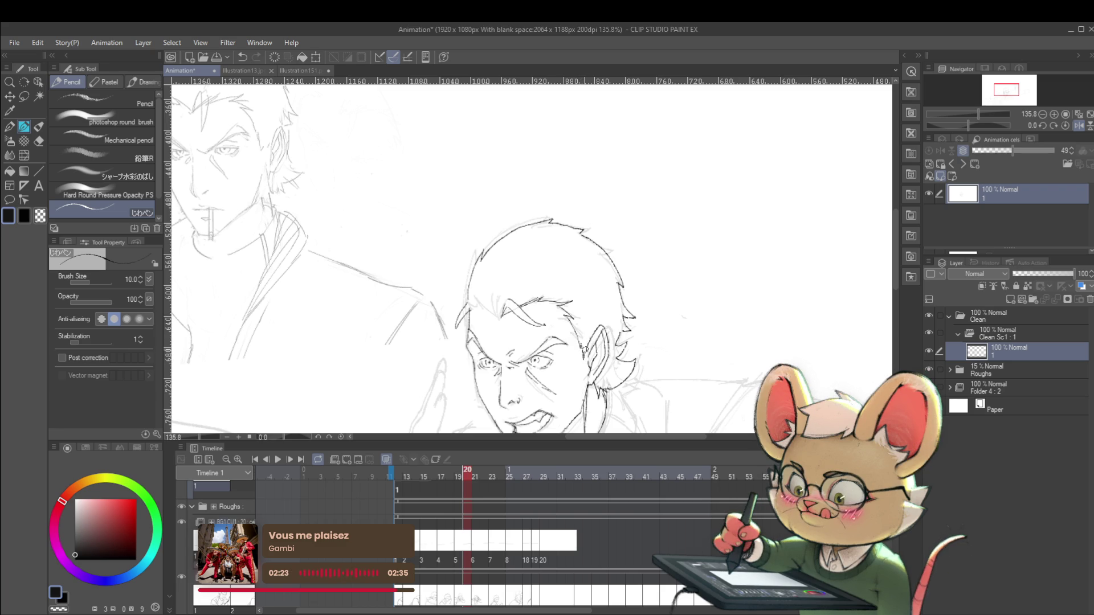
scroll(585, 351, down, 5)
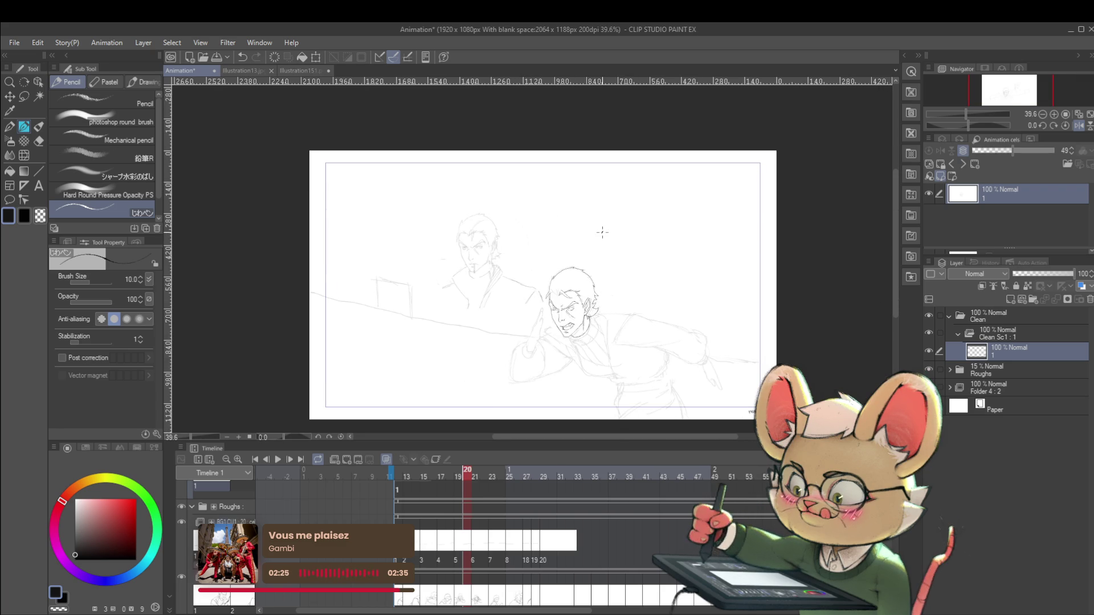
scroll(570, 291, up, 3)
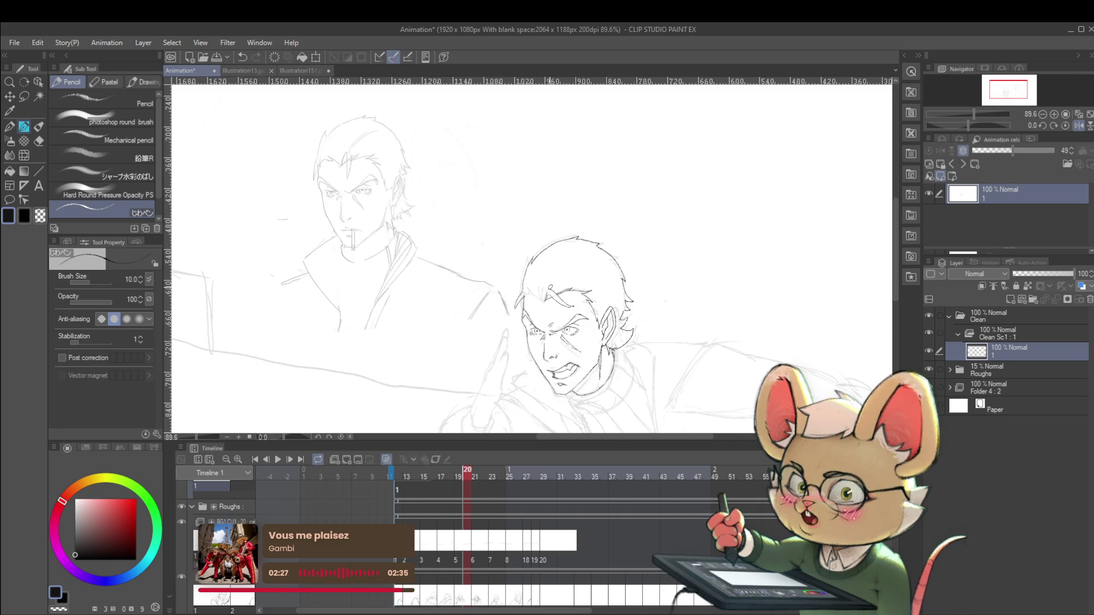
key(ctrl+z)
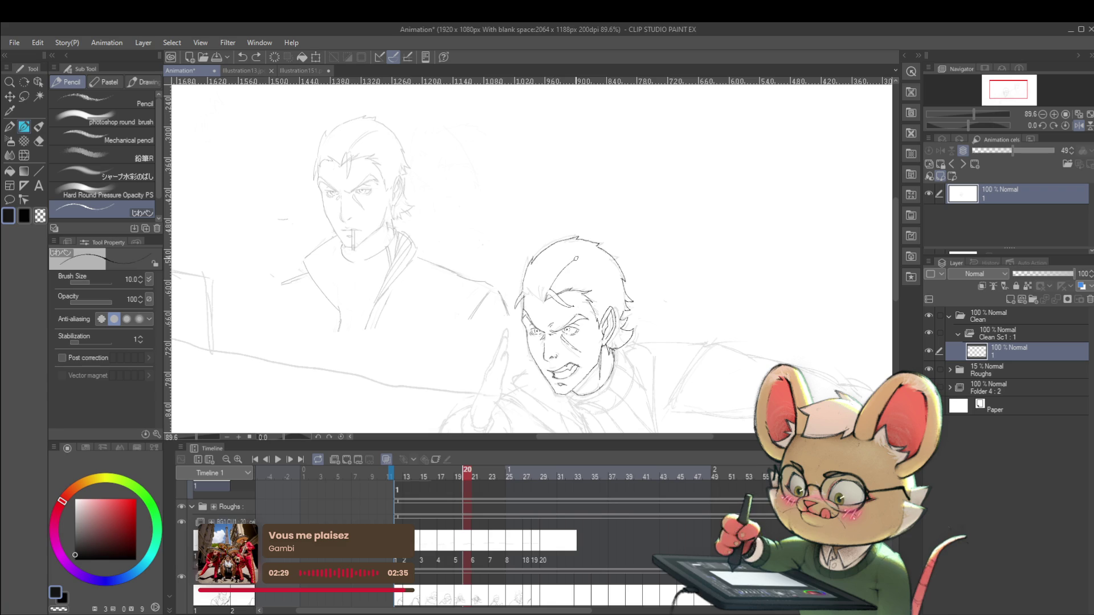
- Ink the collar line running down from the front man's jaw, checking it mirrored
scroll(590, 253, down, 3)
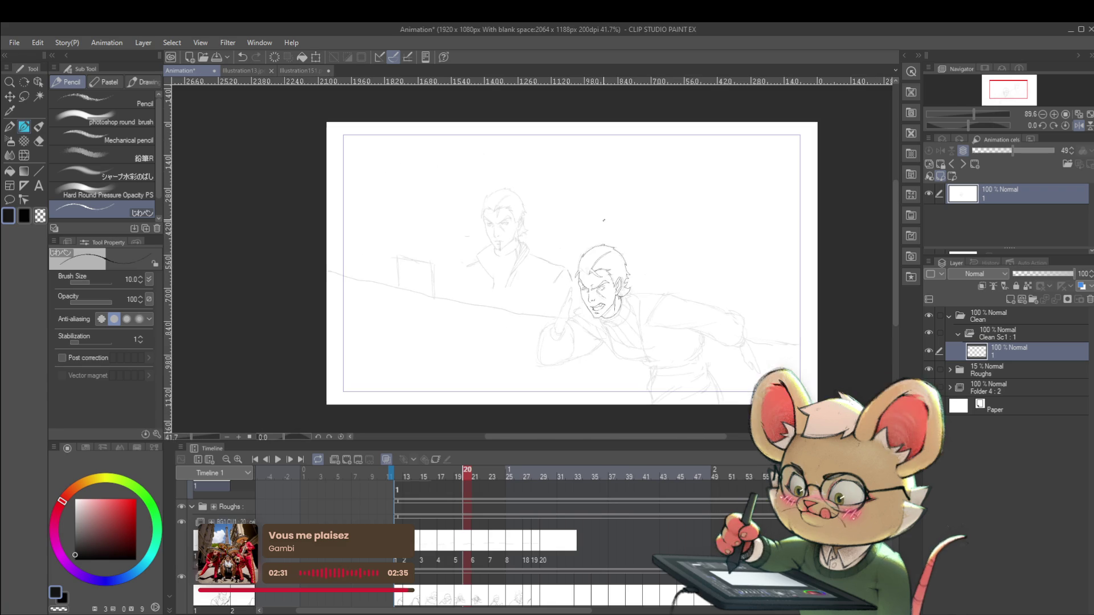
scroll(629, 246, up, 4)
scroll(598, 273, up, 2)
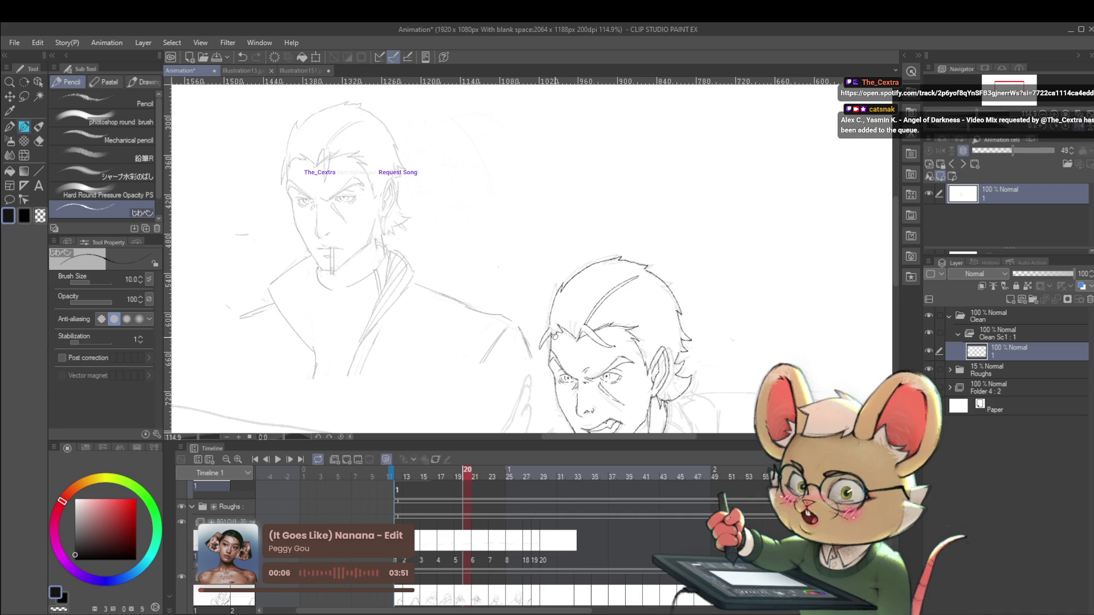
scroll(551, 341, down, 5)
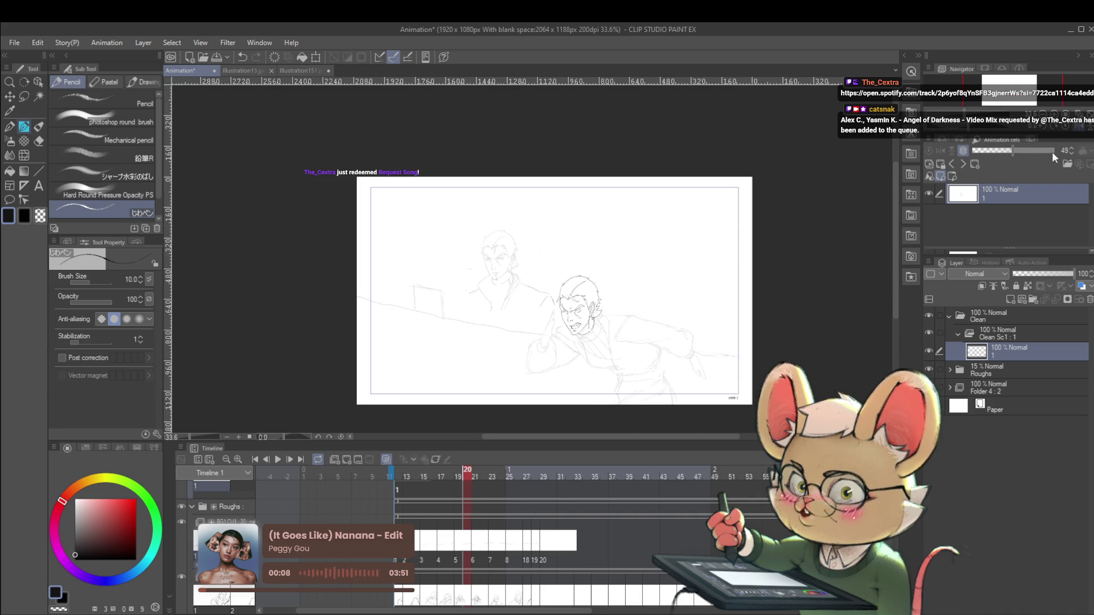
click(1069, 130)
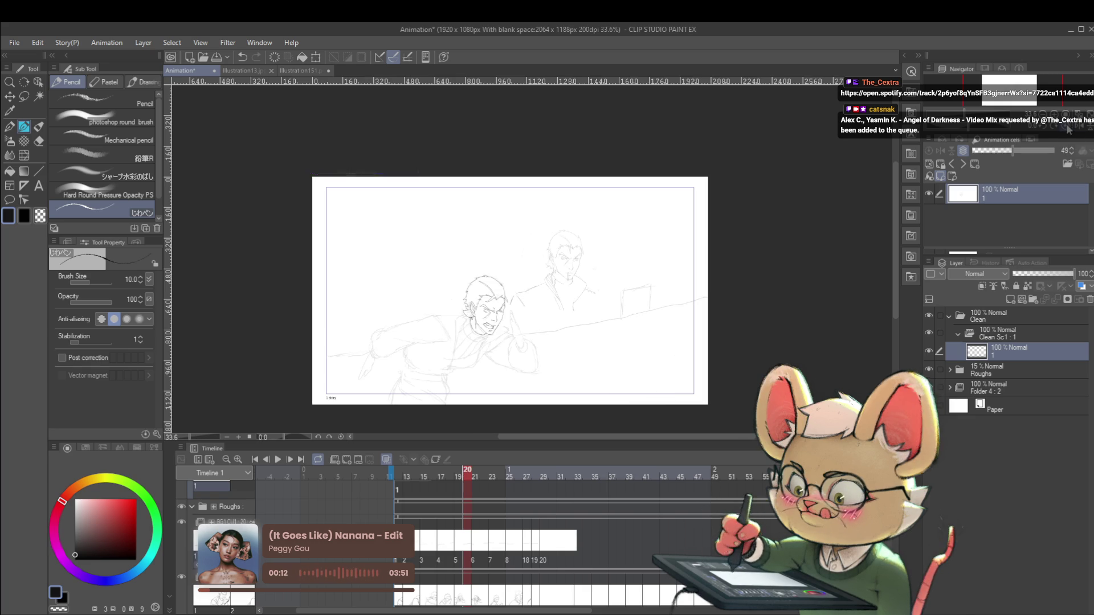
drag(506, 326, 544, 340)
drag(512, 308, 448, 308)
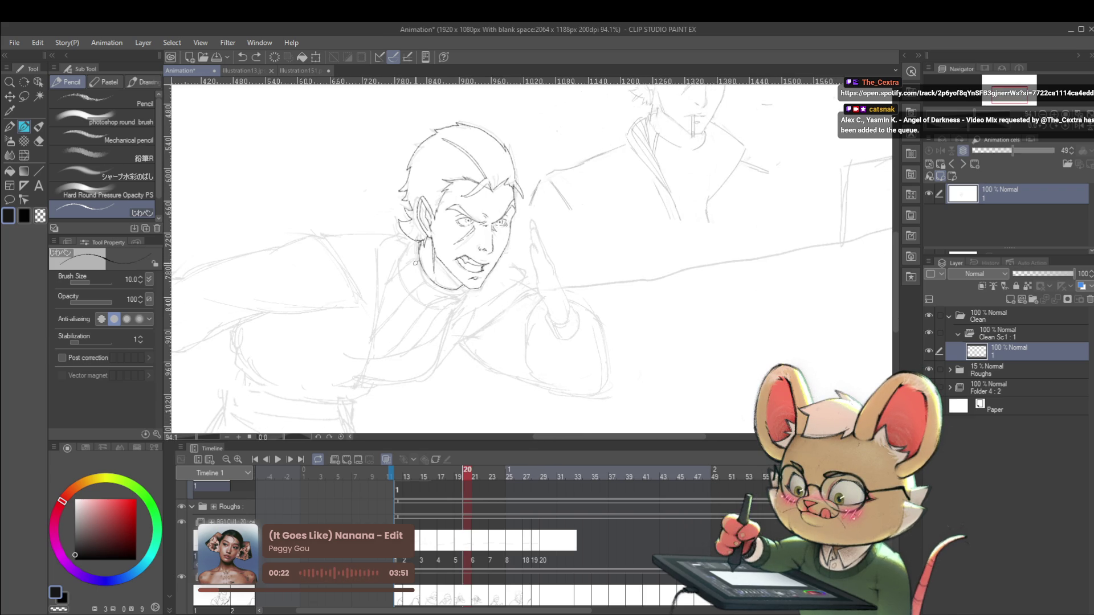
drag(419, 260, 385, 284)
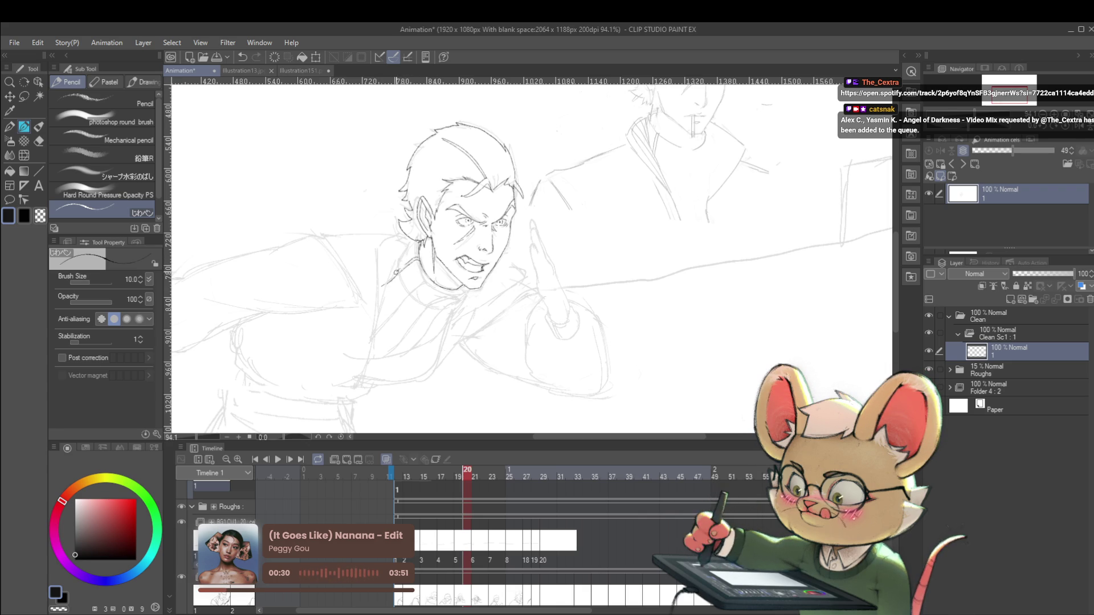
scroll(399, 268, down, 3)
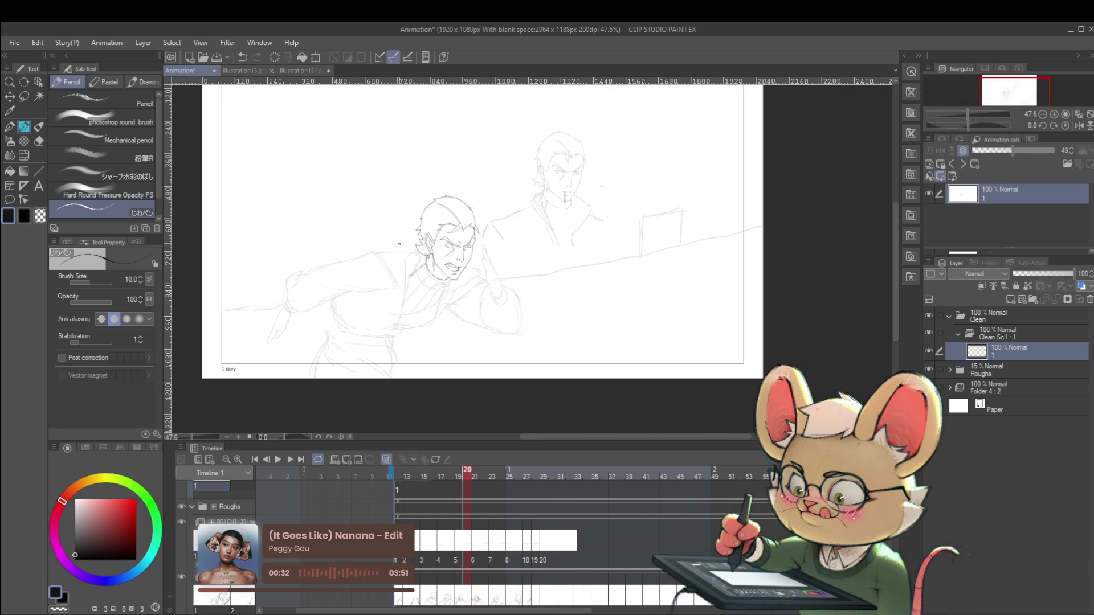
click(1078, 125)
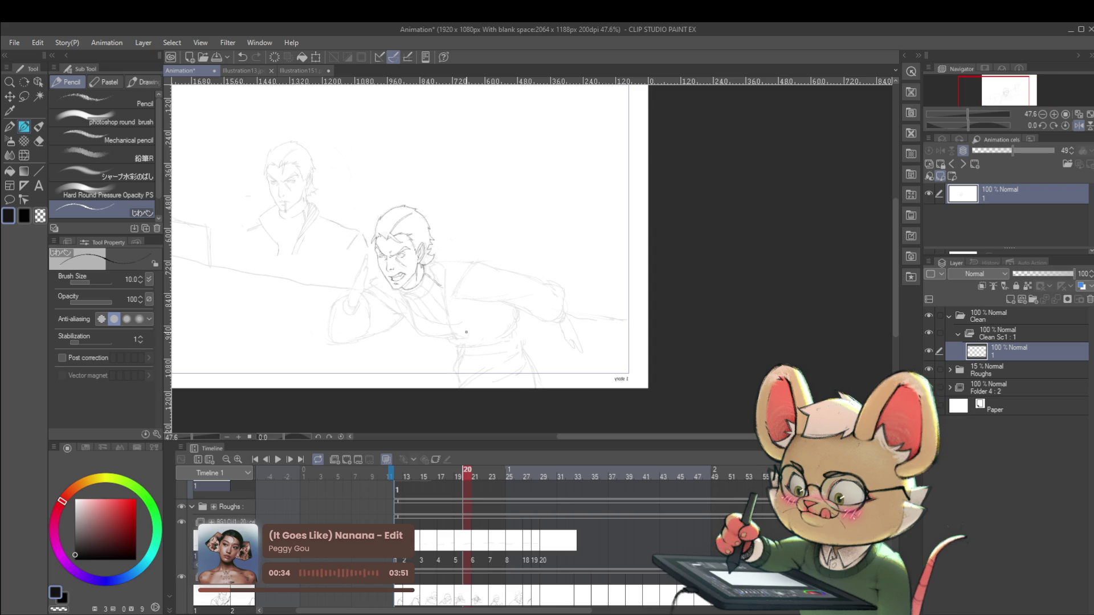
- Toggle the mirrored canvas view off and on to check the proportions
scroll(438, 279, up, 3)
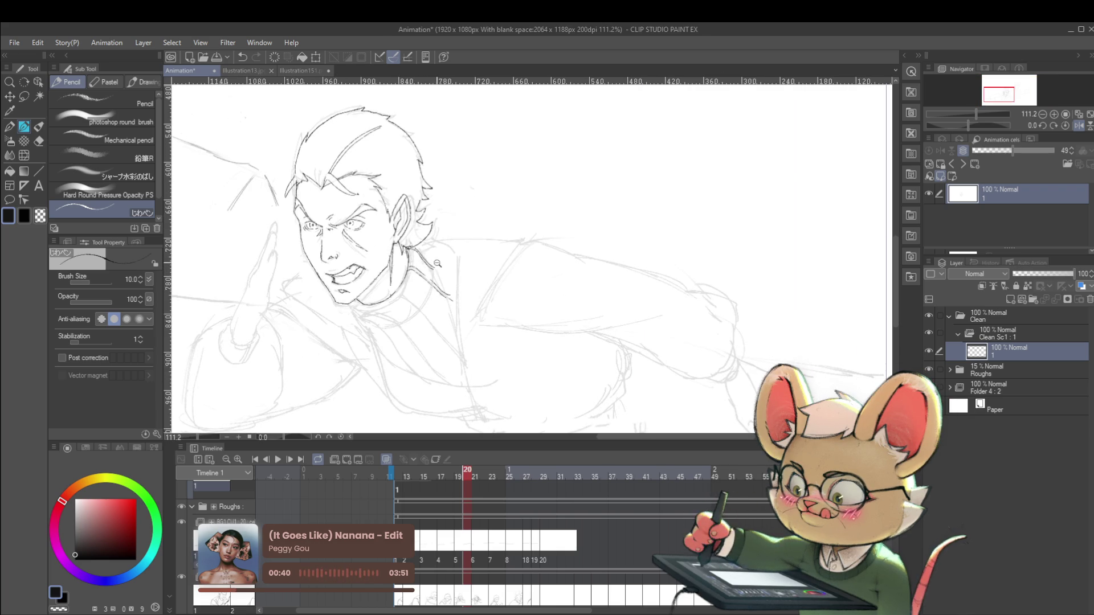
scroll(397, 173, down, 4)
scroll(434, 246, up, 3)
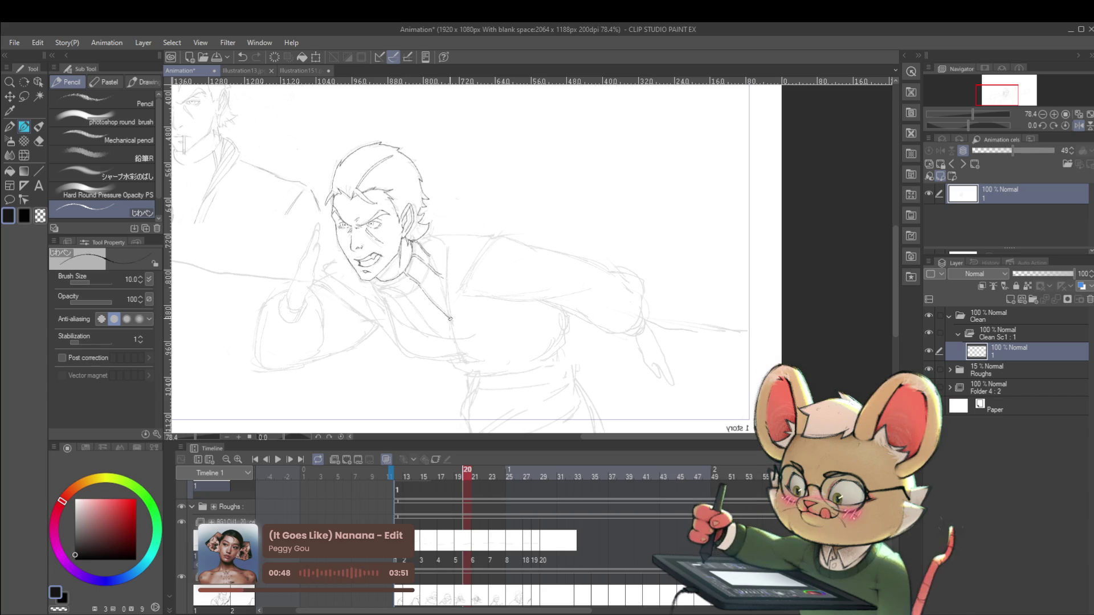
scroll(430, 298, up, 3)
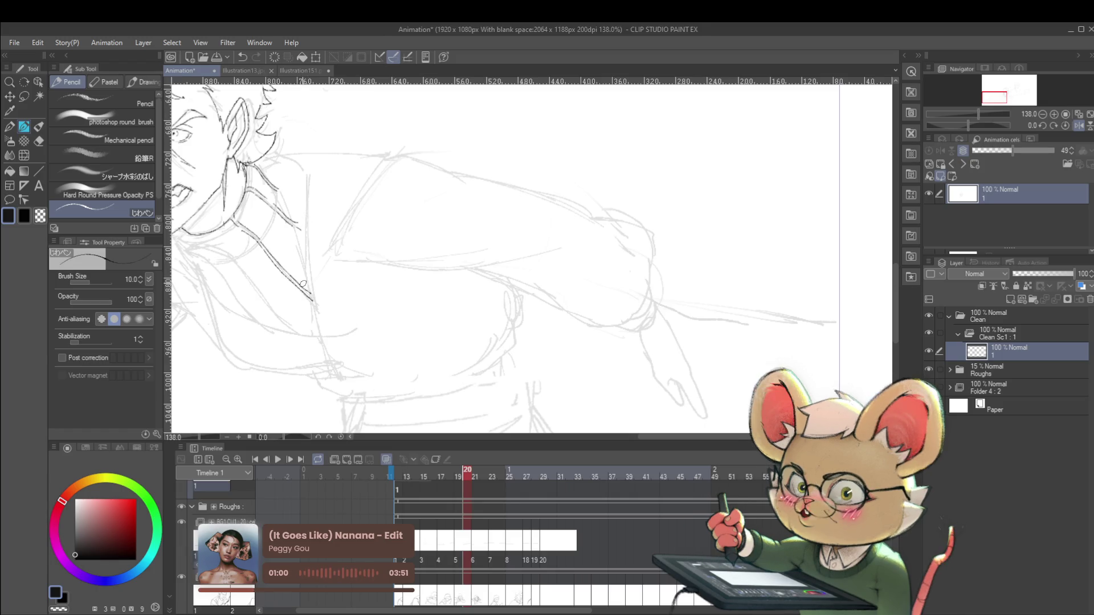
scroll(290, 276, down, 3)
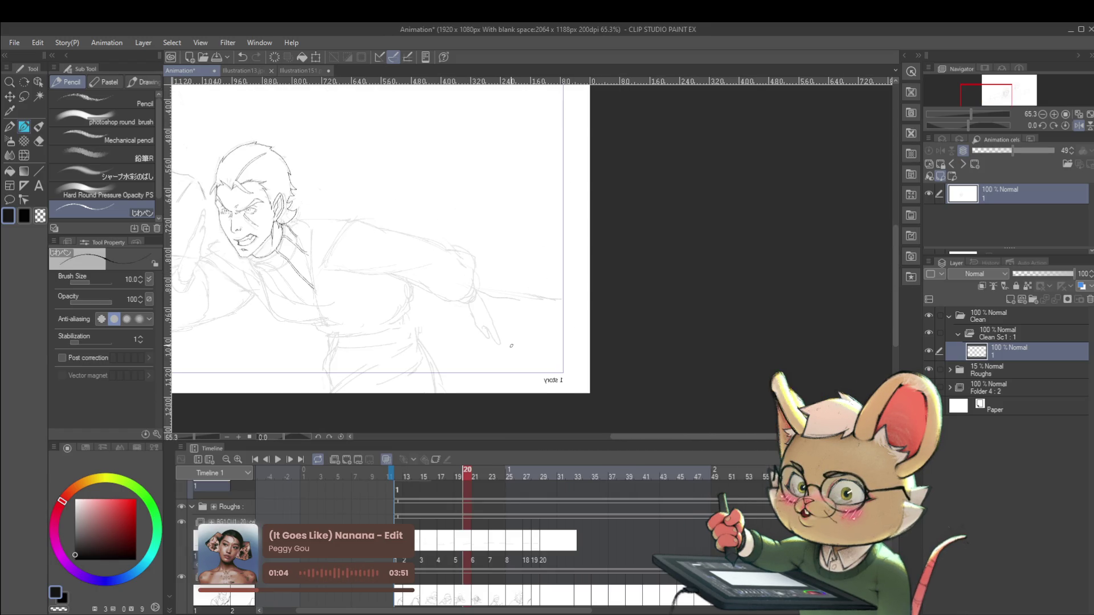
click(1078, 125)
scroll(683, 251, up, 5)
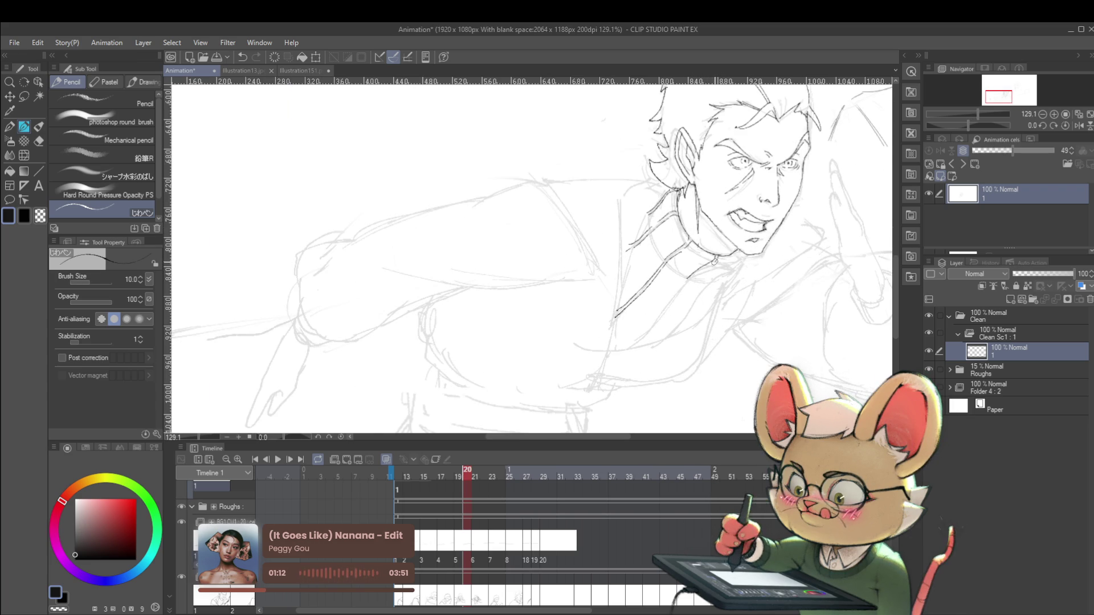
scroll(690, 279, down, 4)
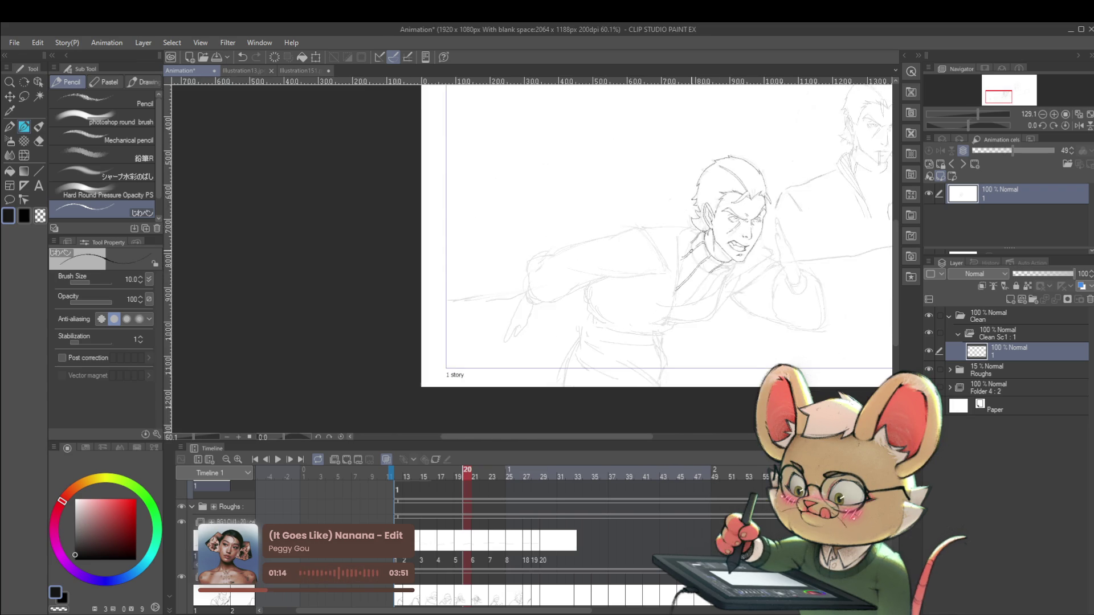
click(1078, 126)
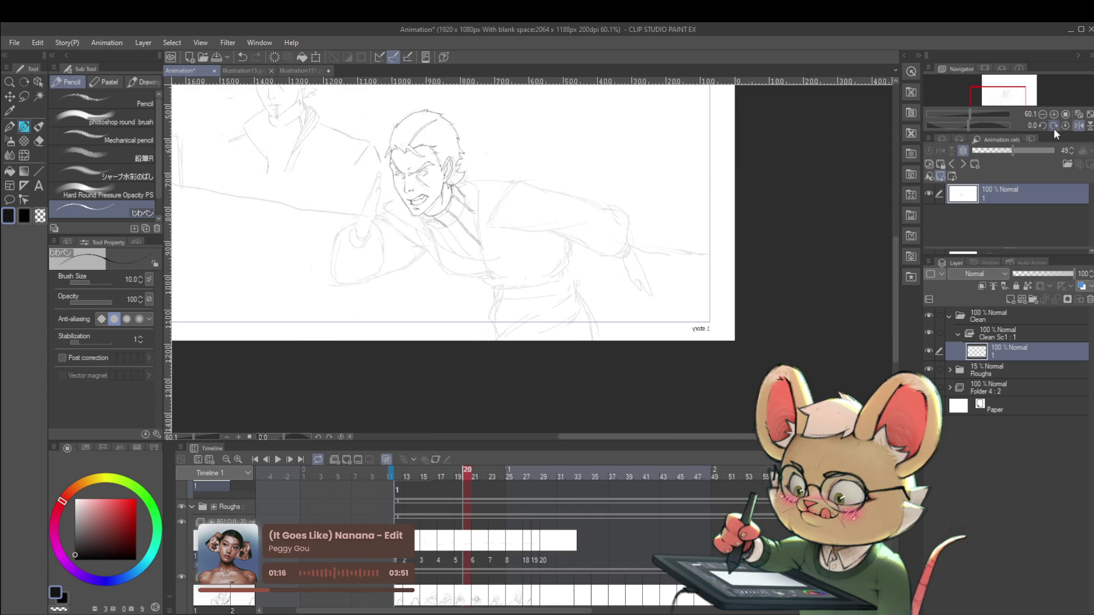
- Extend the shirt line down toward the chest and add a short stroke on the shirt front
scroll(671, 234, up, 3)
scroll(333, 211, up, 2)
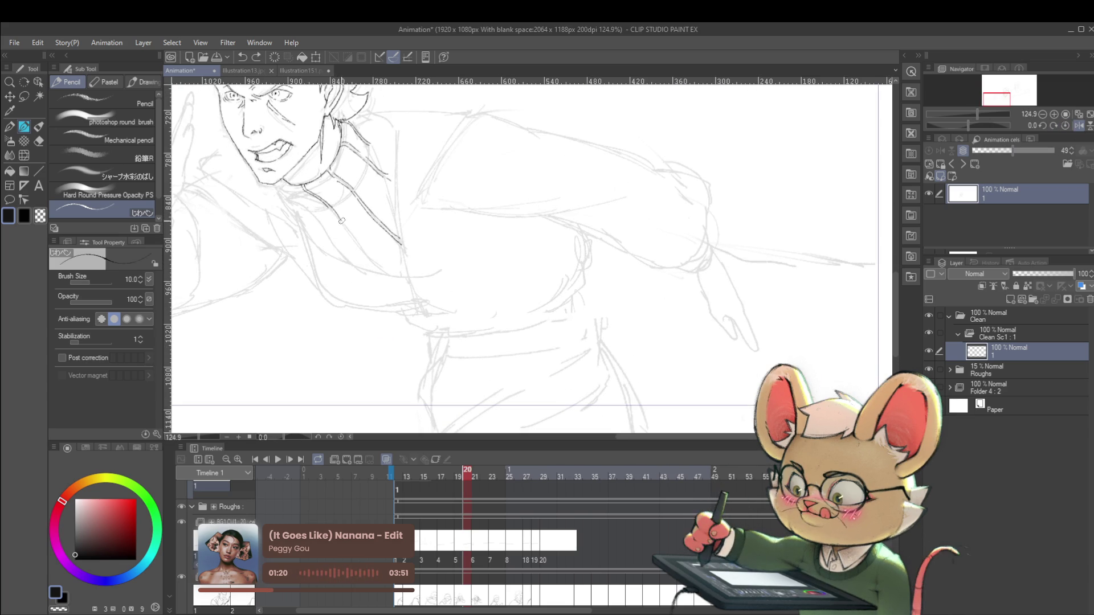
drag(368, 256, 390, 277)
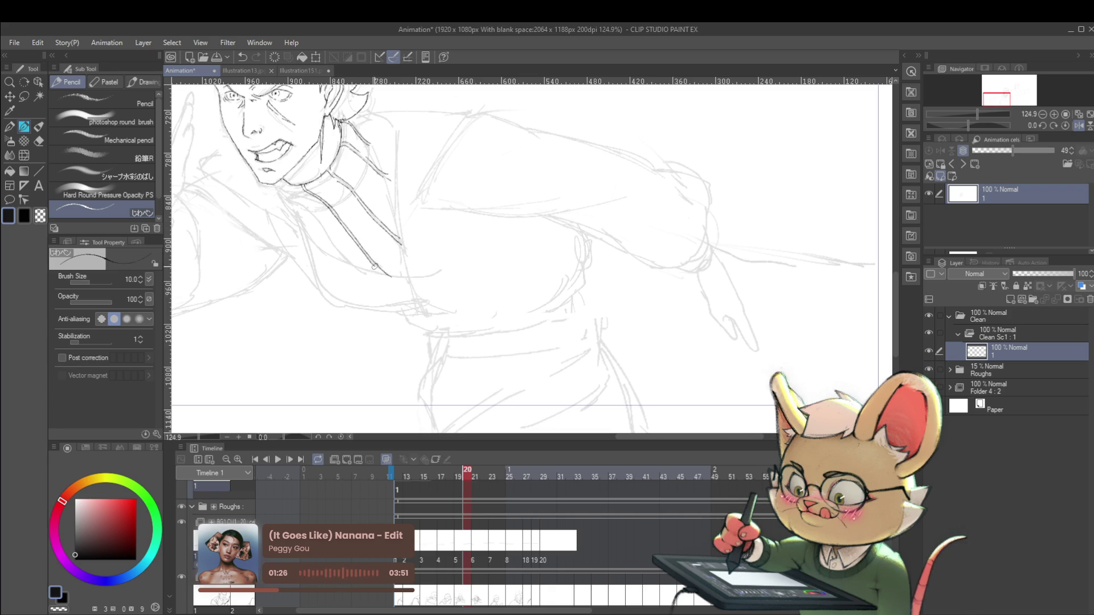
scroll(382, 272, down, 5)
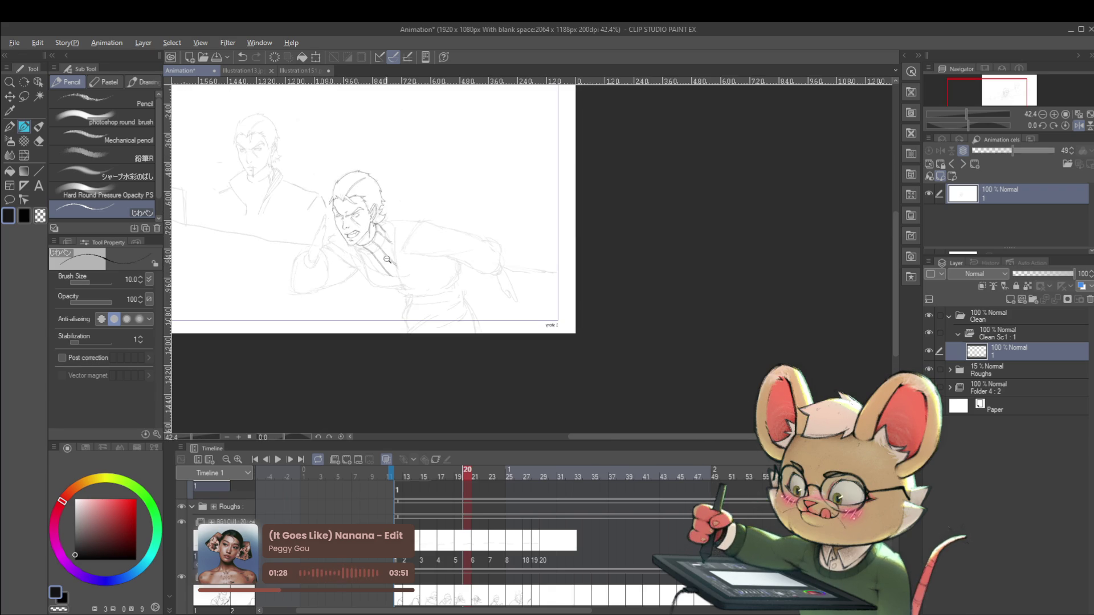
scroll(382, 258, up, 5)
mouse_move(323, 271)
mouse_down()
mouse_move(415, 308)
mouse_move(405, 309)
mouse_up()
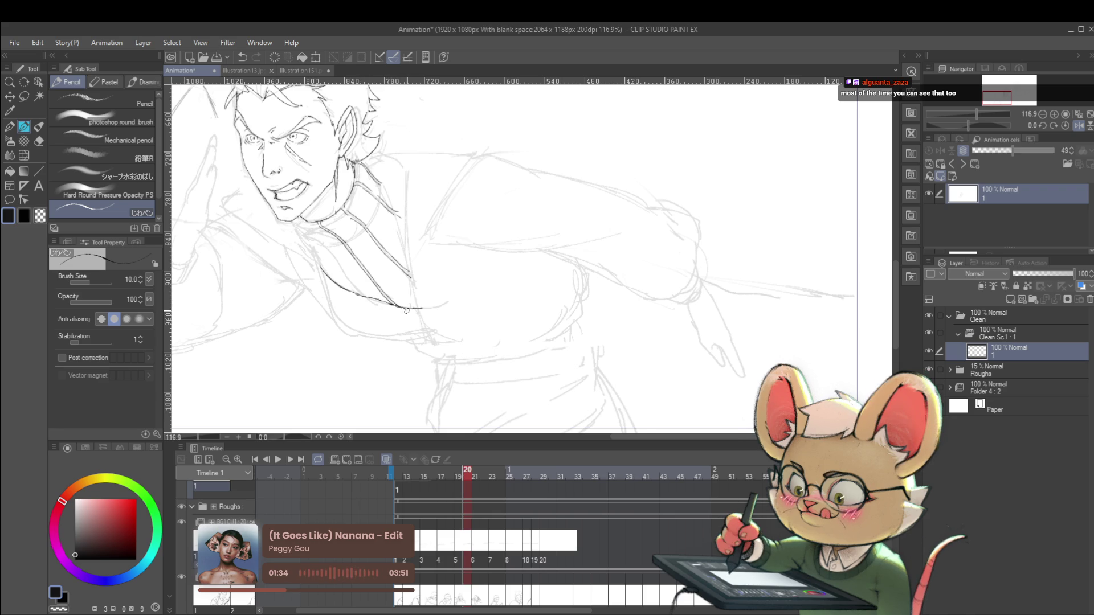
- Unmirror the canvas view and zoom in on the front man's face and collar
scroll(404, 275, down, 5)
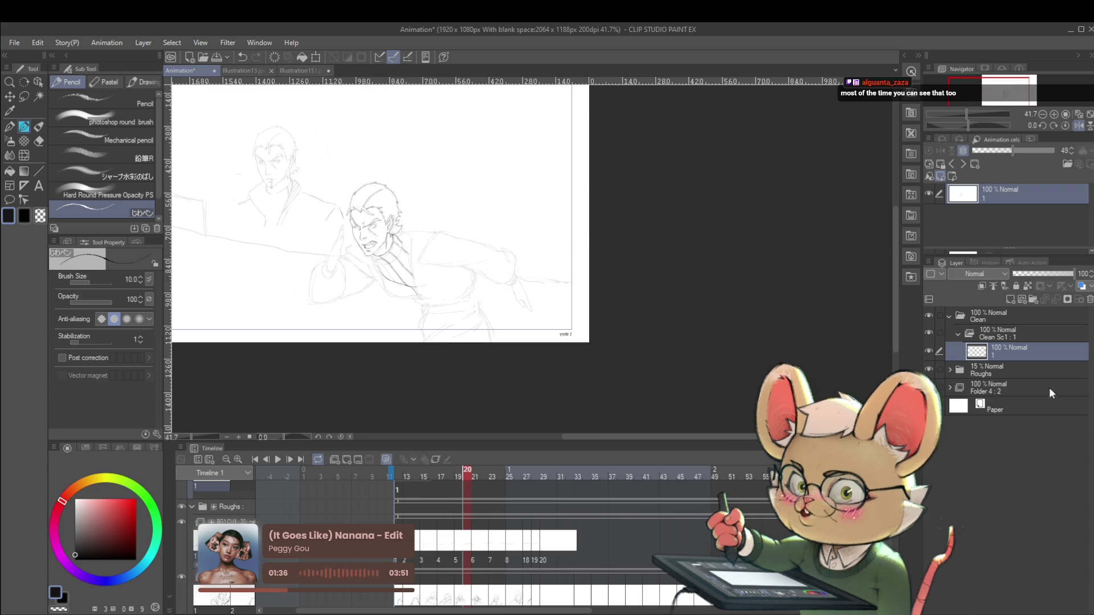
click(1078, 126)
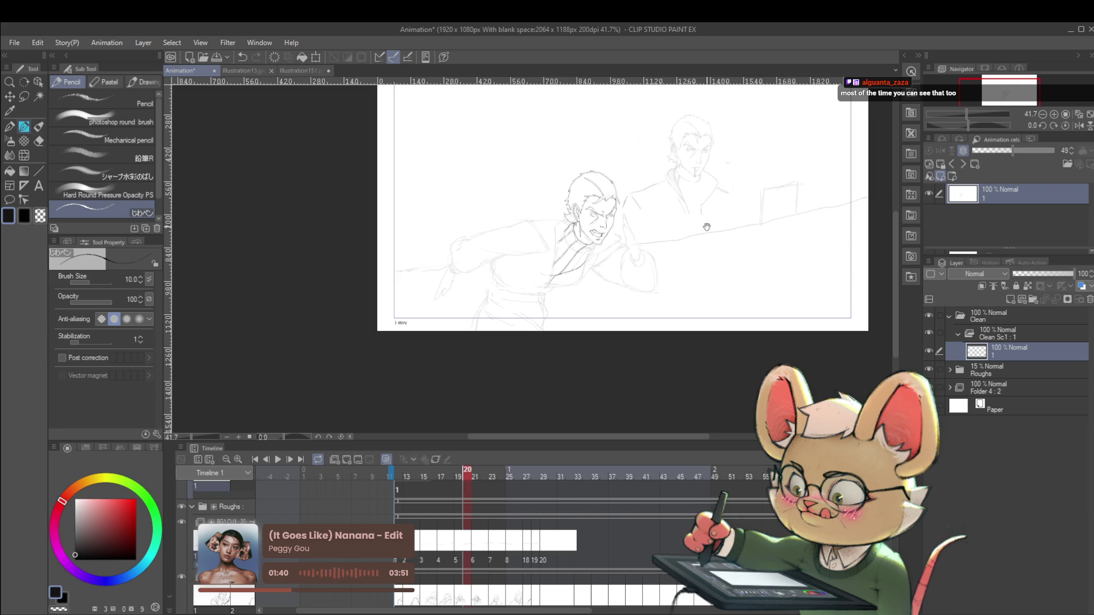
drag(707, 227, 543, 226)
scroll(393, 254, up, 5)
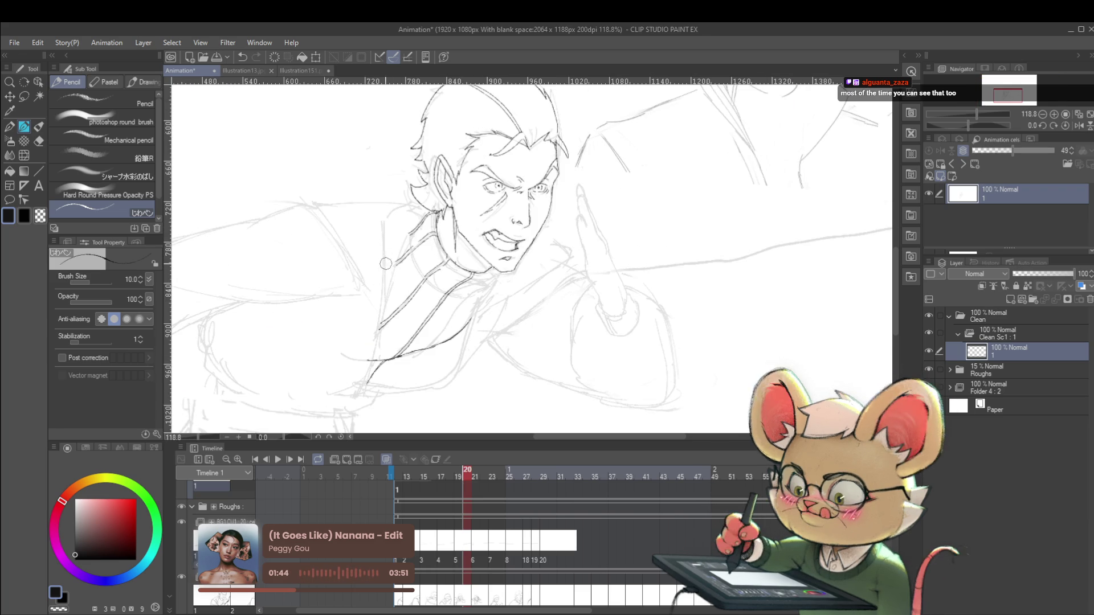
scroll(388, 245, down, 2)
scroll(389, 217, up, 2)
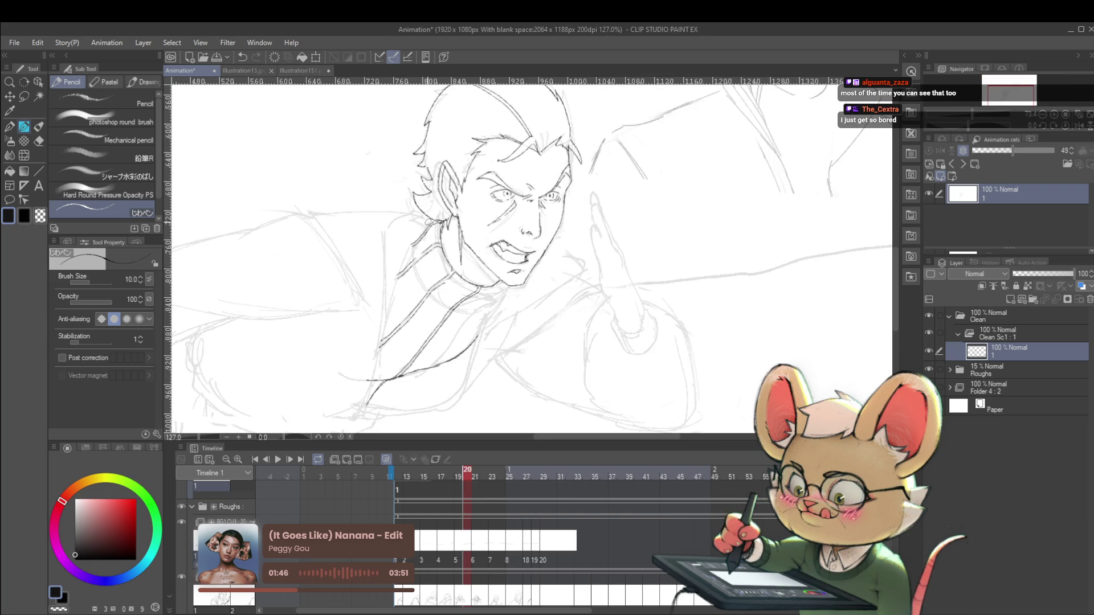
scroll(664, 248, down, 3)
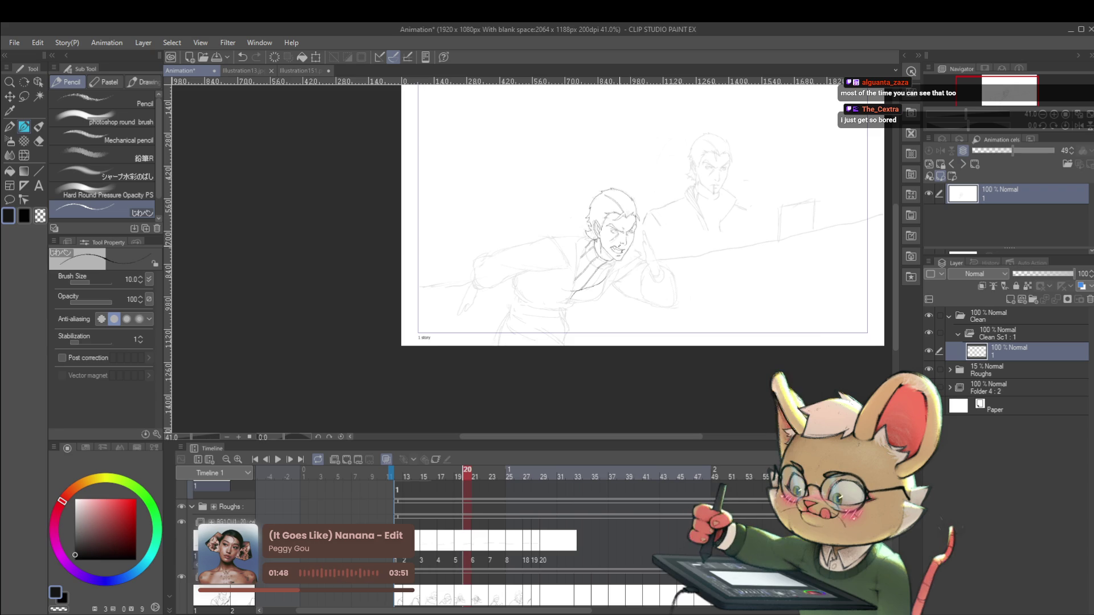
- Mirror the canvas again and pan across the chest to check the collar lines
click(1078, 126)
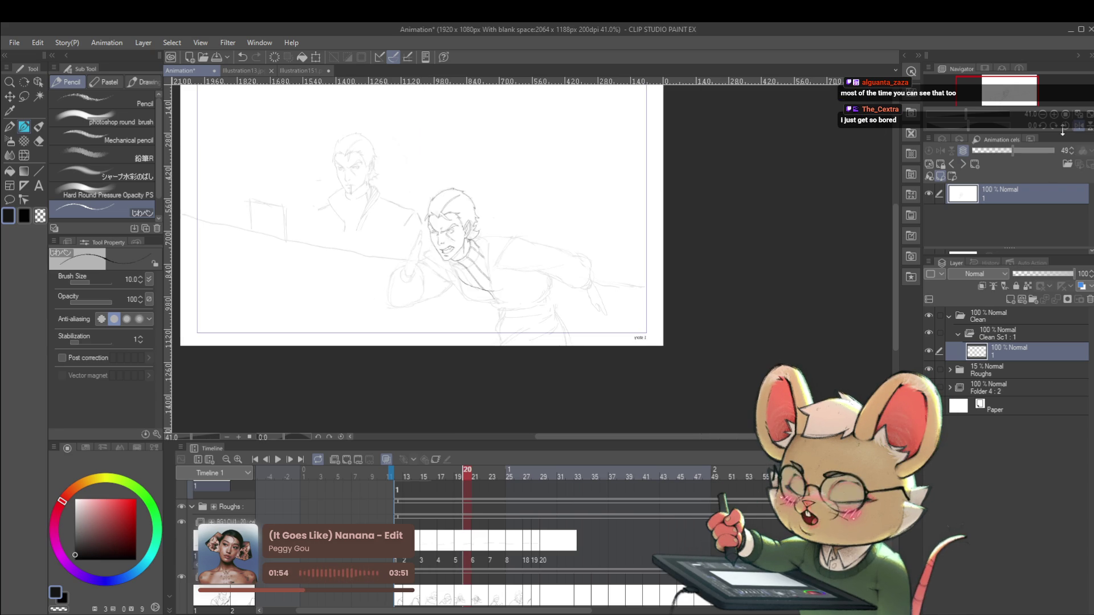
scroll(492, 274, up, 3)
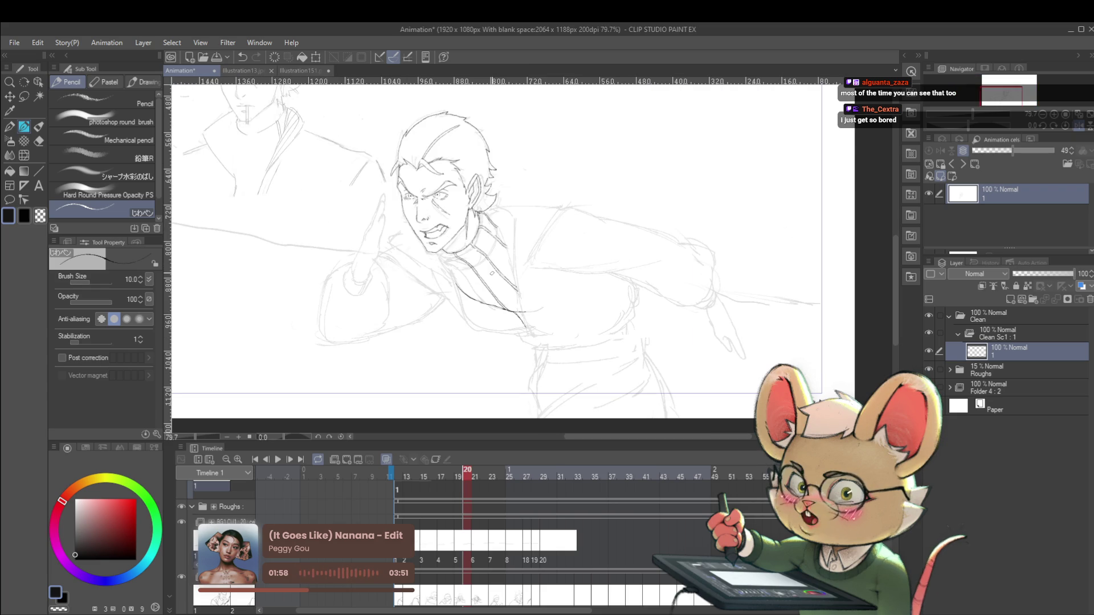
drag(557, 220, 546, 222)
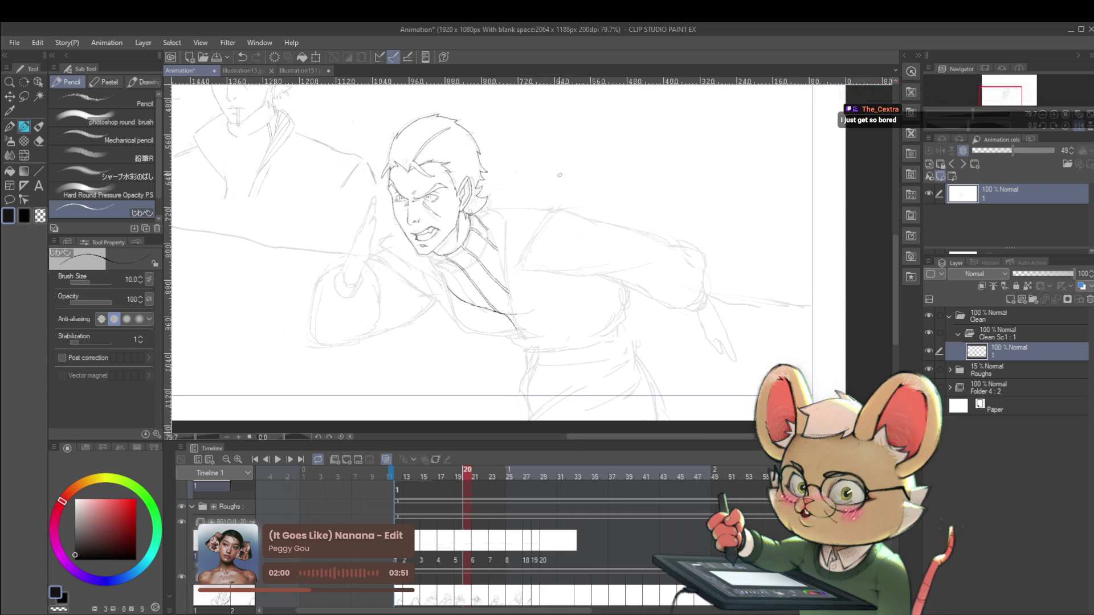
scroll(447, 250, up, 3)
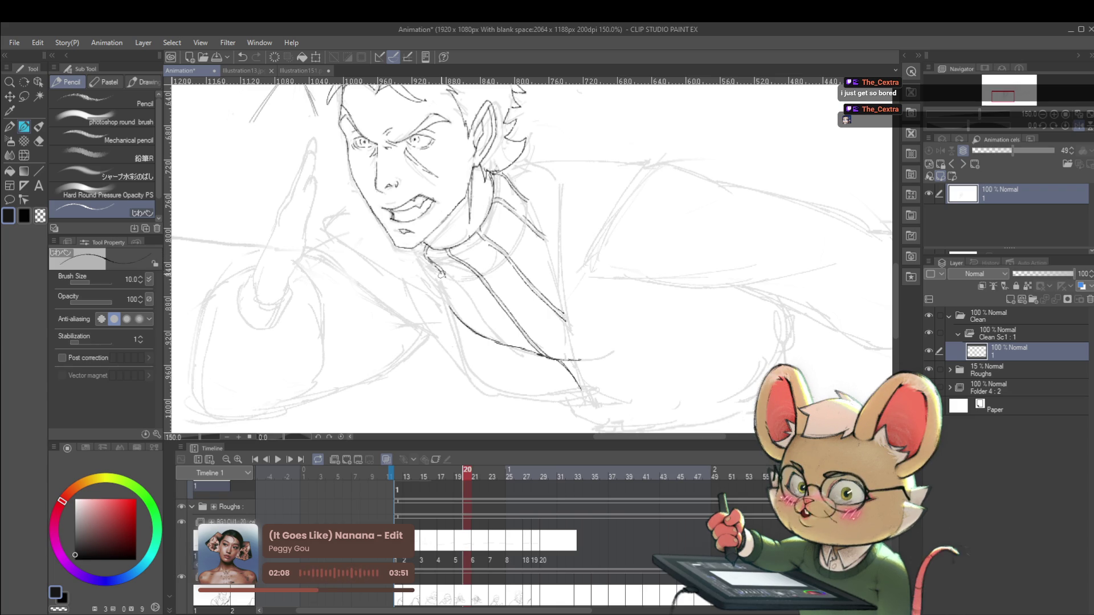
scroll(447, 252, down, 3)
scroll(448, 259, up, 2)
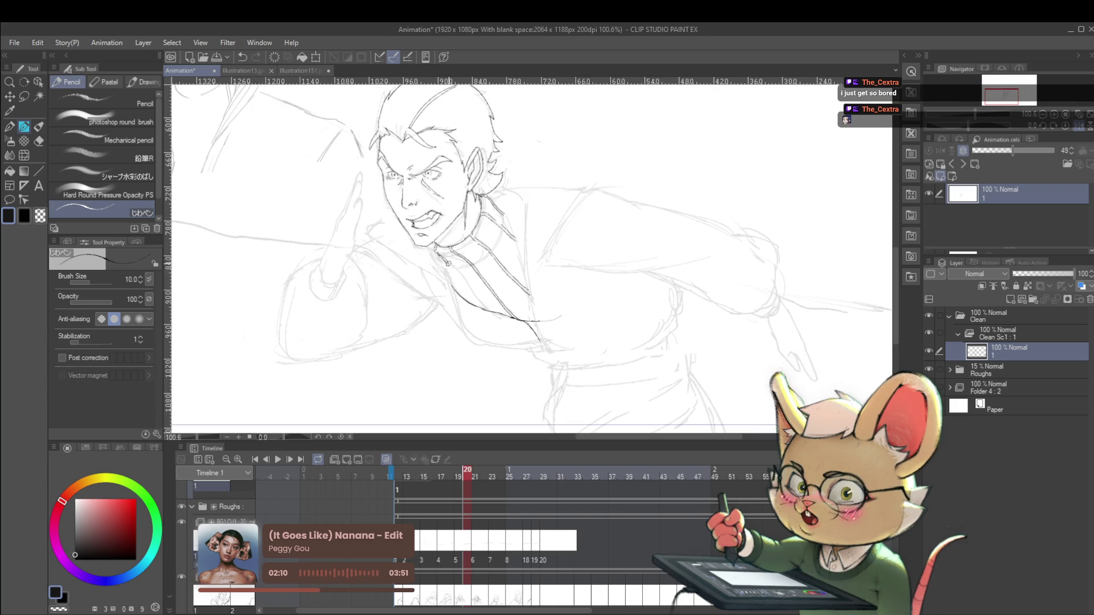
scroll(449, 276, down, 3)
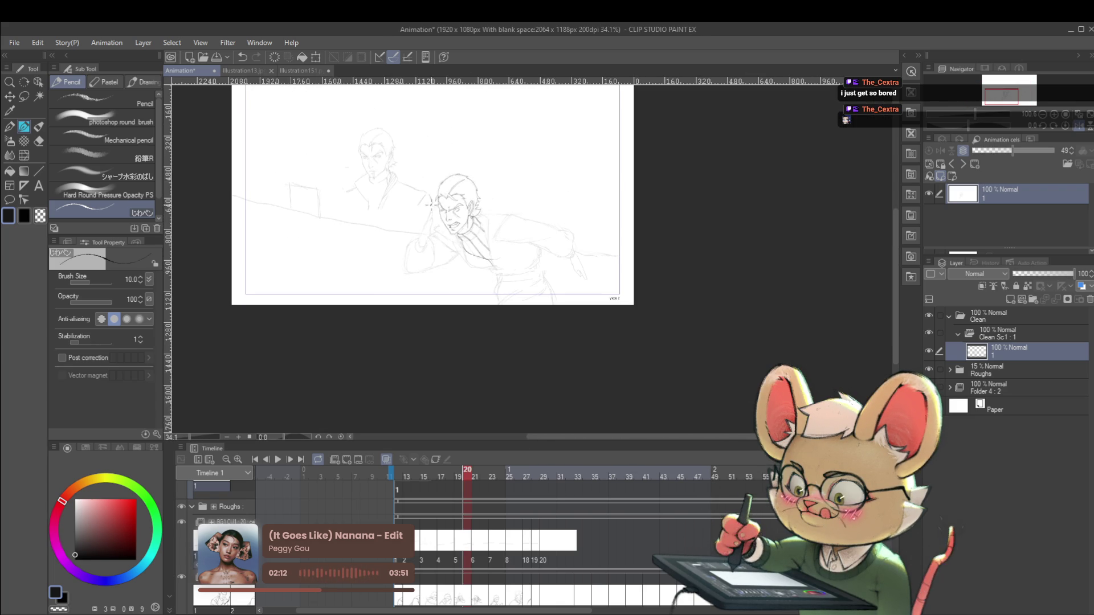
- Extend the ink line along the bottom edge of the front man's jacket
scroll(511, 262, up, 3)
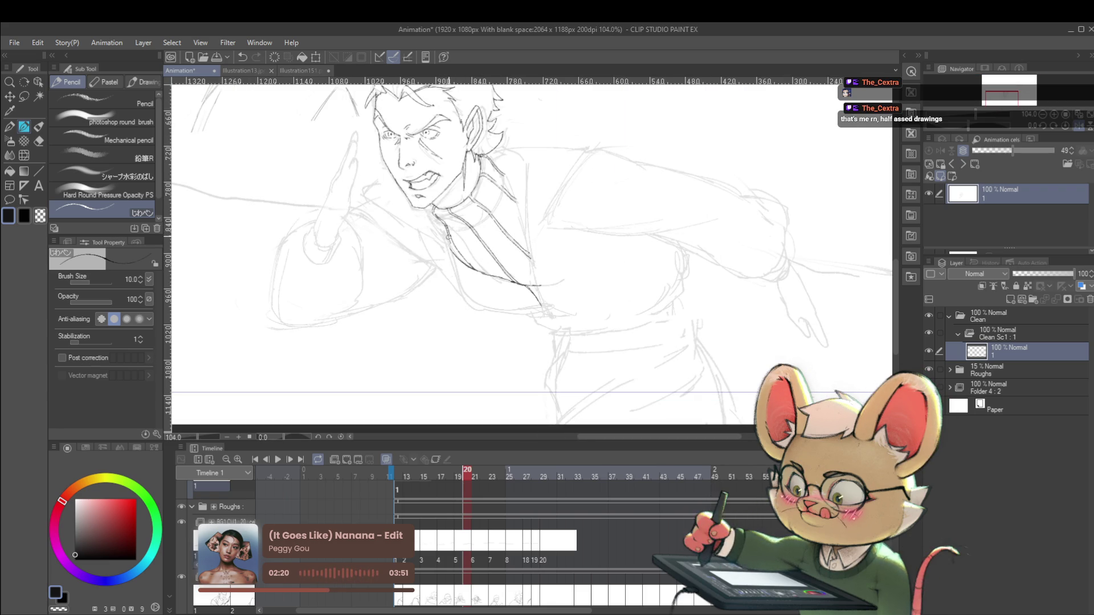
scroll(458, 252, down, 4)
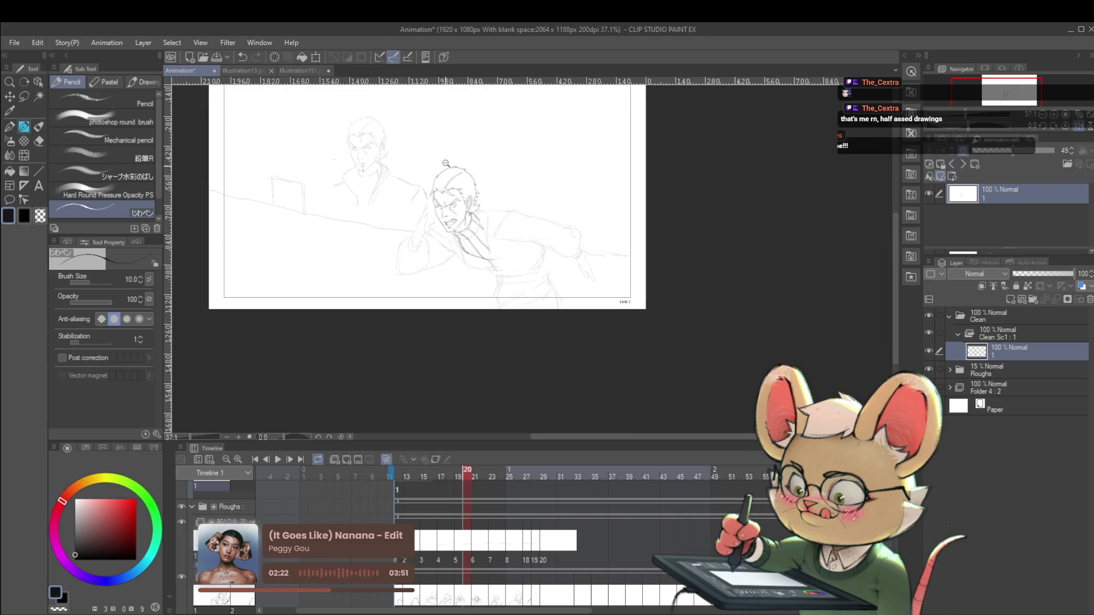
scroll(459, 239, up, 4)
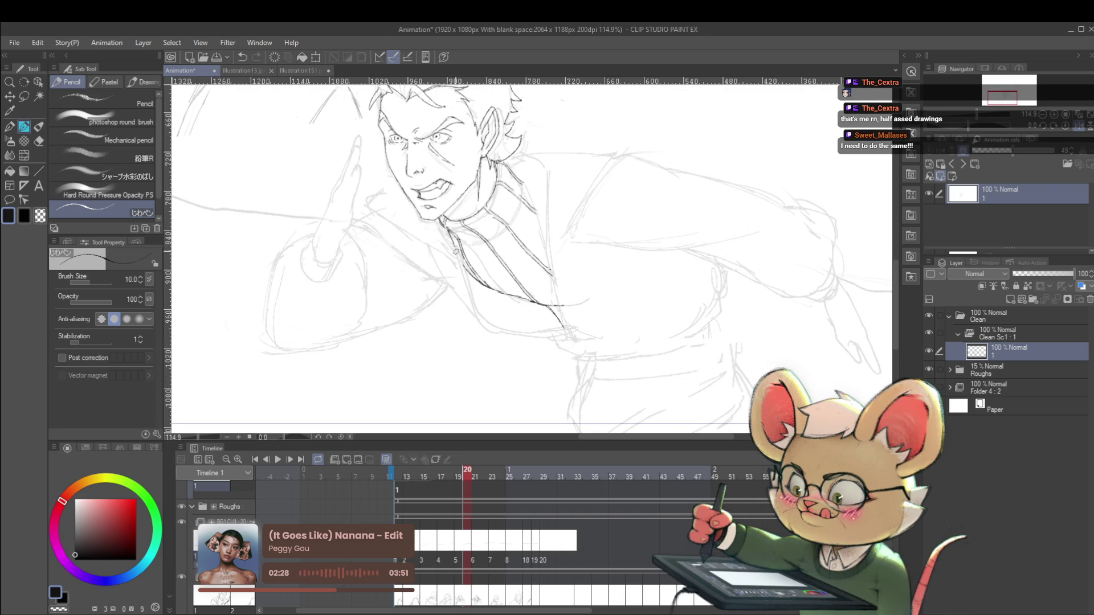
scroll(471, 256, down, 4)
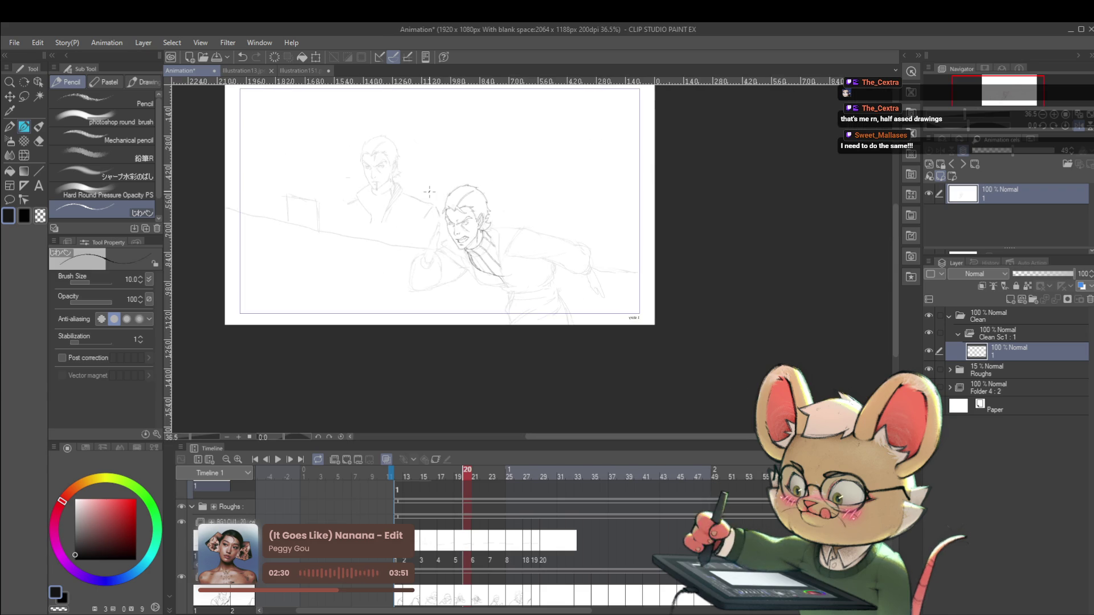
mouse_move(399, 242)
mouse_down()
mouse_move(590, 242)
mouse_move(559, 249)
mouse_move(526, 363)
mouse_up()
scroll(588, 242, up, 2)
scroll(609, 239, up, 1)
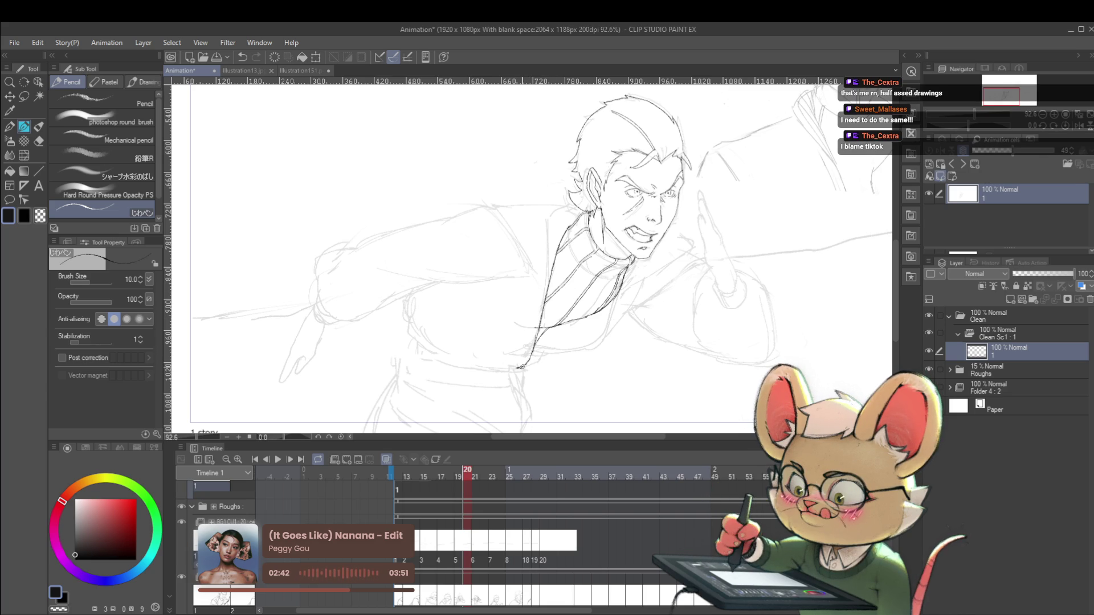
scroll(521, 368, down, 2)
scroll(544, 356, up, 1)
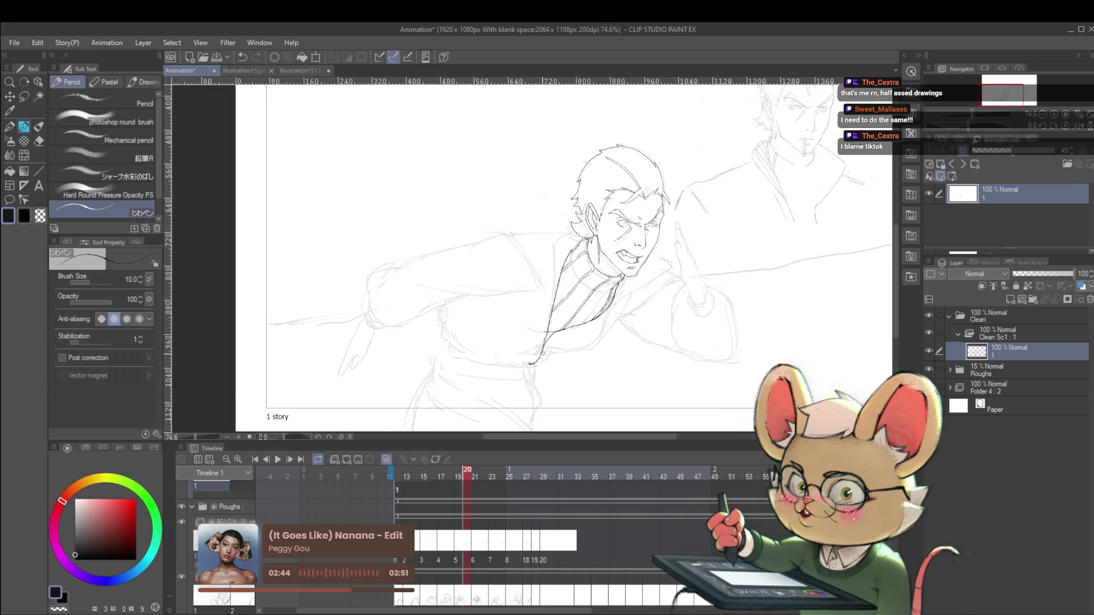
mouse_move(566, 350)
mouse_down()
mouse_move(593, 344)
mouse_move(603, 323)
mouse_up()
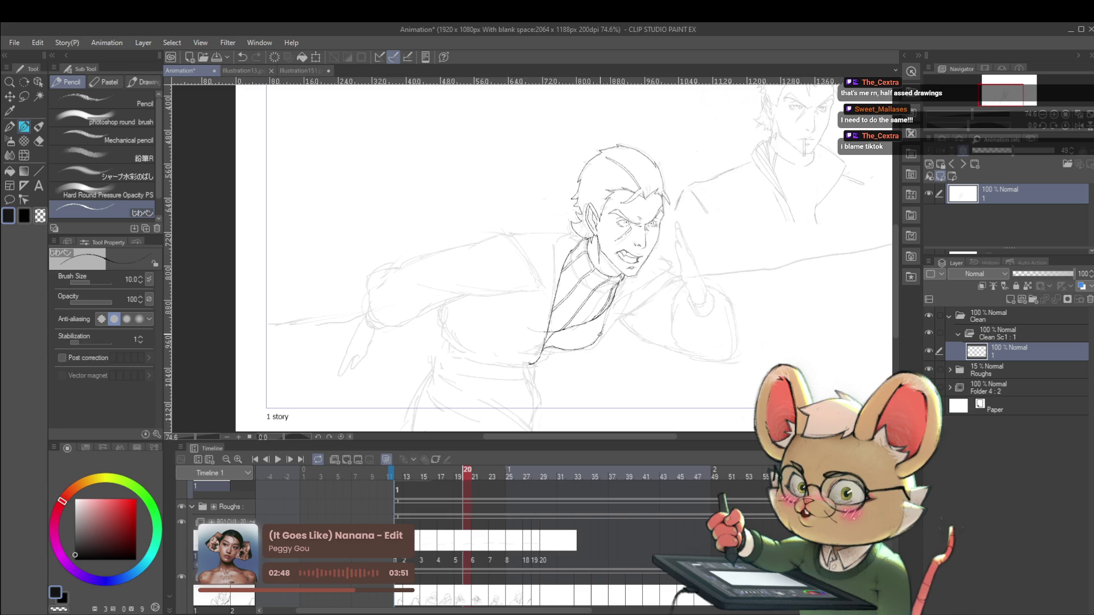
scroll(628, 303, down, 3)
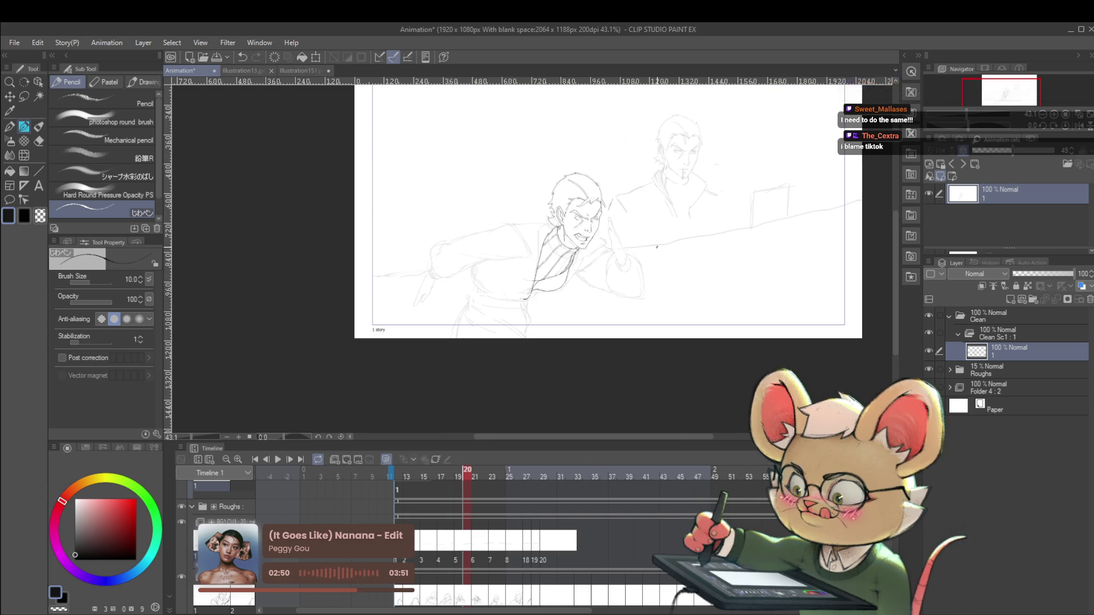
- On the mirrored canvas, add a chest mark and extend the chest line toward the shoulder
click(1079, 127)
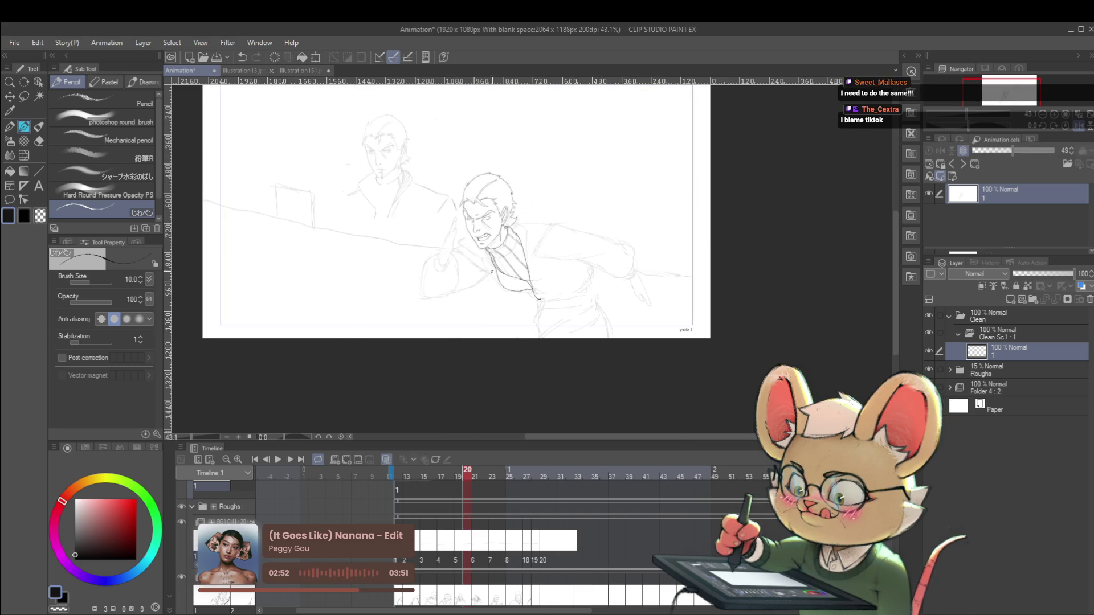
scroll(506, 276, up, 4)
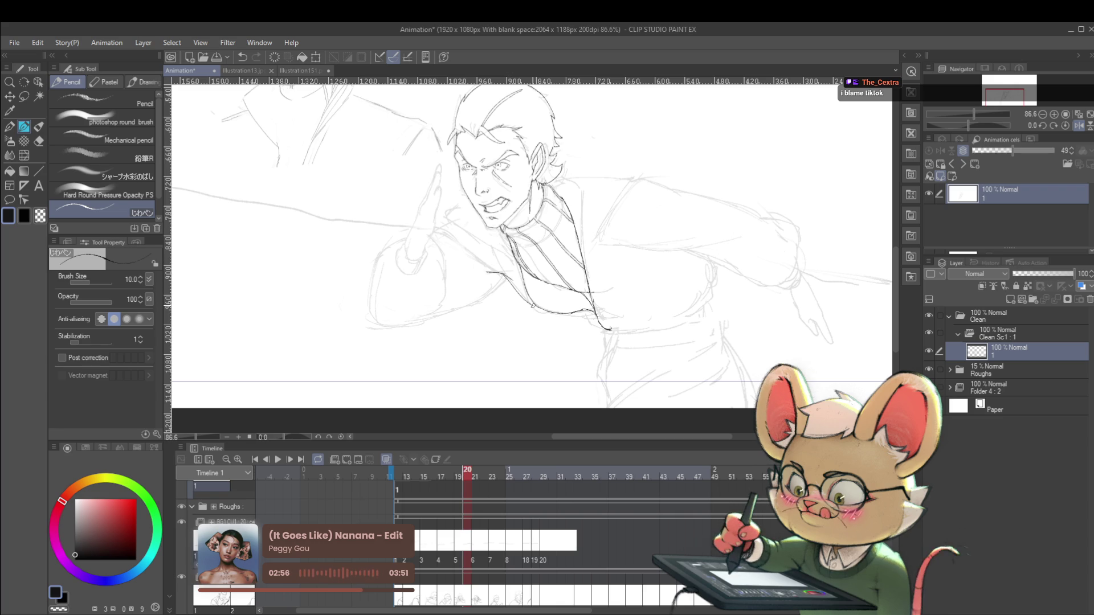
scroll(536, 307, down, 5)
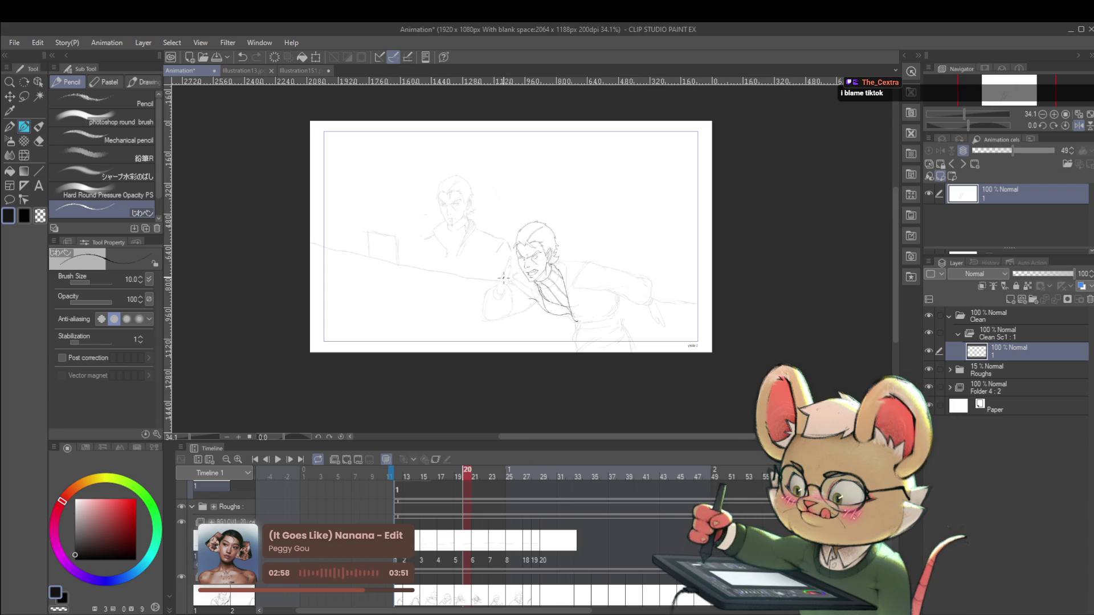
scroll(539, 284, up, 5)
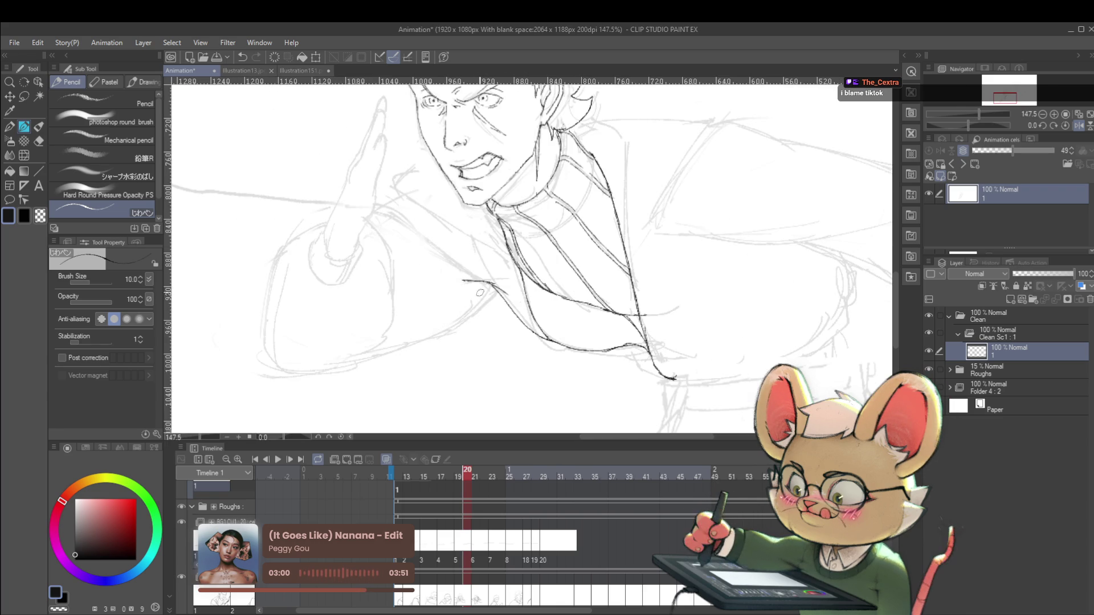
drag(482, 278, 491, 285)
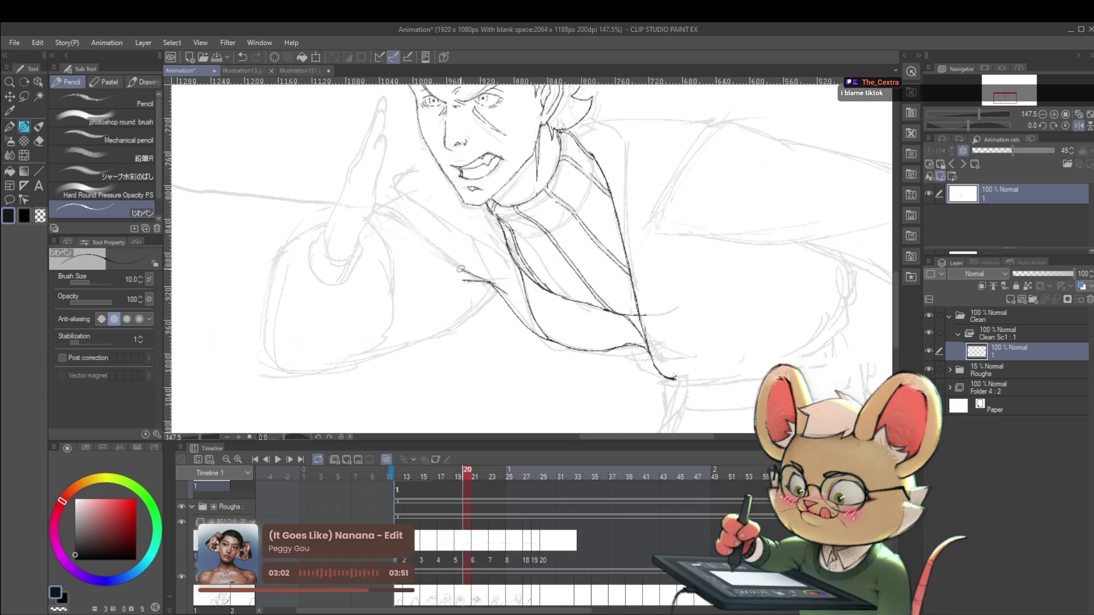
drag(423, 235, 402, 218)
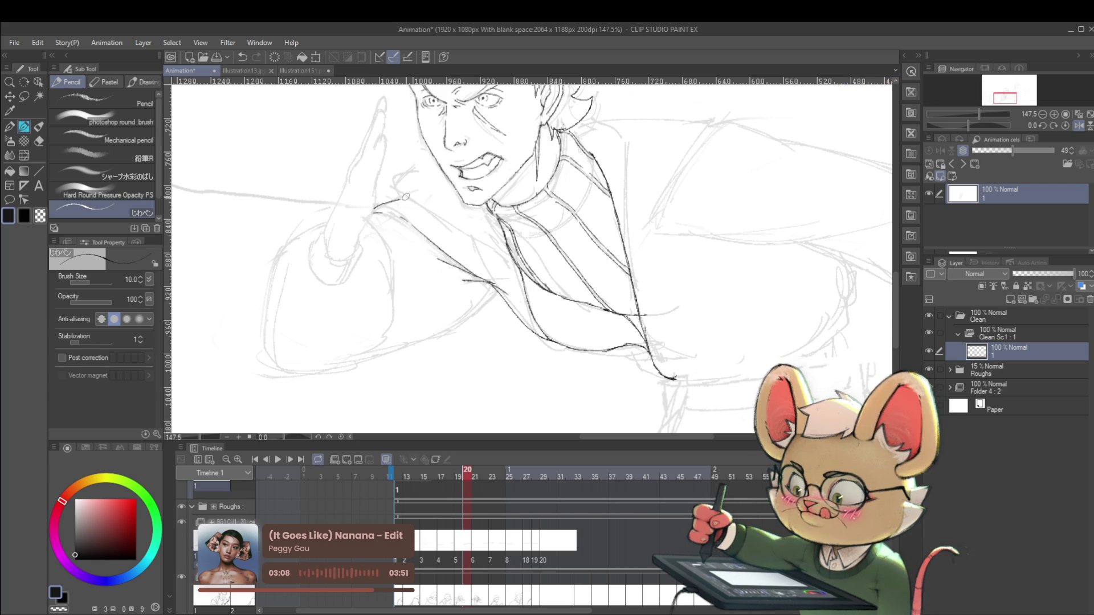
- Zoom out to the whole frame and compare normal and mirrored views
key(ctrl+minus)
key(ctrl+minus)
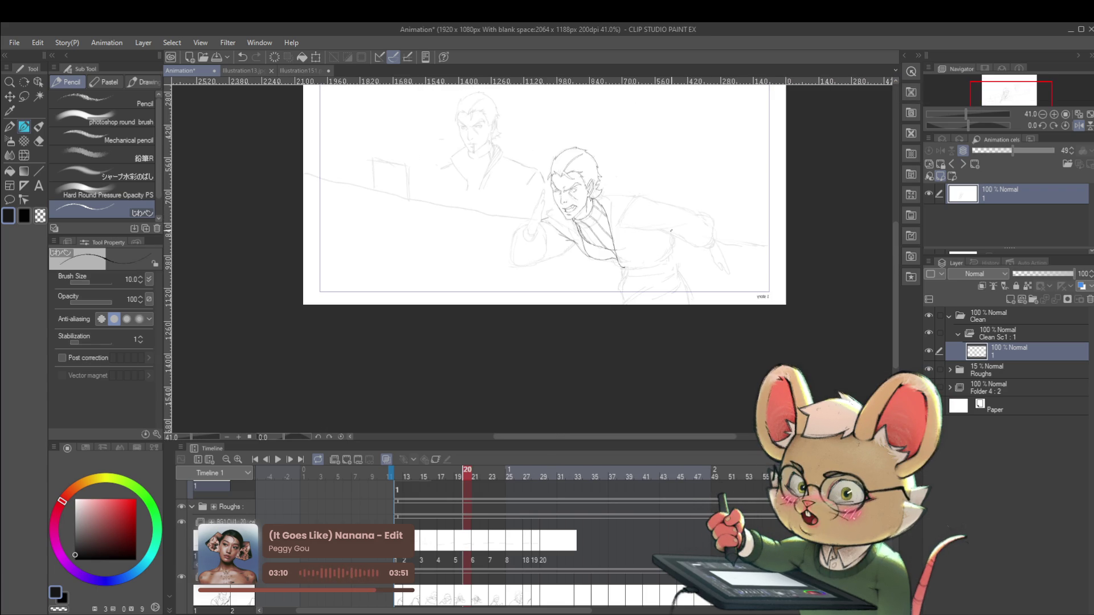
click(1078, 126)
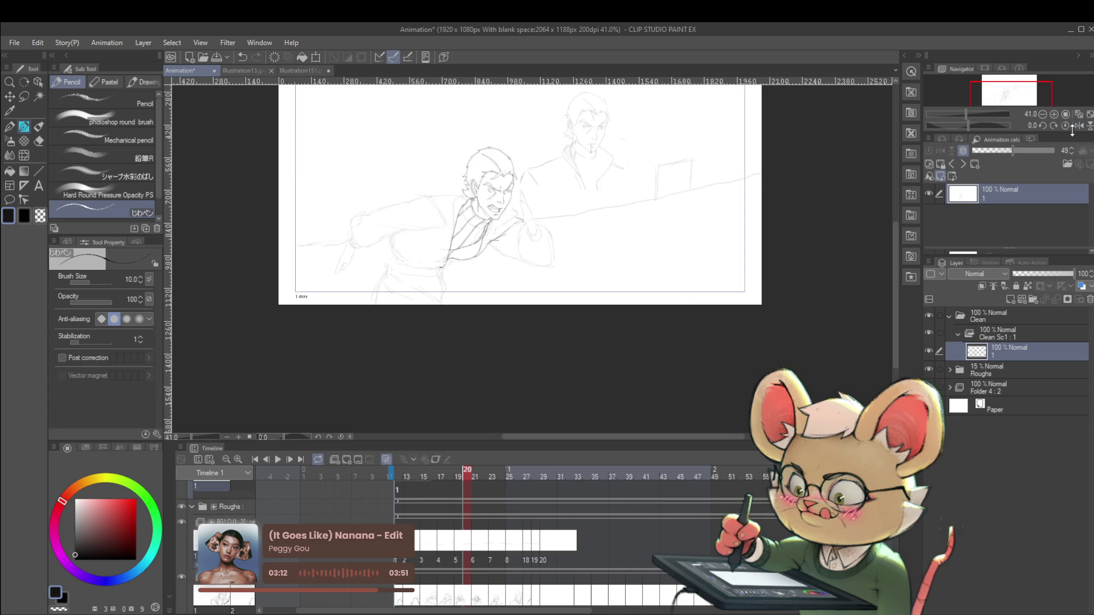
scroll(492, 249, up, 4)
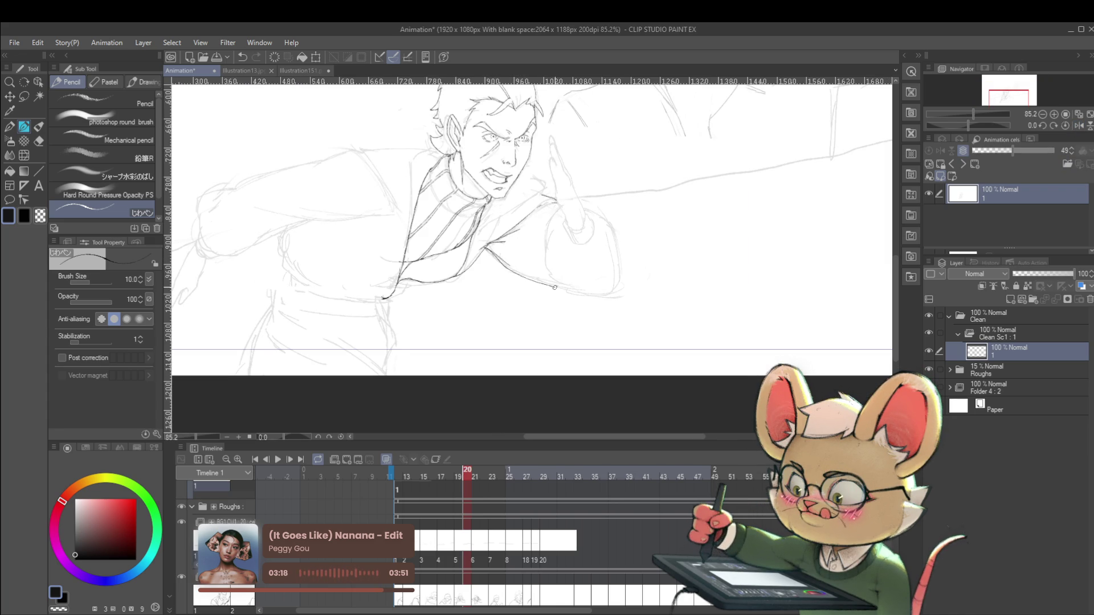
scroll(596, 293, down, 3)
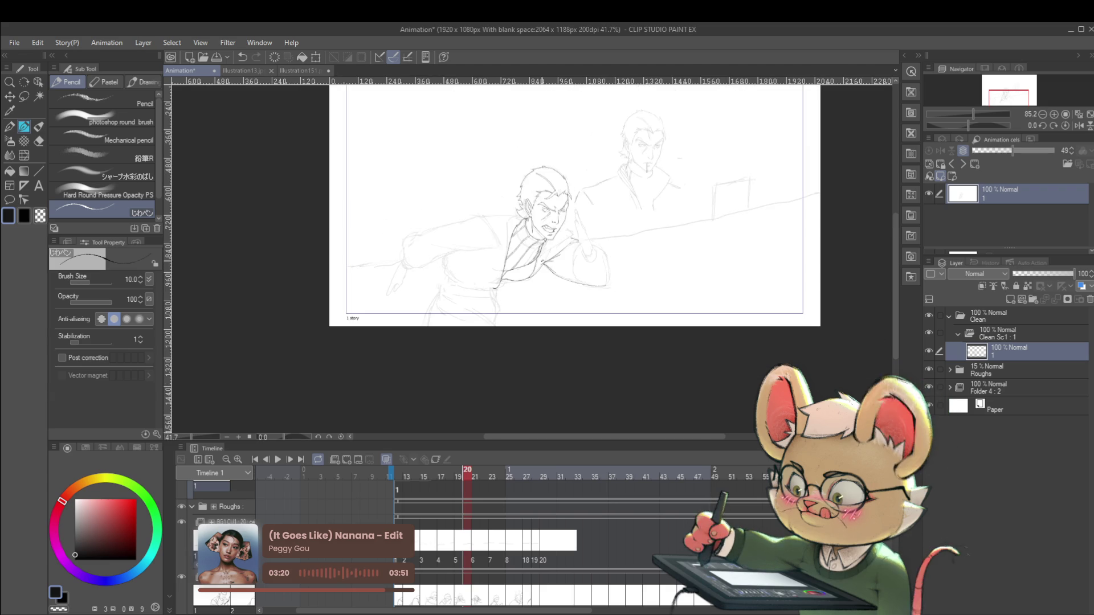
click(1079, 125)
scroll(611, 235, down, 1)
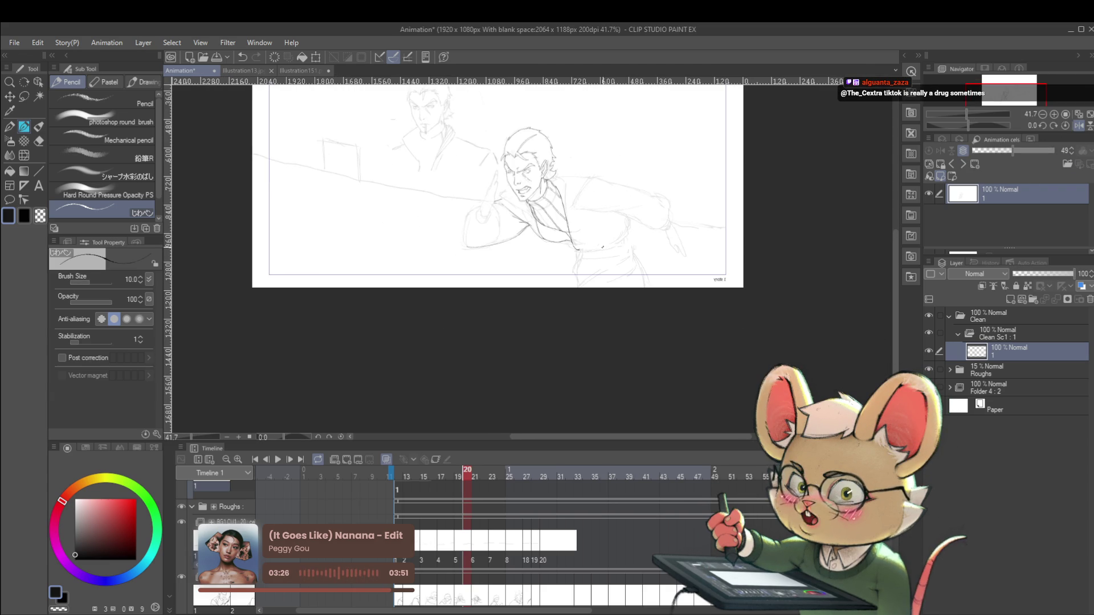
scroll(603, 247, up, 2)
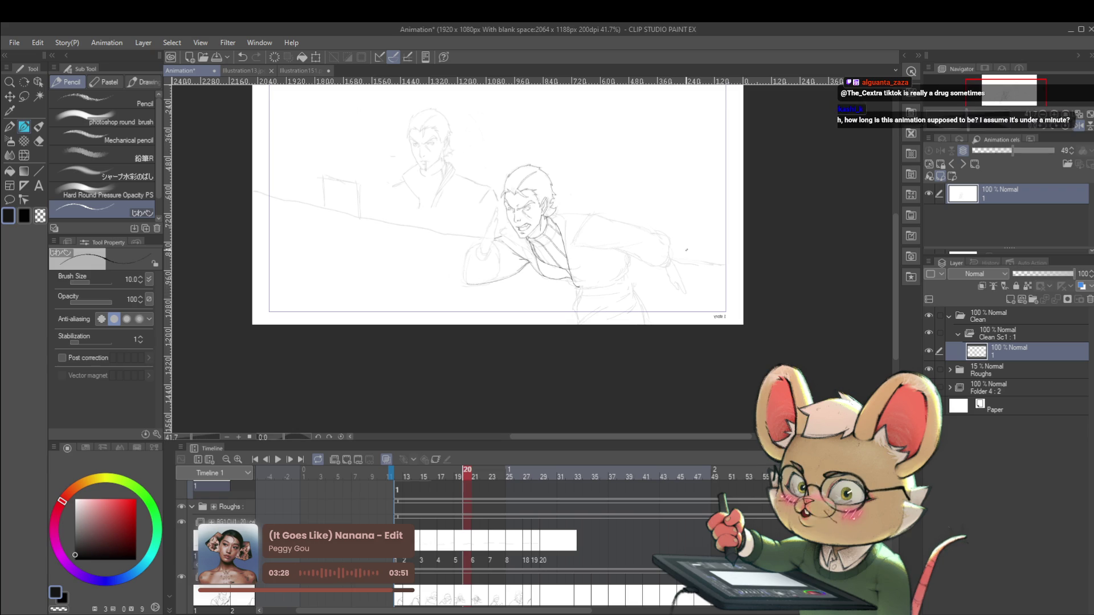
scroll(509, 227, up, 3)
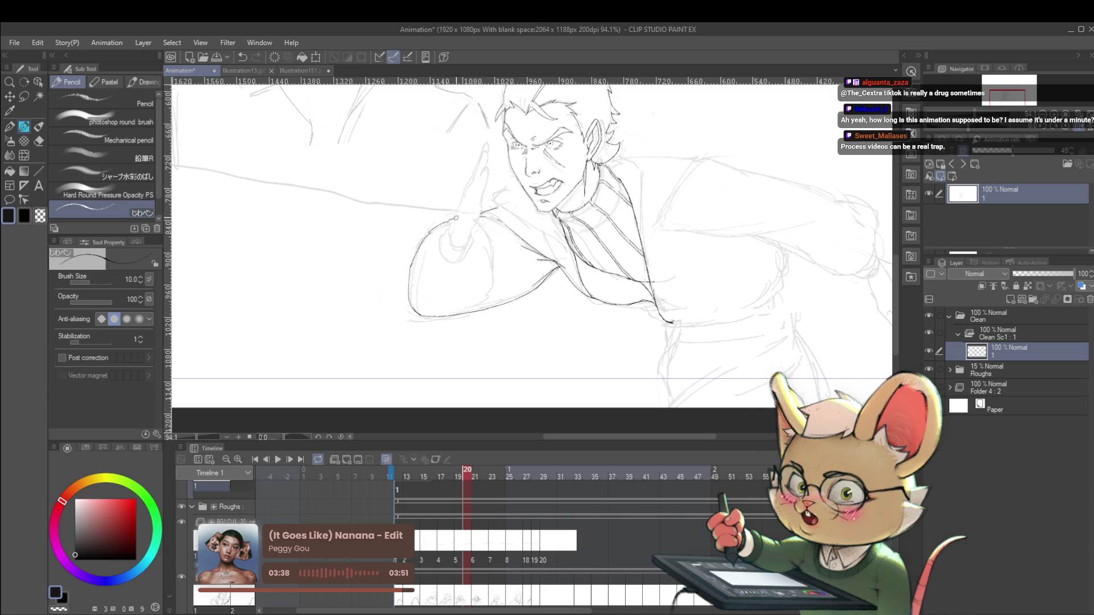
- Ink the sleeve curve from the forearm up to the raised fist
scroll(456, 217, down, 3)
scroll(469, 207, up, 3)
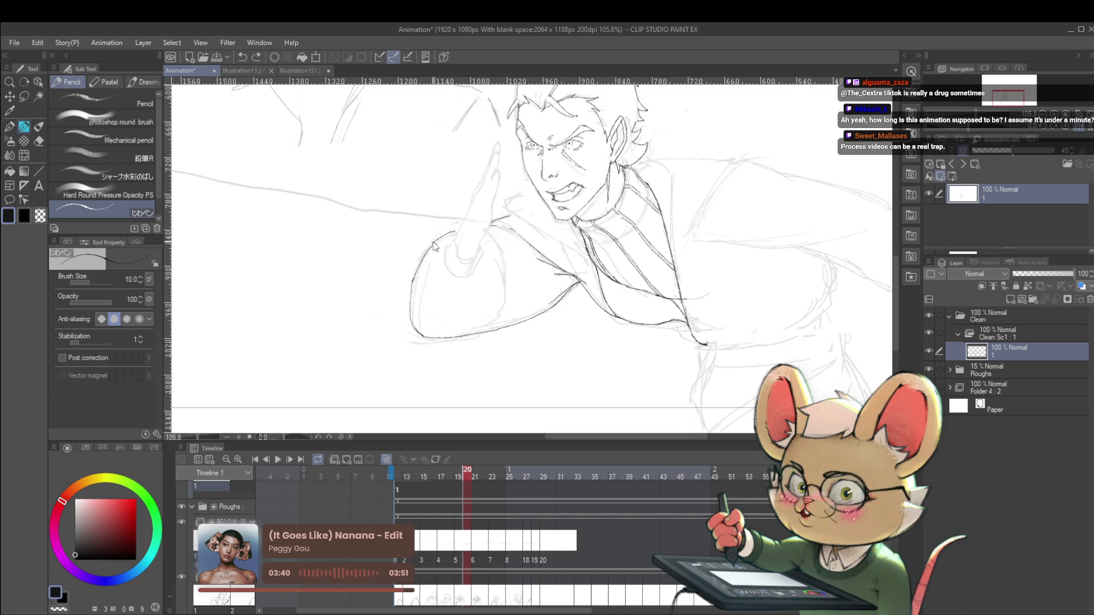
mouse_move(410, 285)
mouse_down()
mouse_move(463, 219)
mouse_move(515, 268)
mouse_move(484, 293)
mouse_up()
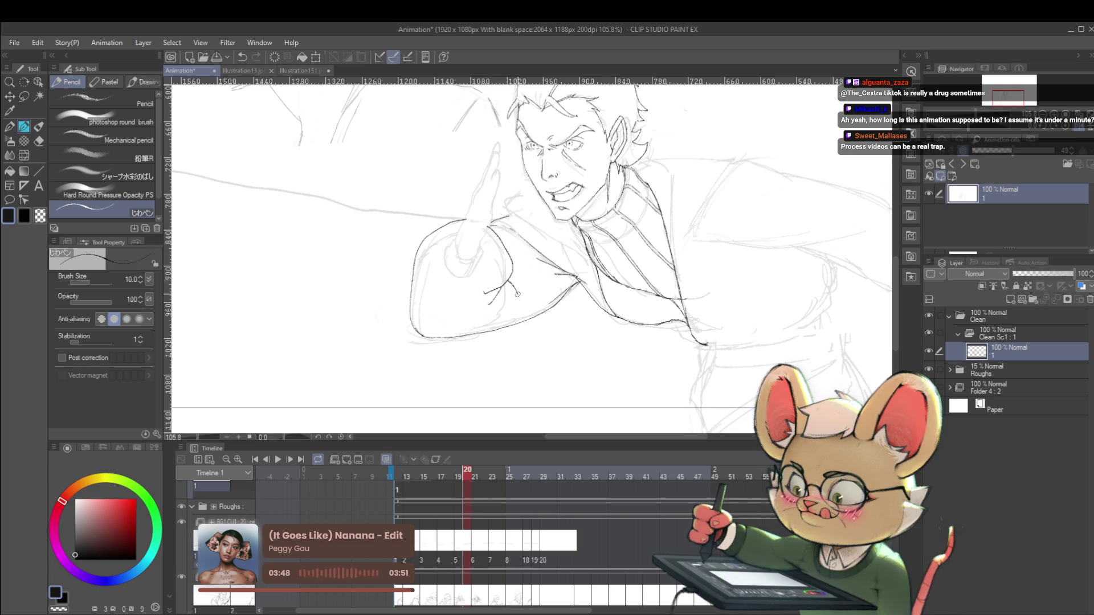
scroll(505, 242, down, 3)
scroll(687, 319, down, 2)
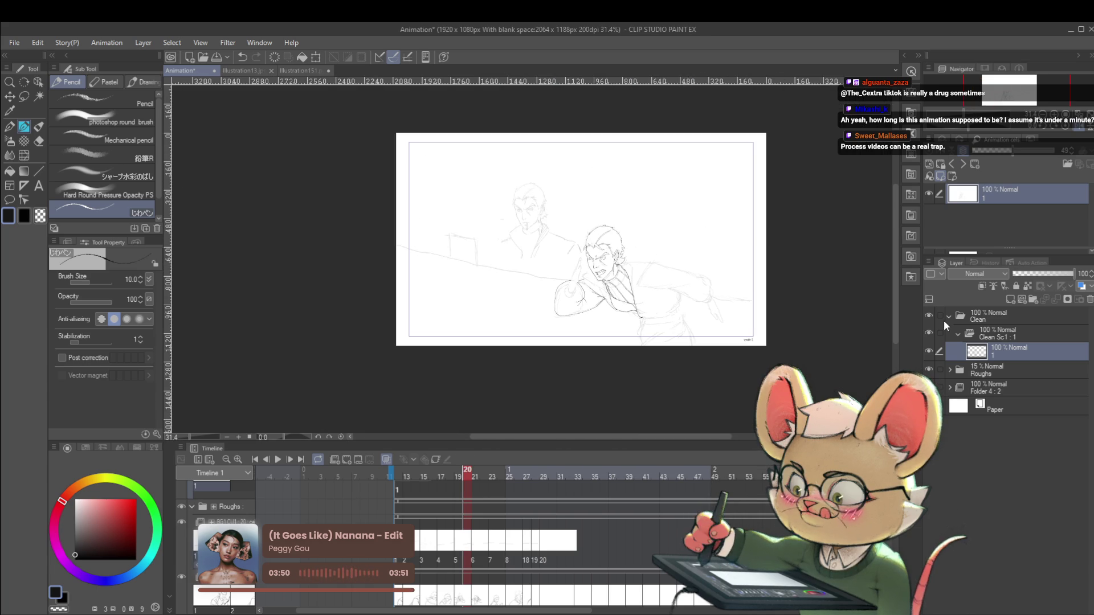
scroll(511, 271, up, 5)
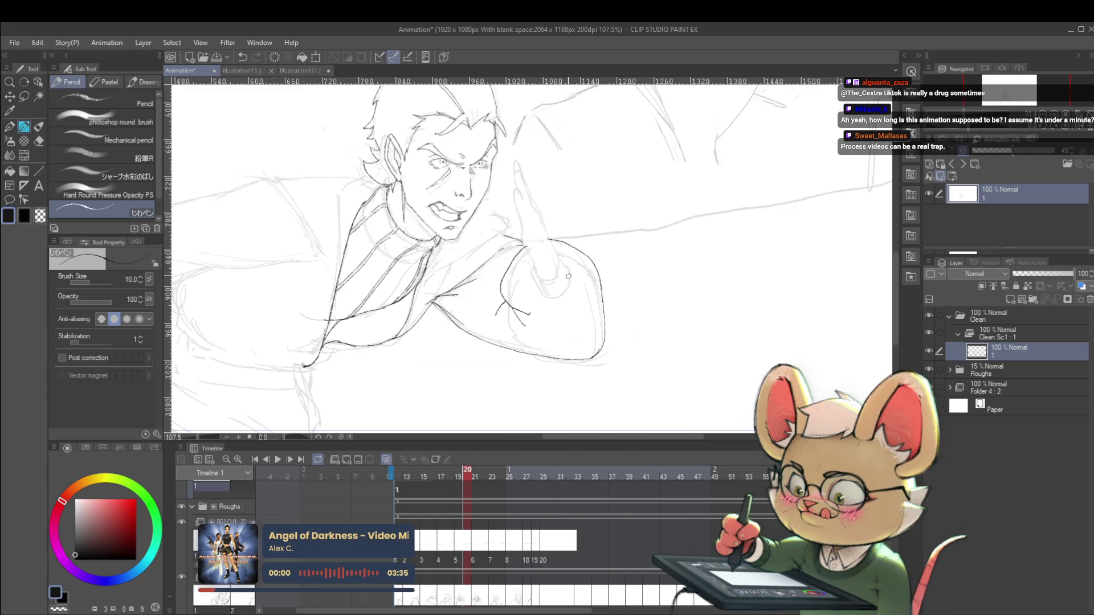
- Add a short cuff line near the fist, then mirror the canvas with H to review
drag(490, 290, 480, 302)
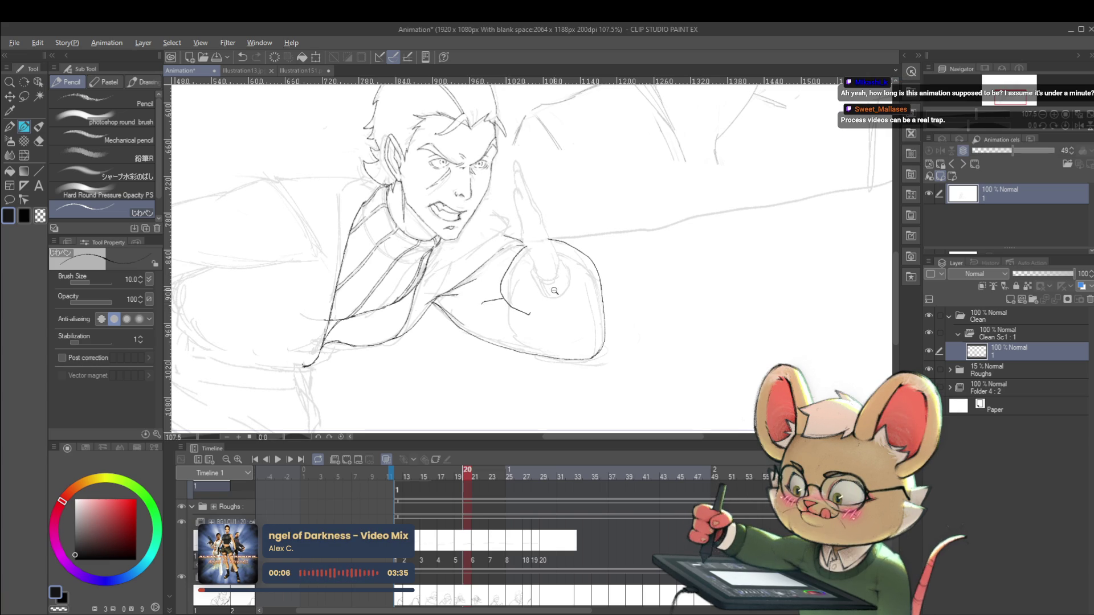
scroll(554, 291, down, 5)
scroll(539, 231, up, 4)
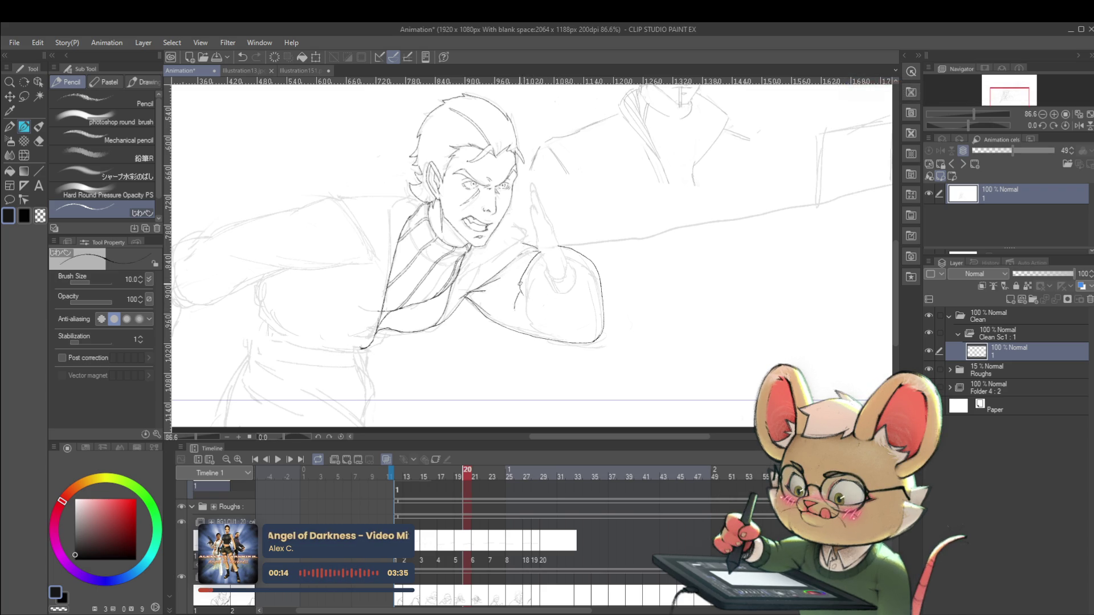
scroll(612, 156, down, 5)
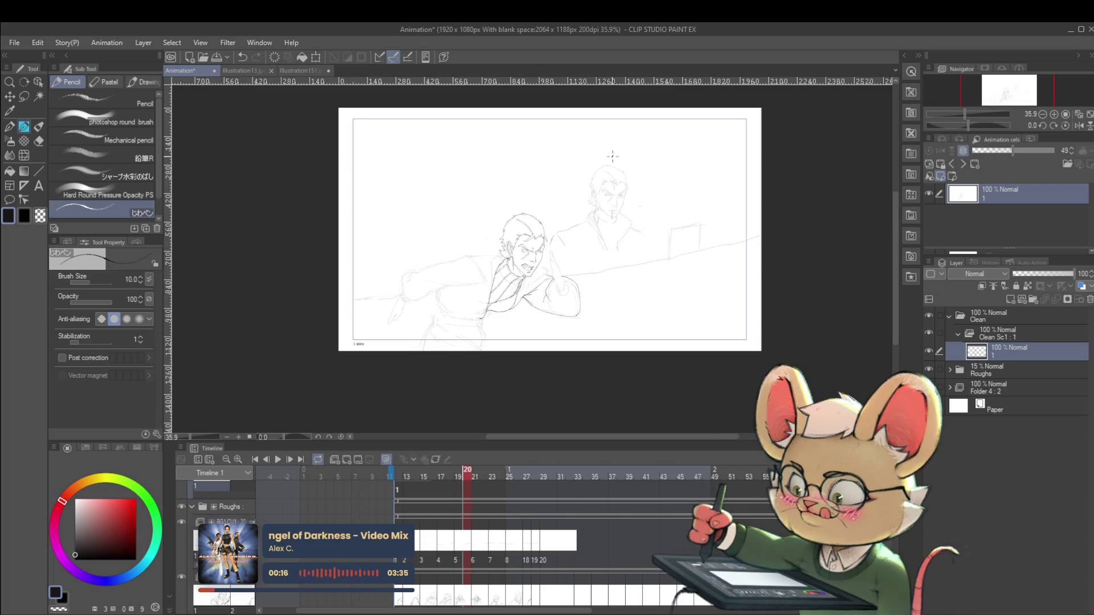
scroll(558, 303, up, 4)
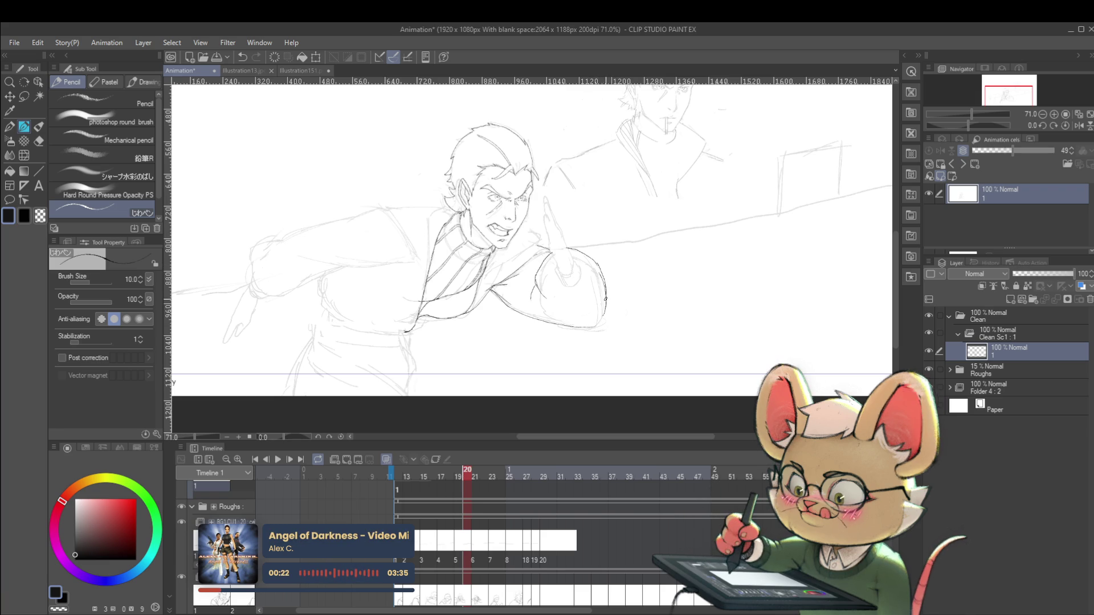
scroll(672, 295, down, 3)
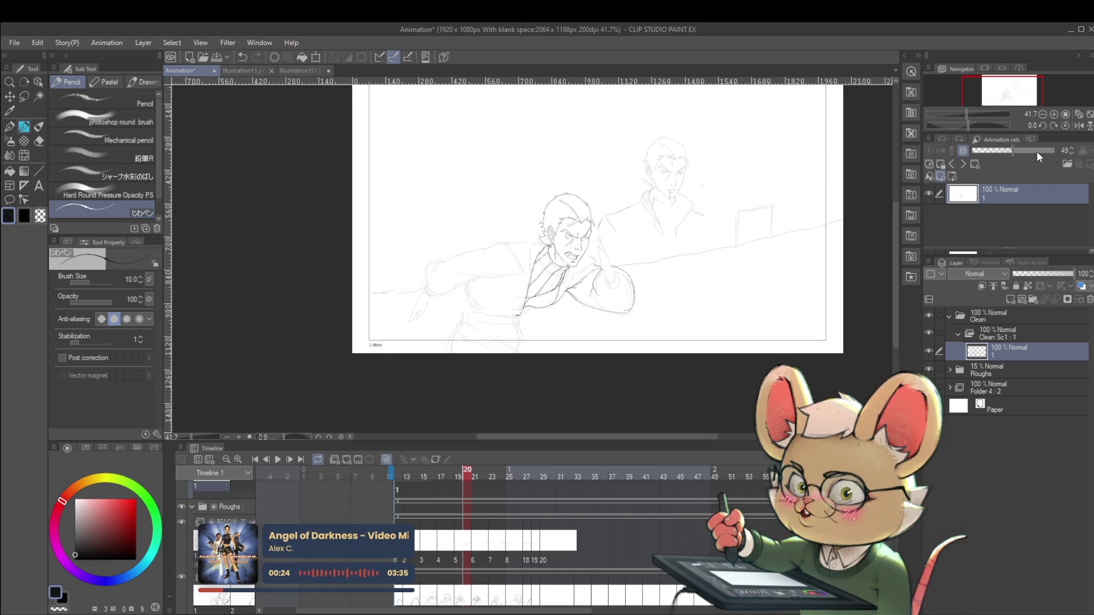
key(h)
scroll(488, 243, up, 6)
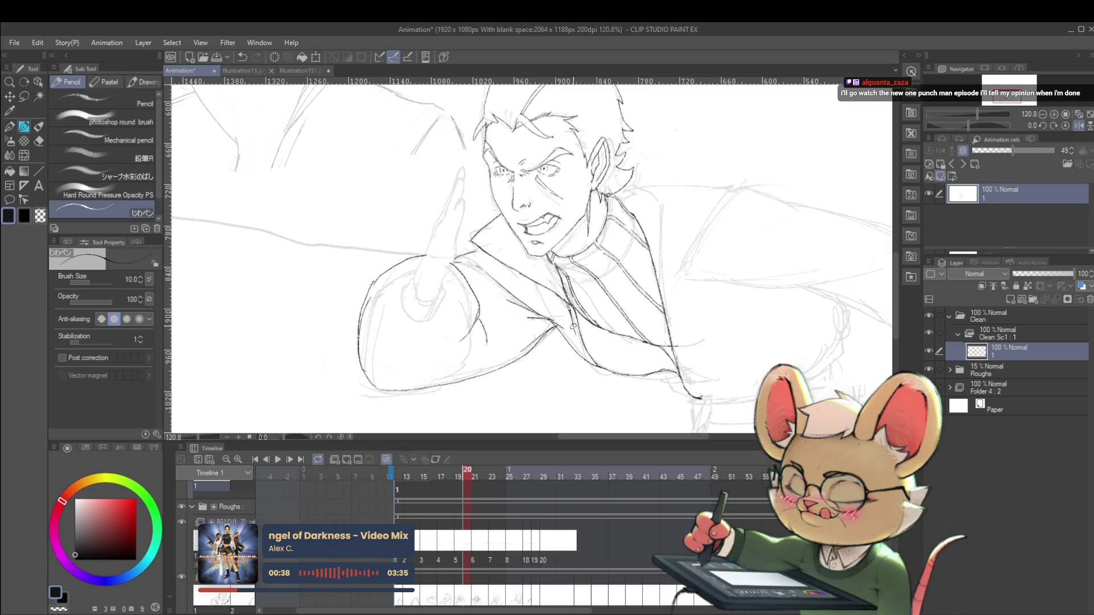
- Extend the zipper zigzag strokes further down the front man's jacket
scroll(584, 357, down, 5)
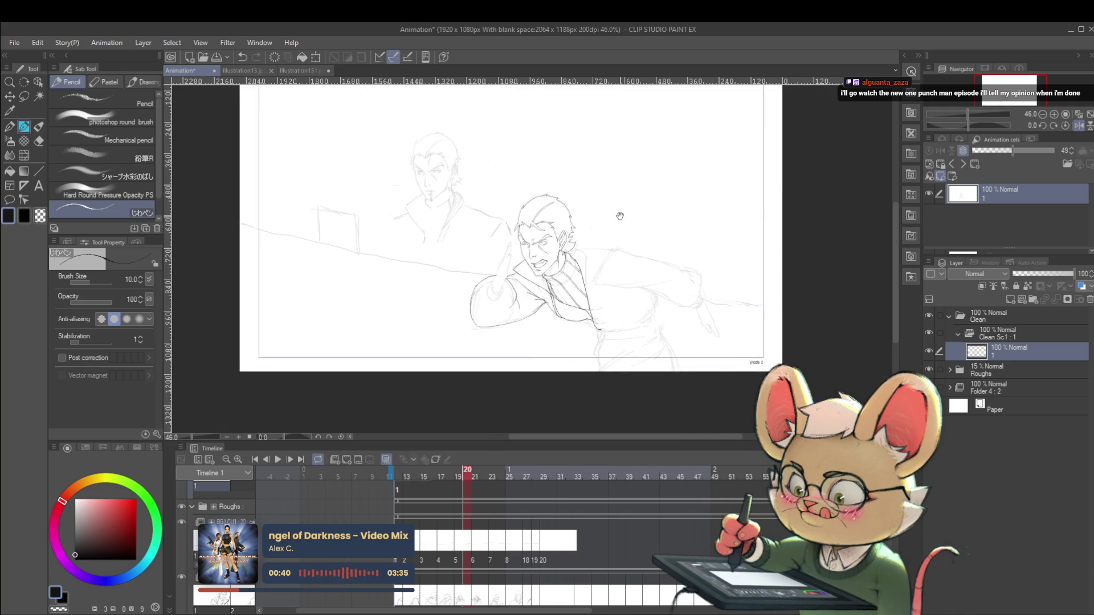
scroll(546, 277, up, 5)
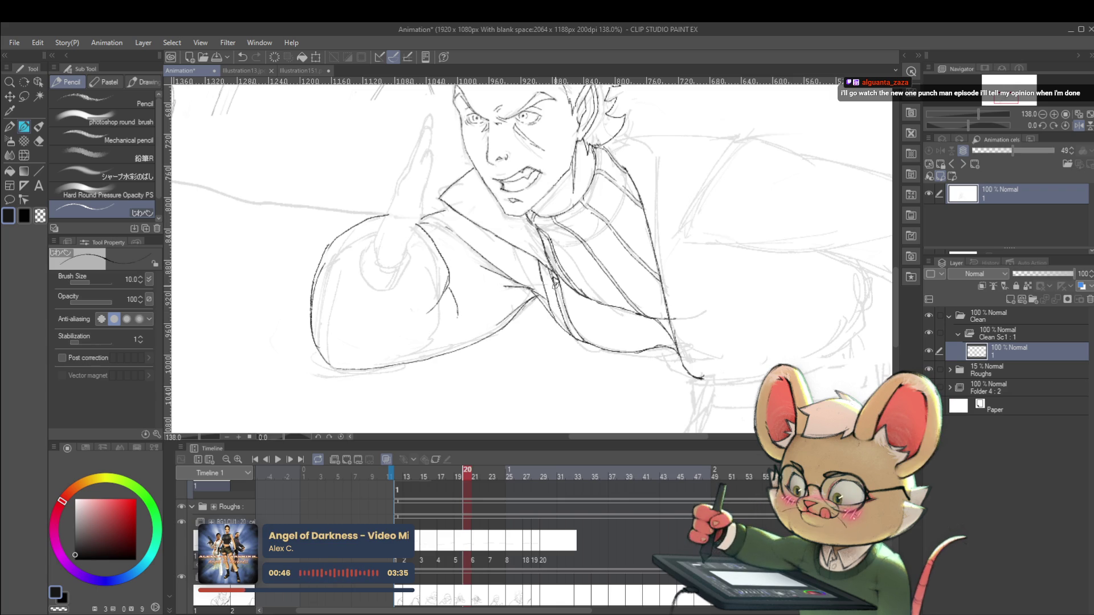
drag(561, 304, 566, 324)
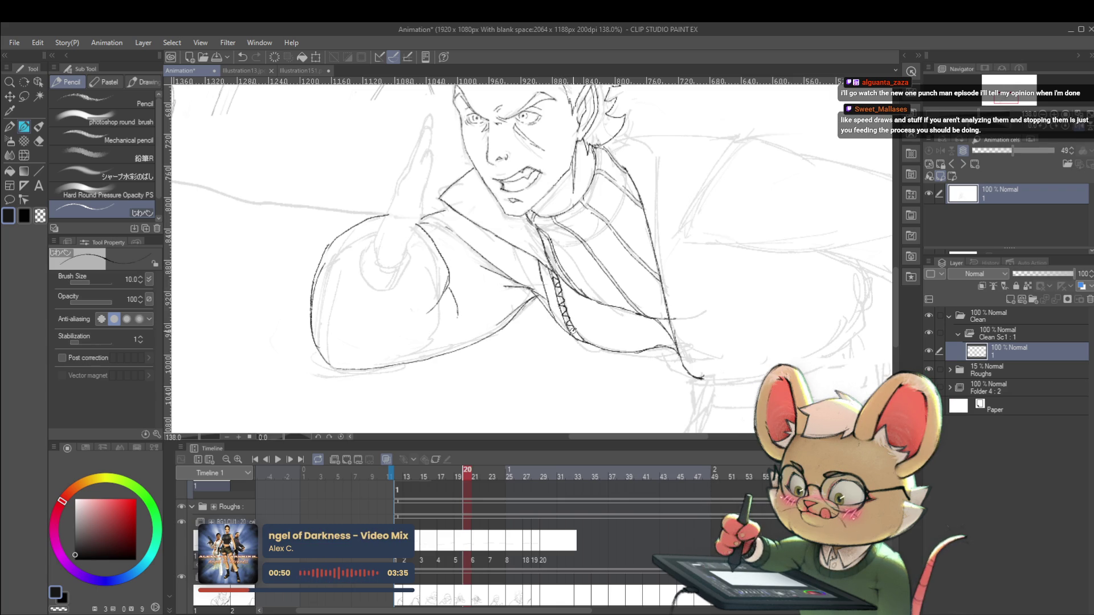
scroll(608, 290, down, 5)
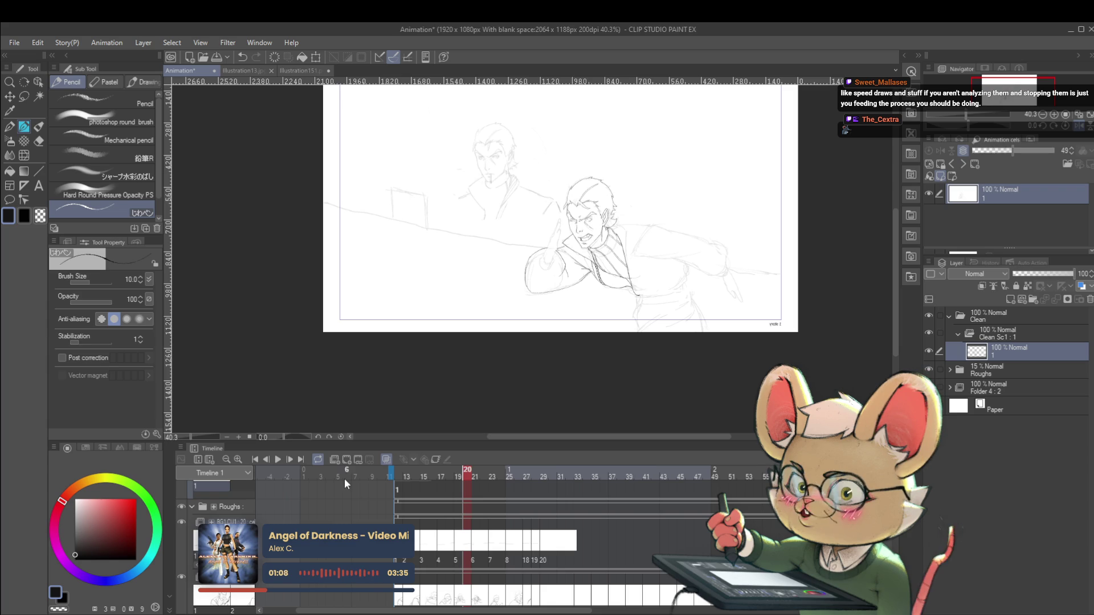
- Scroll along the timeline, then play the animation and pause it
scroll(513, 513, right, 3)
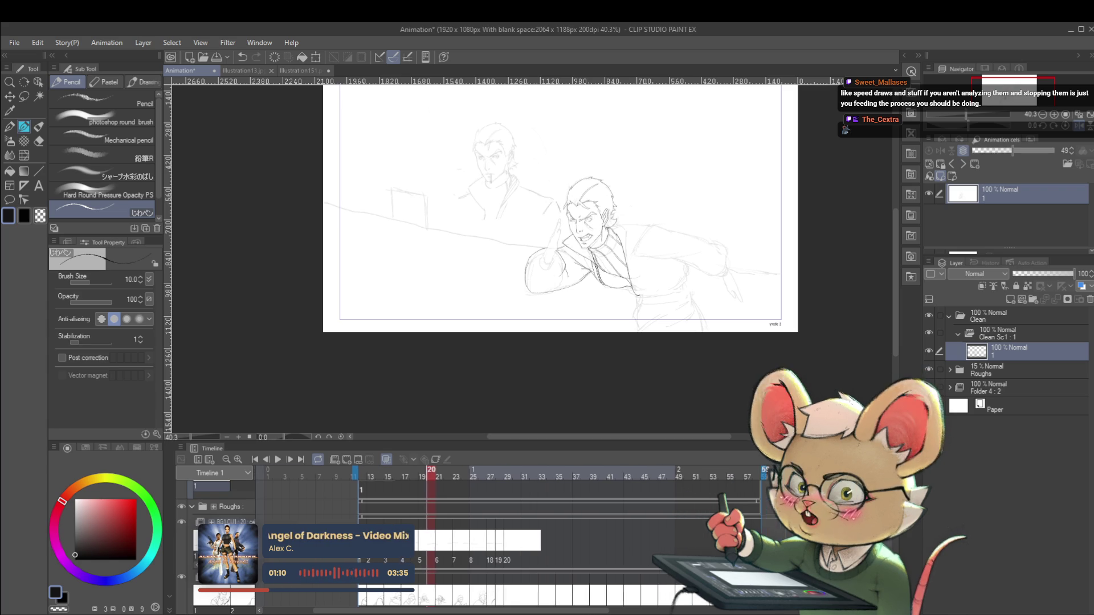
scroll(513, 513, right, 6)
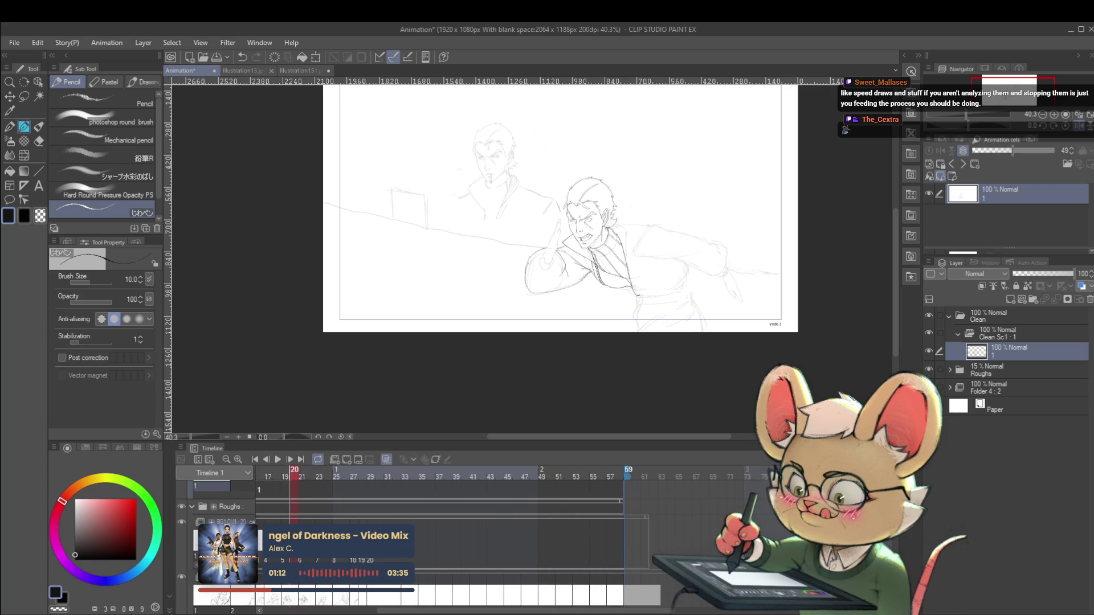
scroll(512, 513, right, 2)
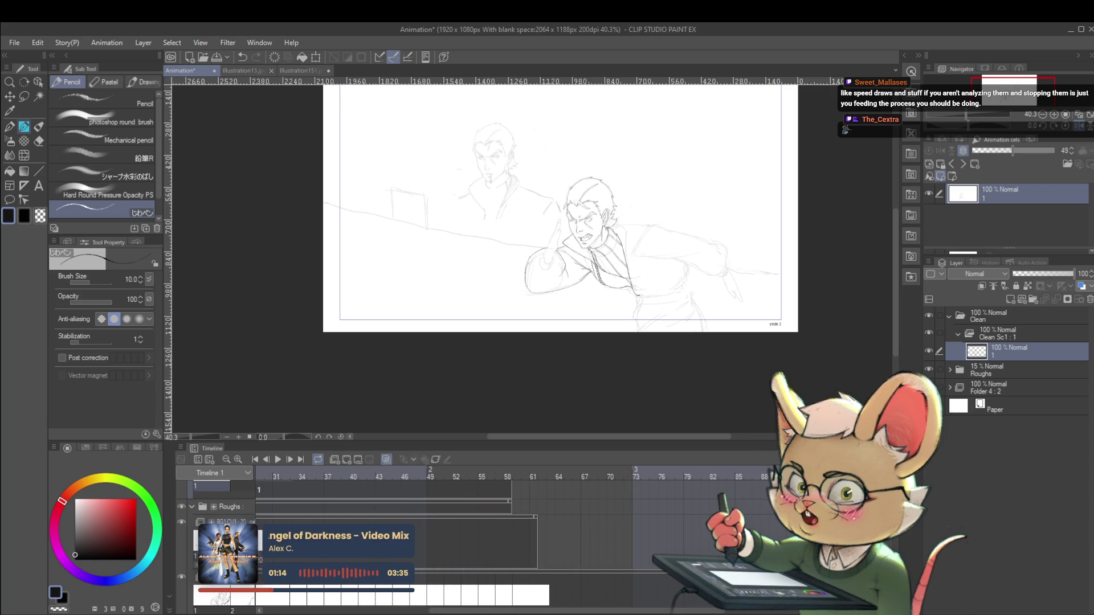
scroll(513, 513, down, 3)
scroll(456, 541, up, 3)
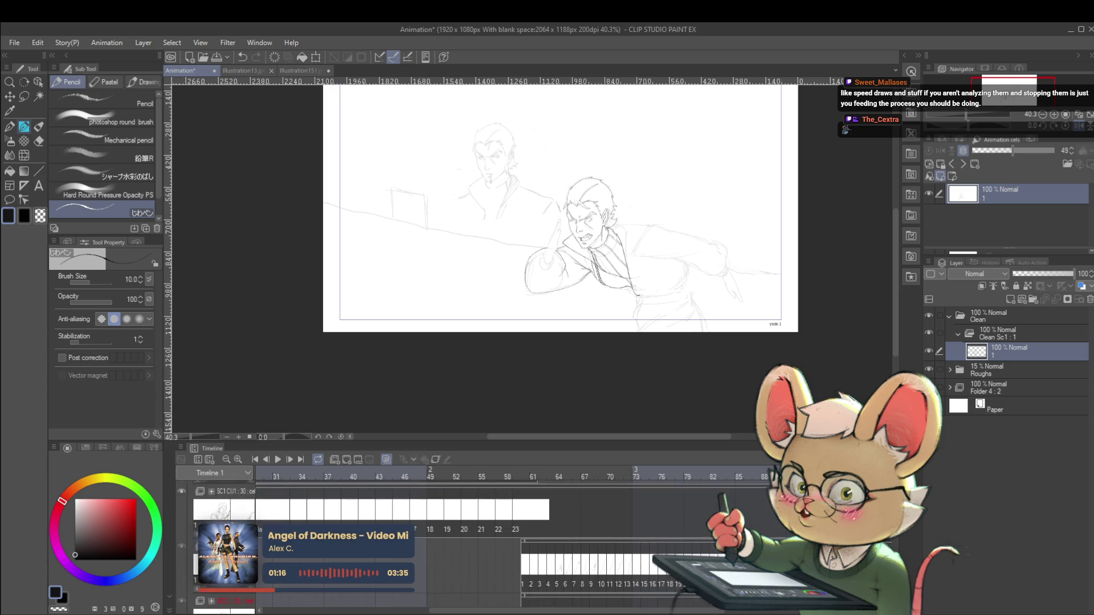
scroll(773, 469, right, 5)
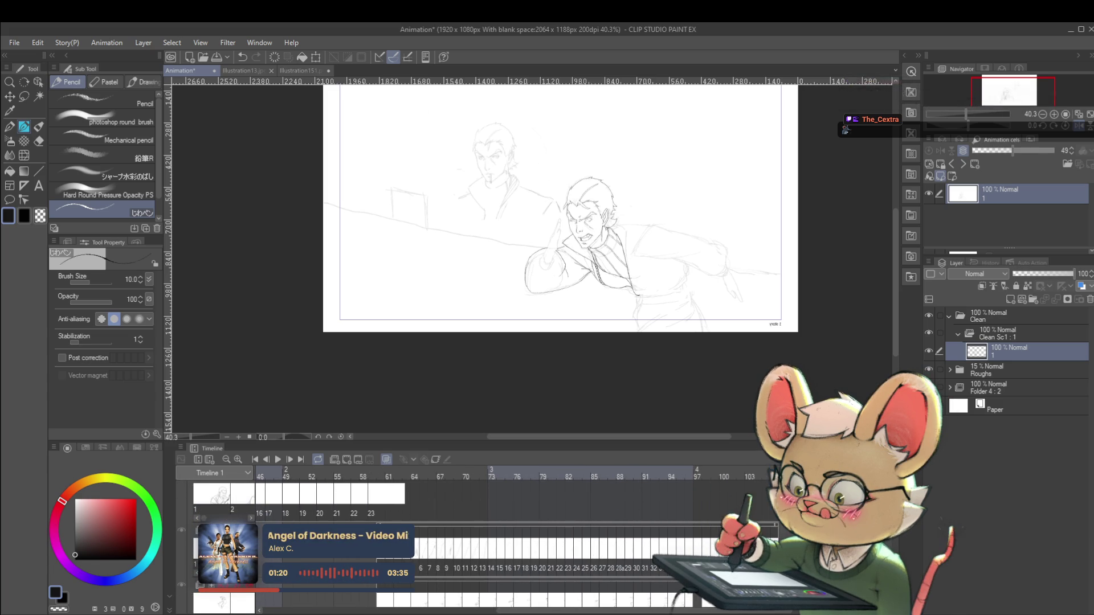
click(276, 462)
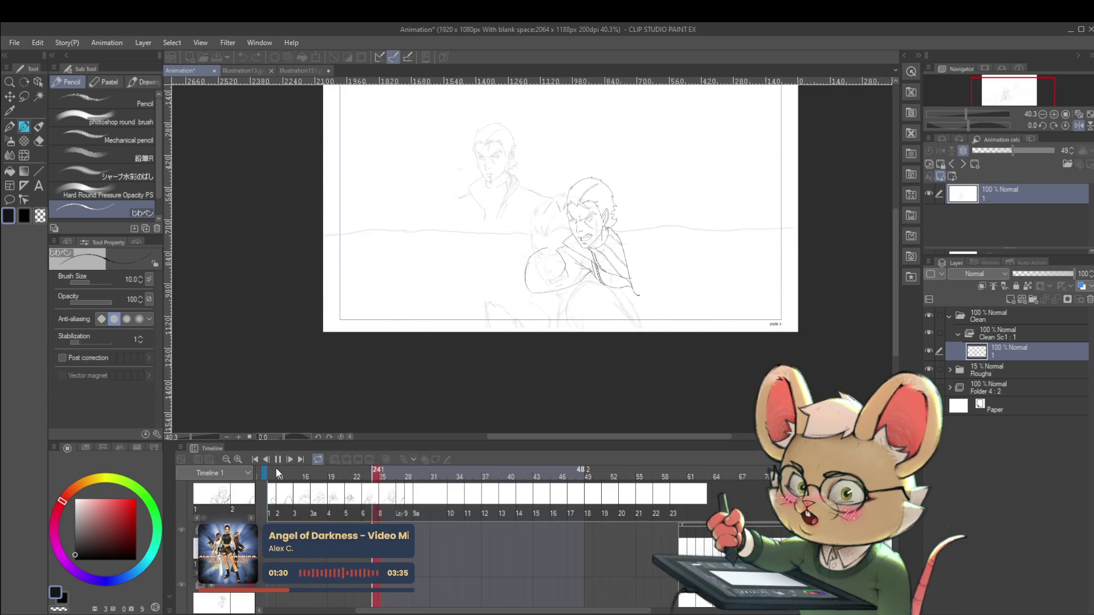
click(279, 459)
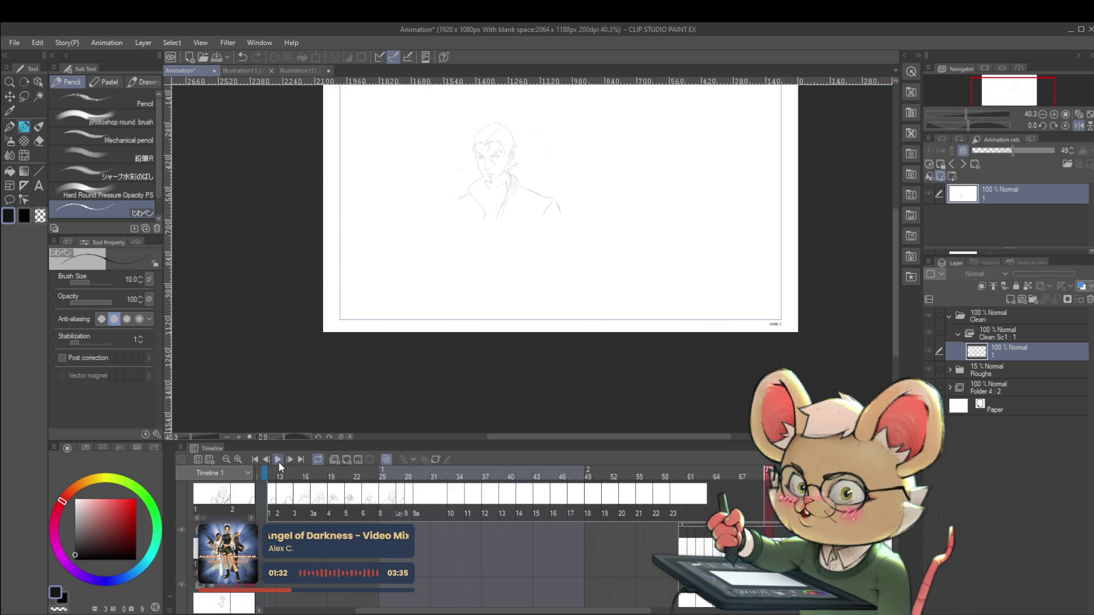
- Jump to frame 99 on the cel track and step back to frame 98
drag(600, 612, 825, 612)
scroll(399, 541, down, 1)
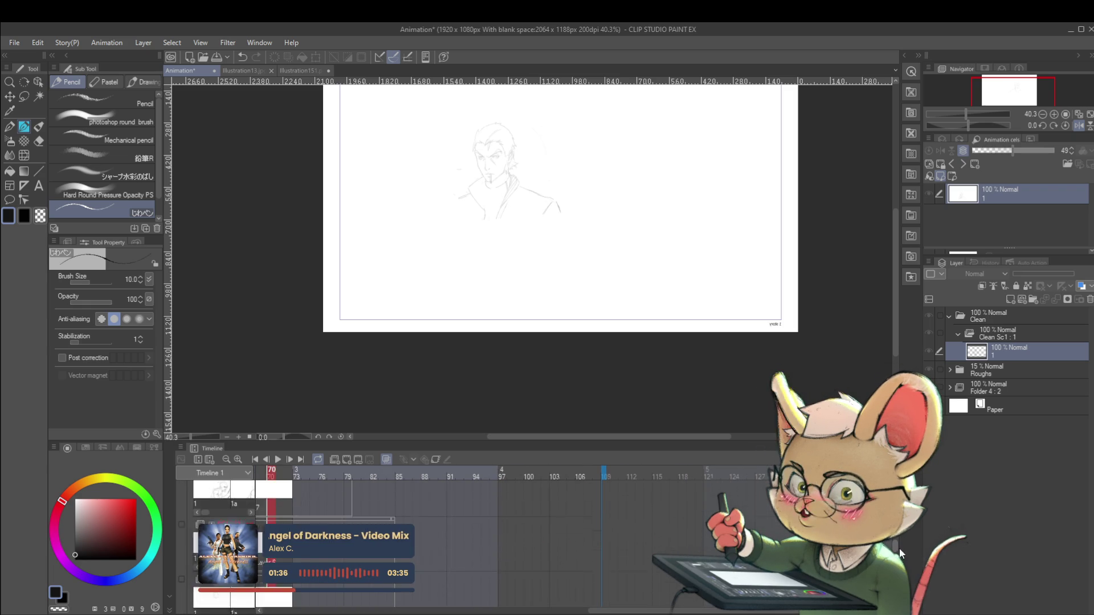
scroll(398, 541, down, 1)
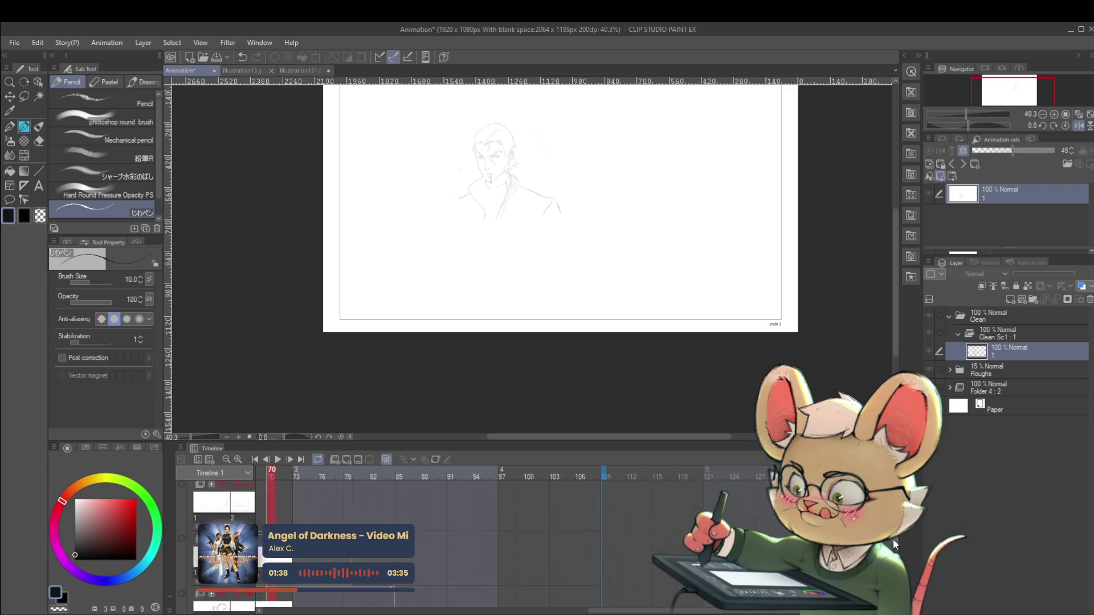
scroll(399, 541, down, 2)
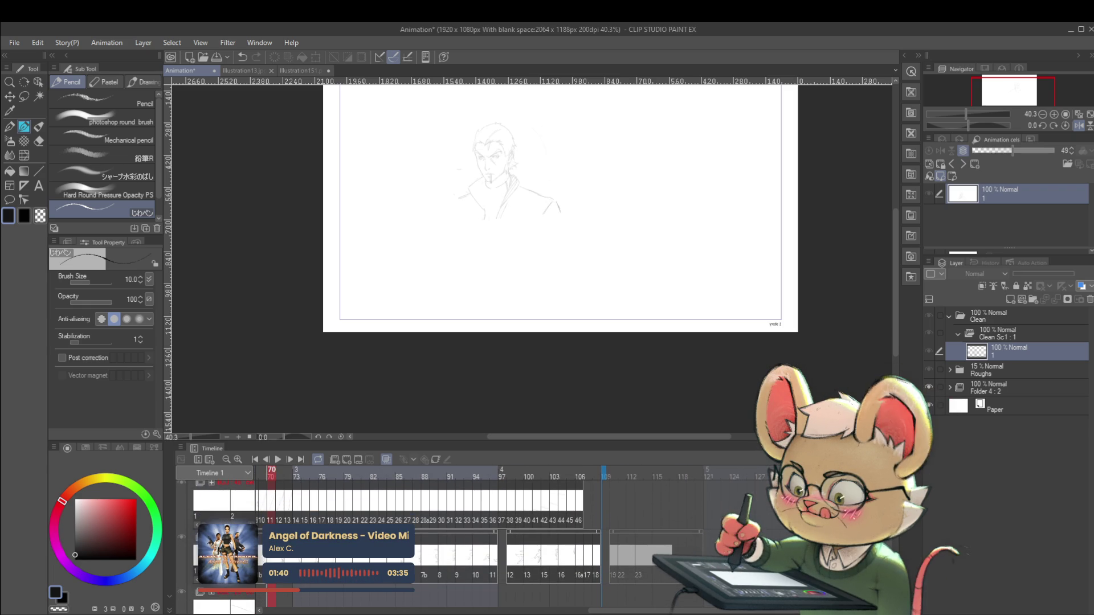
click(520, 566)
drag(516, 575, 511, 573)
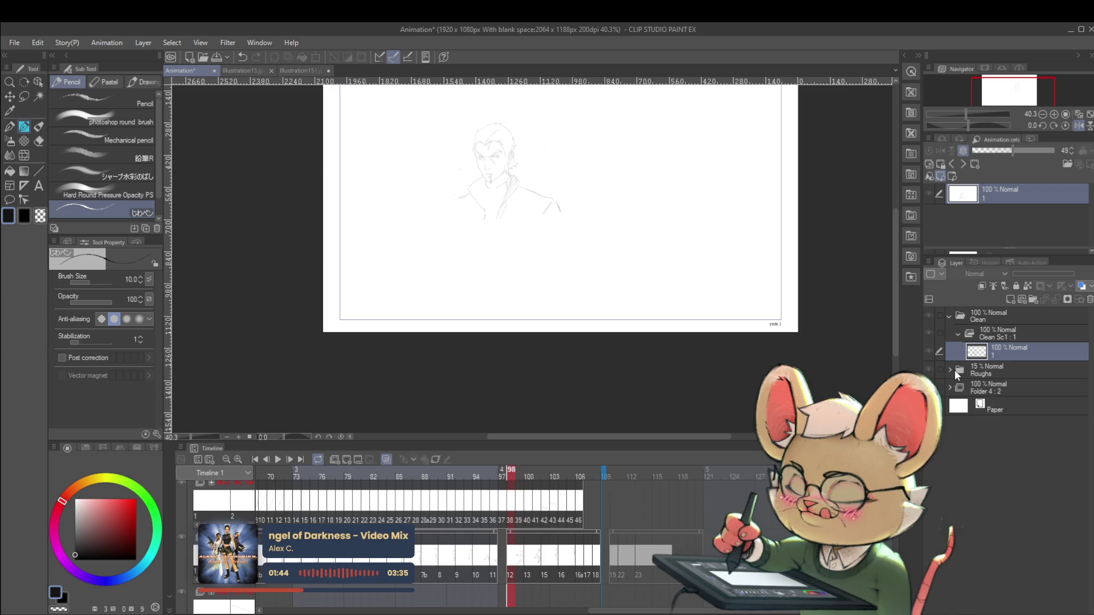
- Expand the Roughs folder and the SC3 folder to list its frame layers
click(950, 370)
drag(1091, 397, 1085, 473)
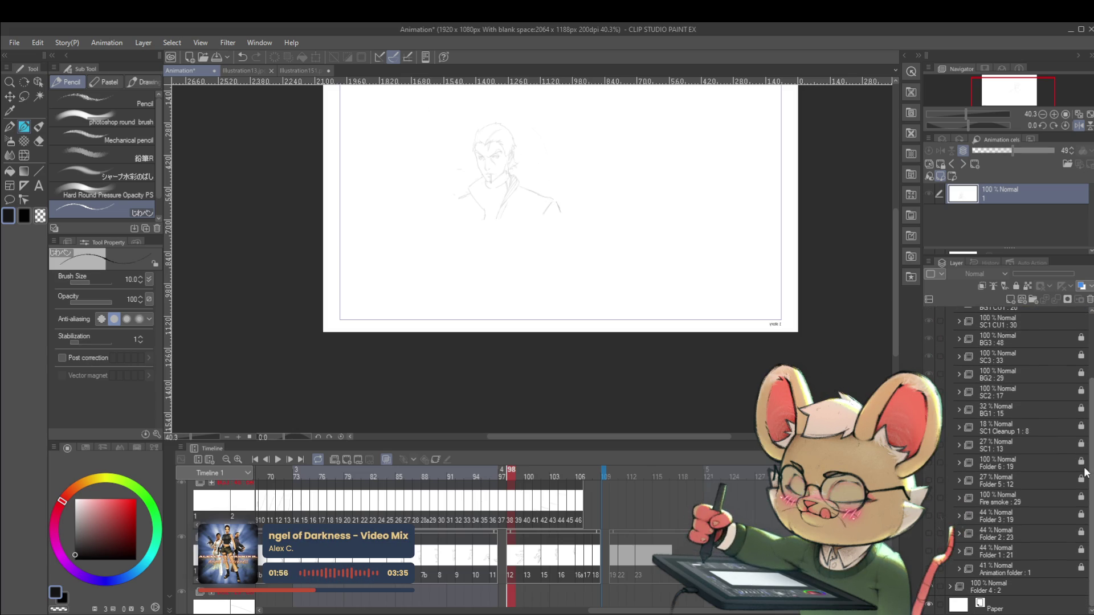
drag(1085, 468, 1088, 428)
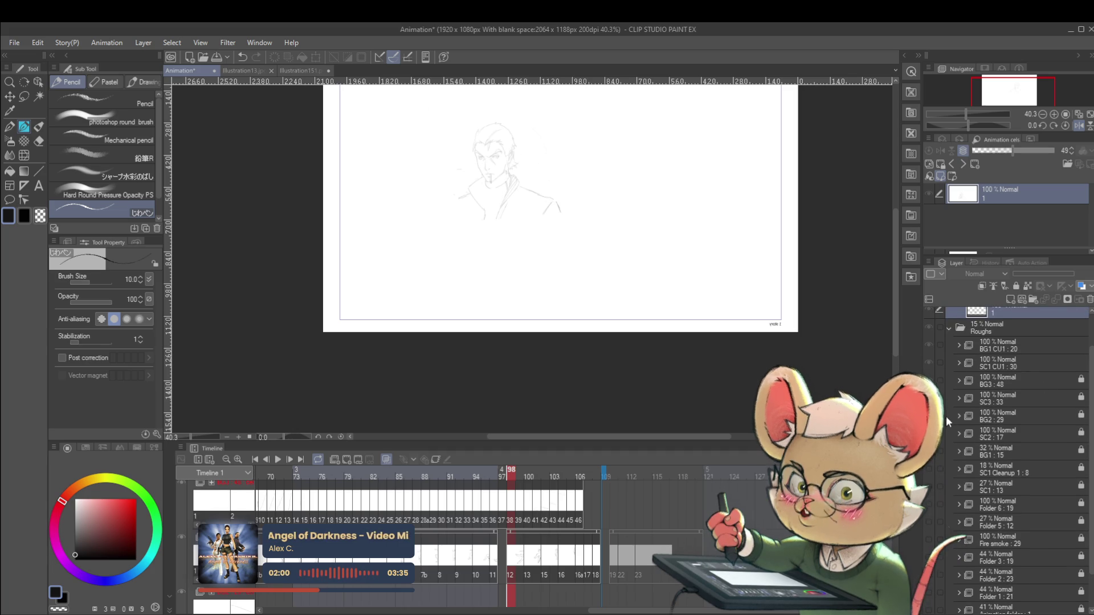
click(959, 399)
click(982, 418)
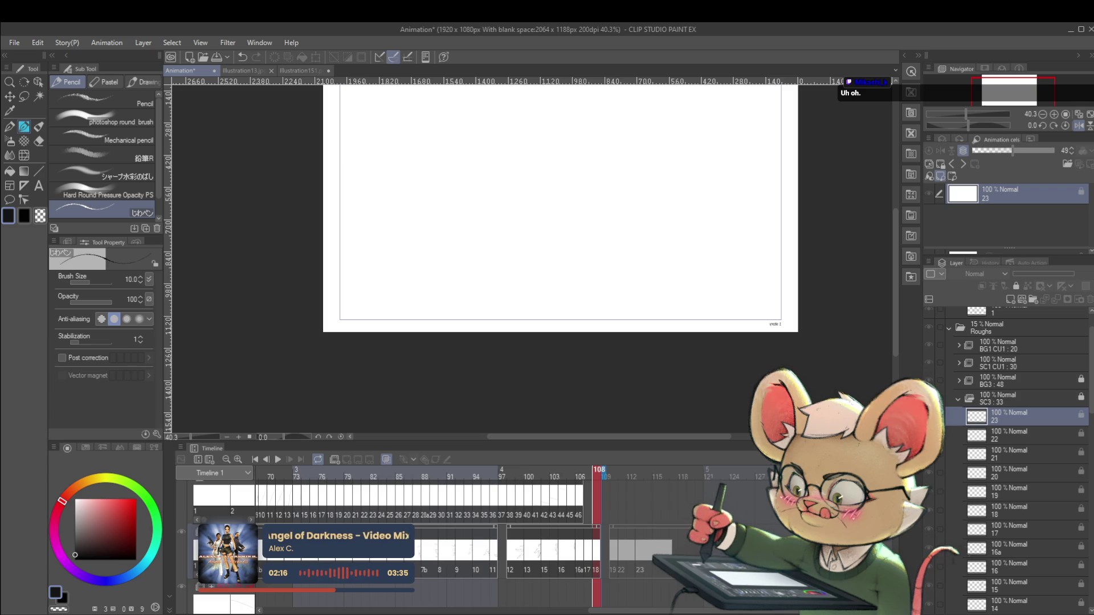
- Step through the sketch frames 106, 97, 92, 54, 59, 58 and back to 59
click(580, 474)
key(Left)
key(Left)
key(Left)
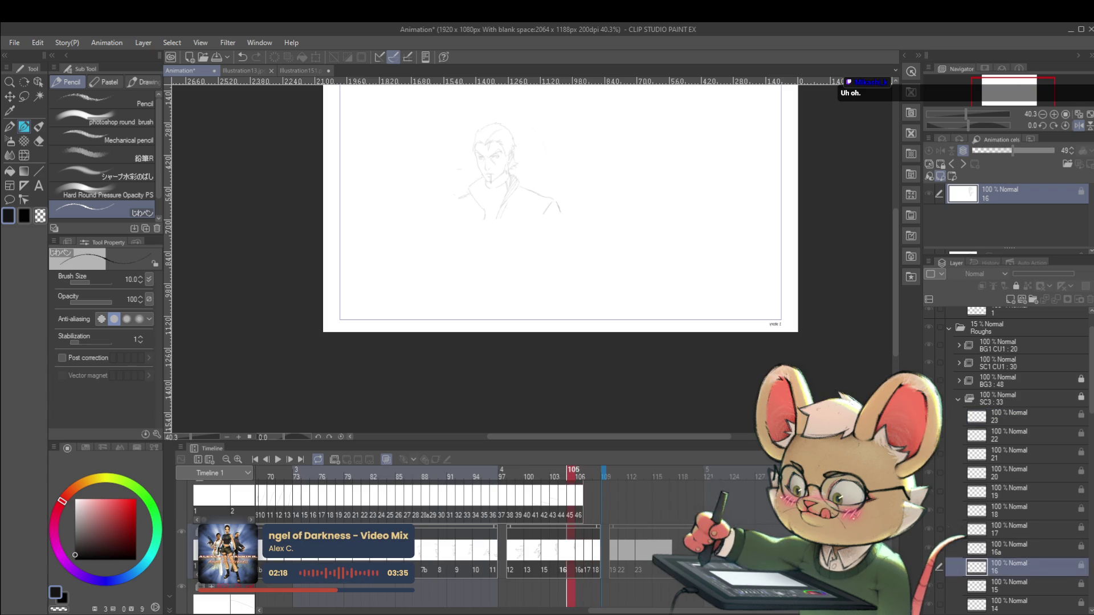
key(Left)
key(Left)
key(Left)
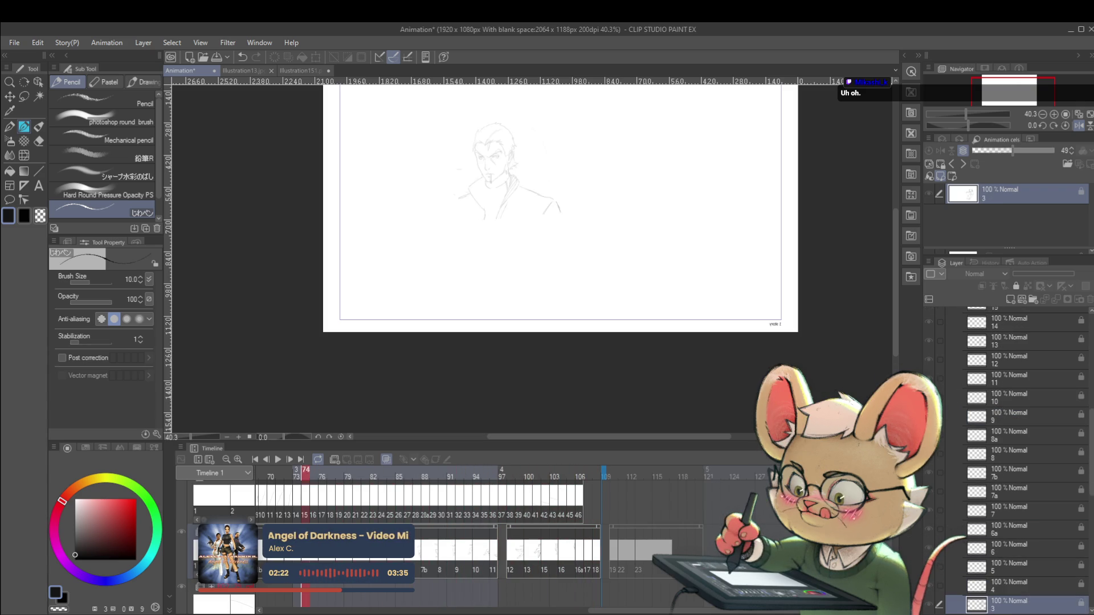
key(Left)
key(Left)
key(Left)
key(Right)
key(Right)
key(Right)
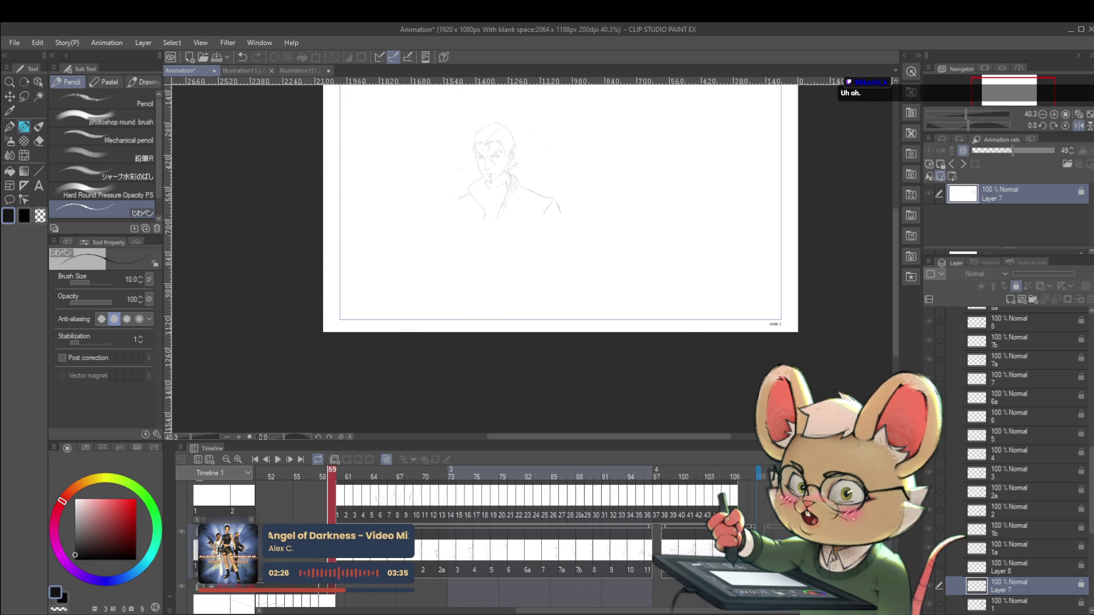
key(Left)
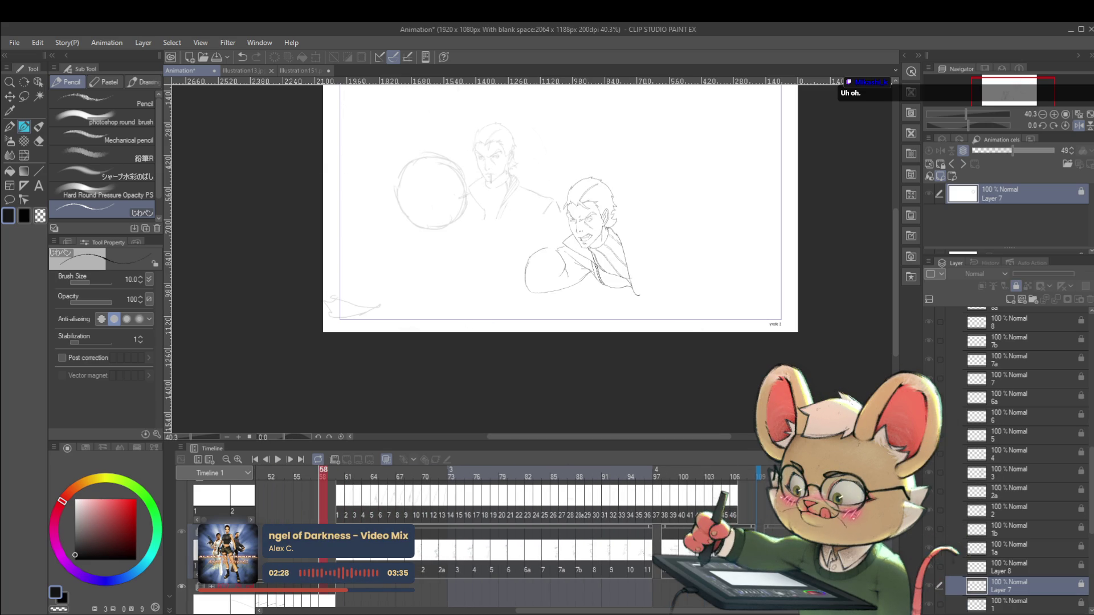
key(Right)
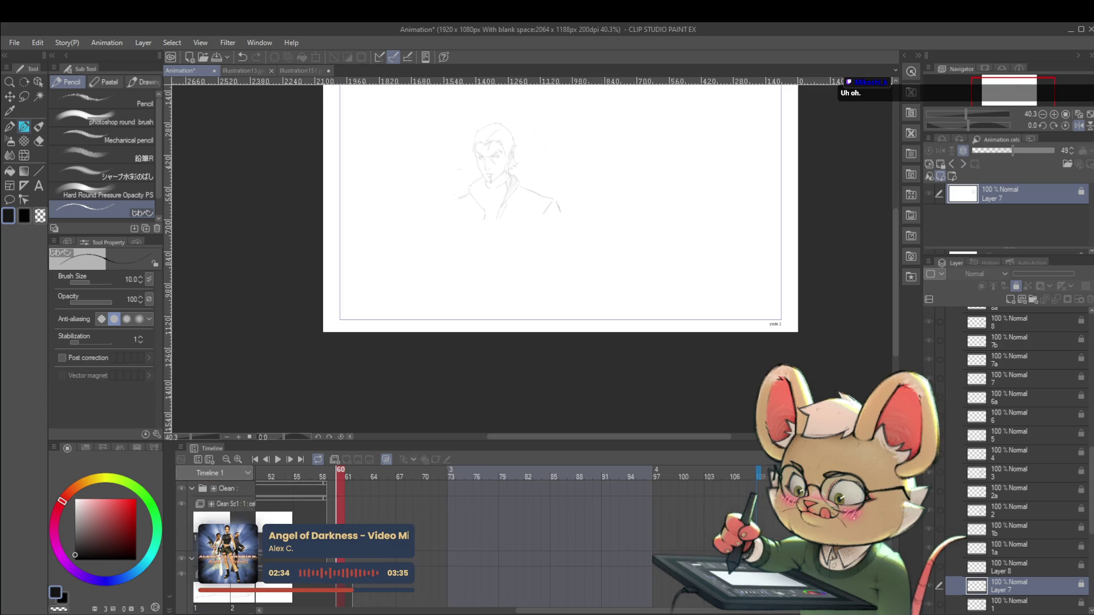
- Hide the Clean folder and Clean Sc1, check Folder 4, then collapse Roughs
scroll(1025, 456, up, 10)
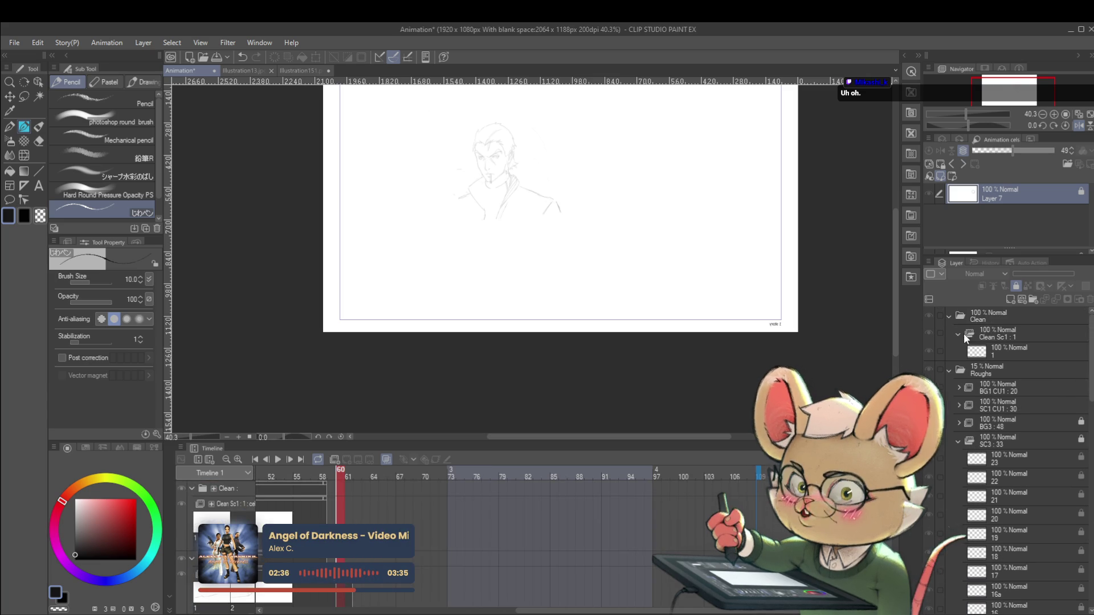
click(928, 315)
click(928, 334)
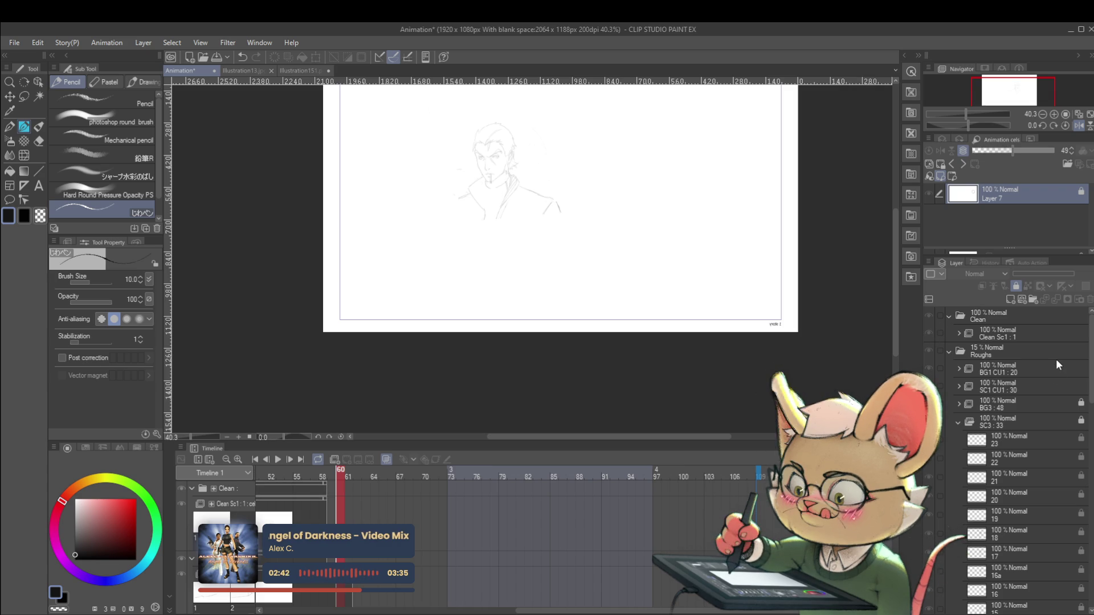
scroll(1092, 427, down, 6)
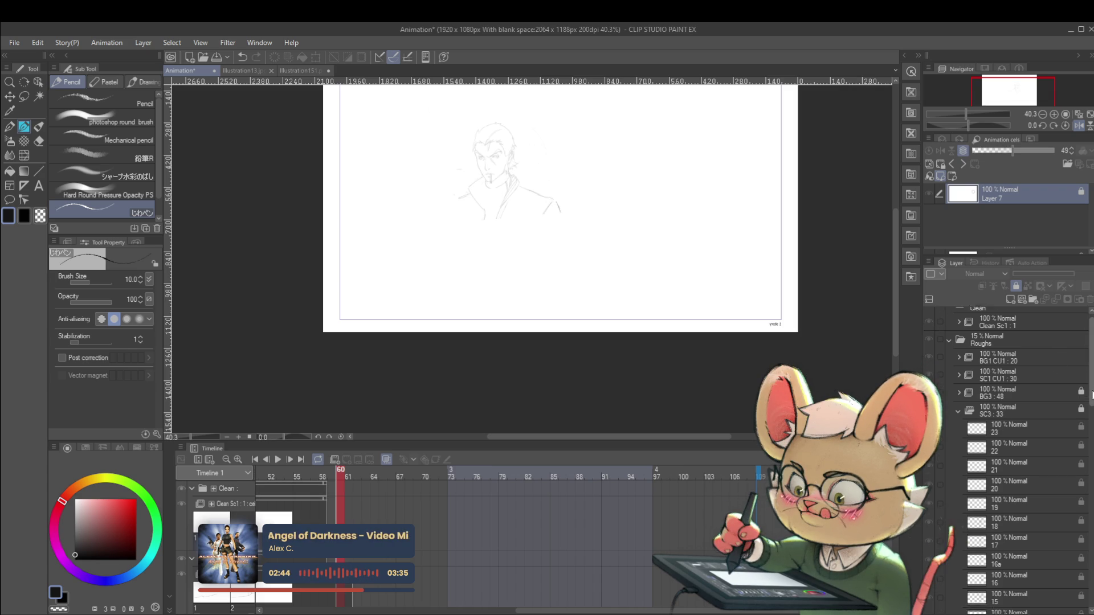
drag(1092, 427, 1092, 593)
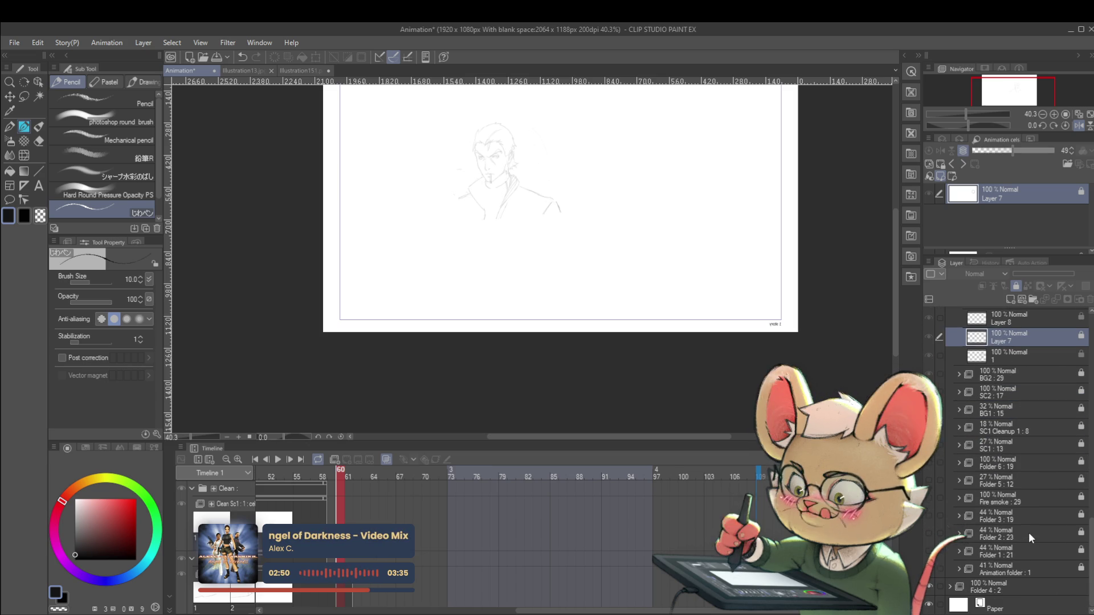
click(930, 587)
click(929, 586)
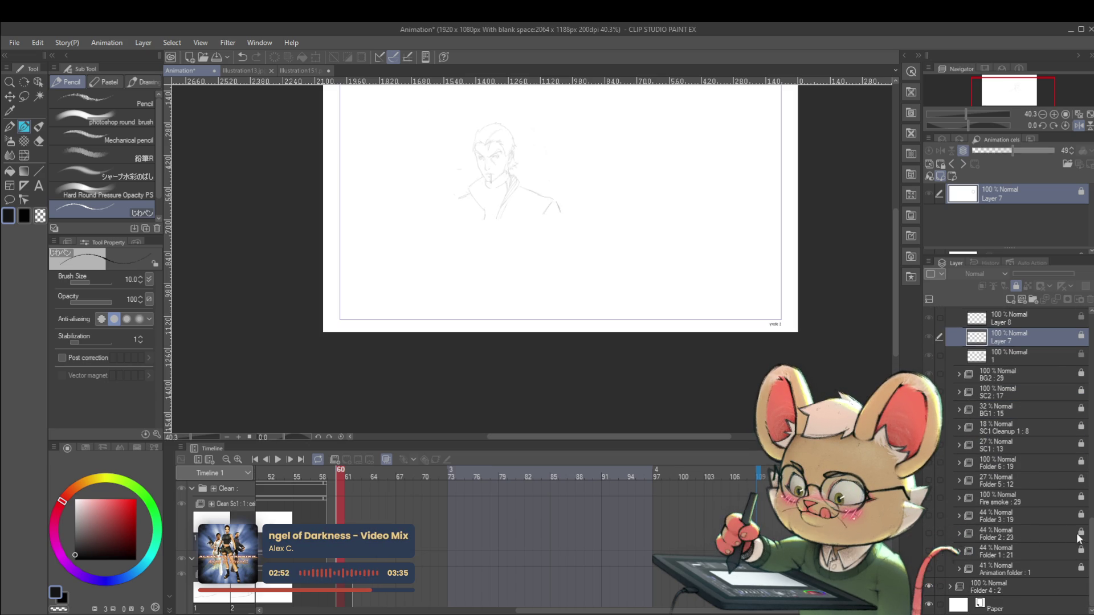
drag(1092, 564, 1090, 332)
click(948, 340)
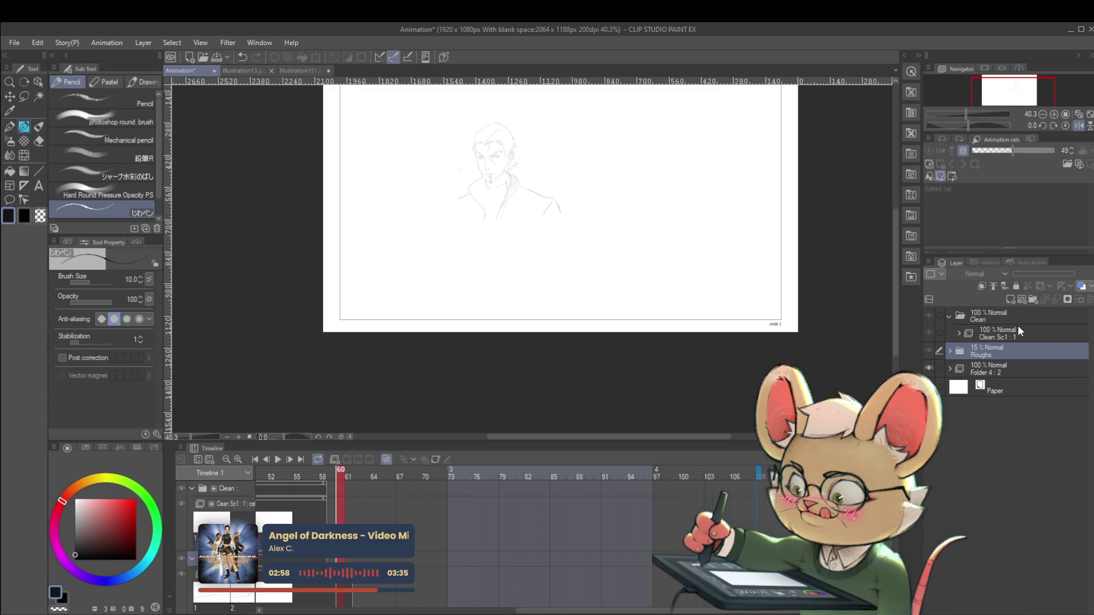
- Hide the Clean folder's line art and the Folder 4:2 character sketch
click(928, 351)
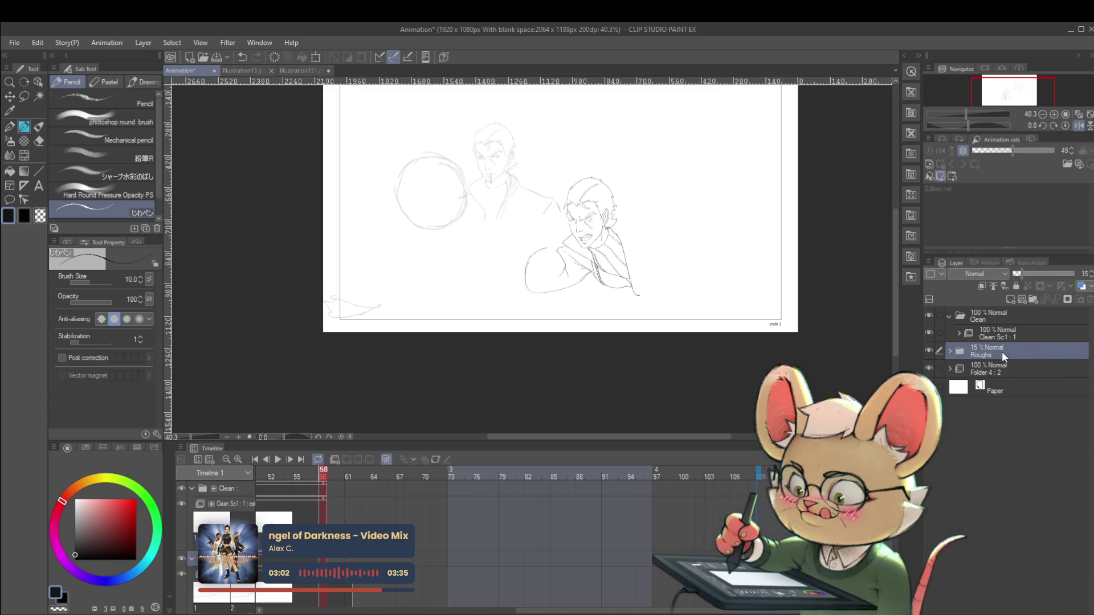
click(1002, 335)
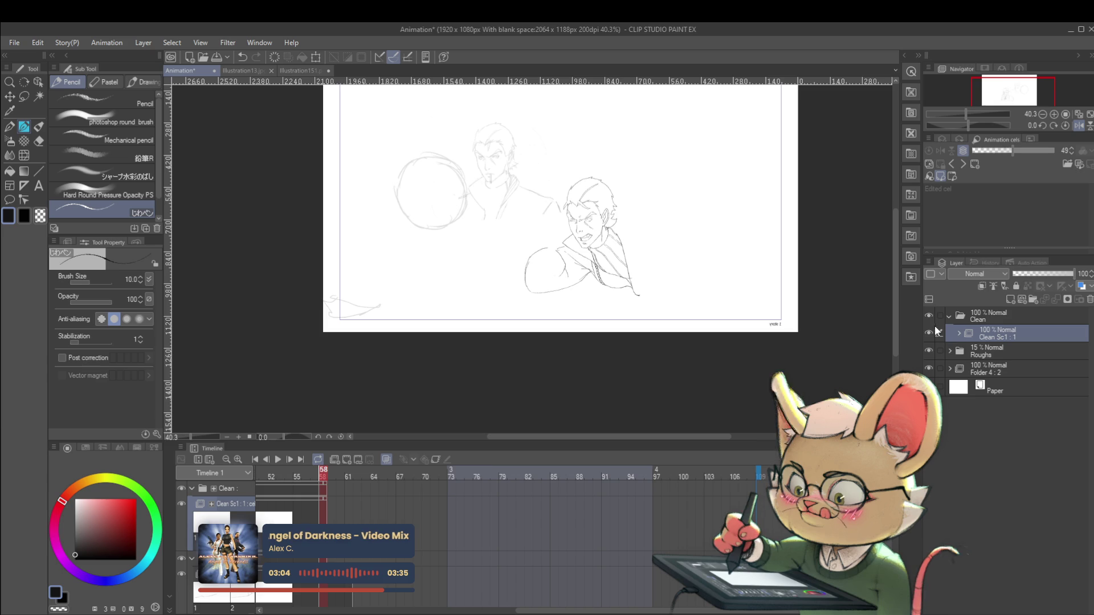
click(929, 316)
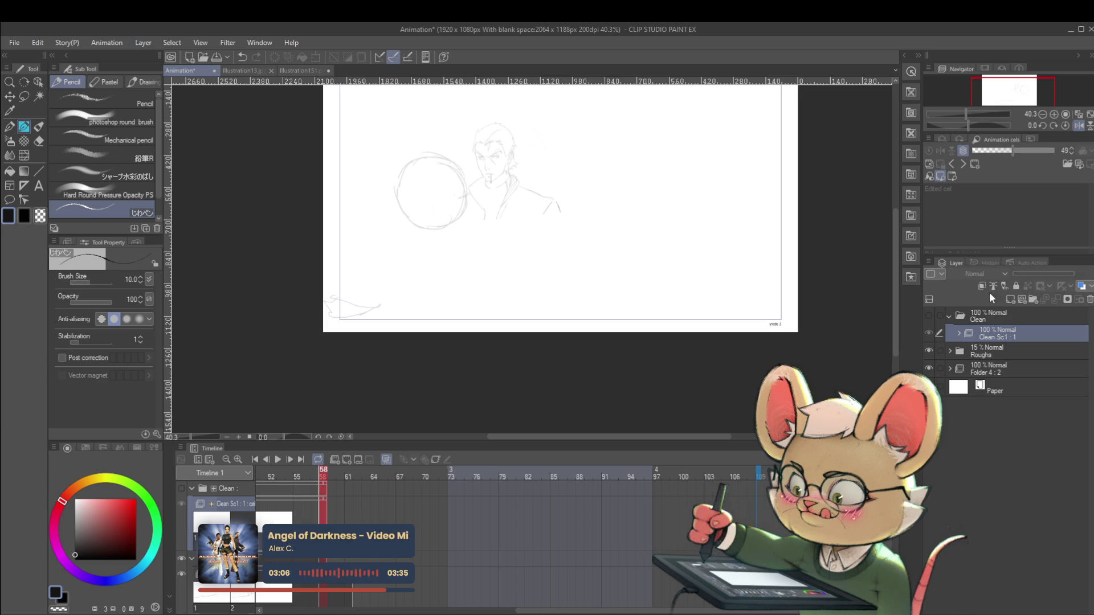
click(928, 368)
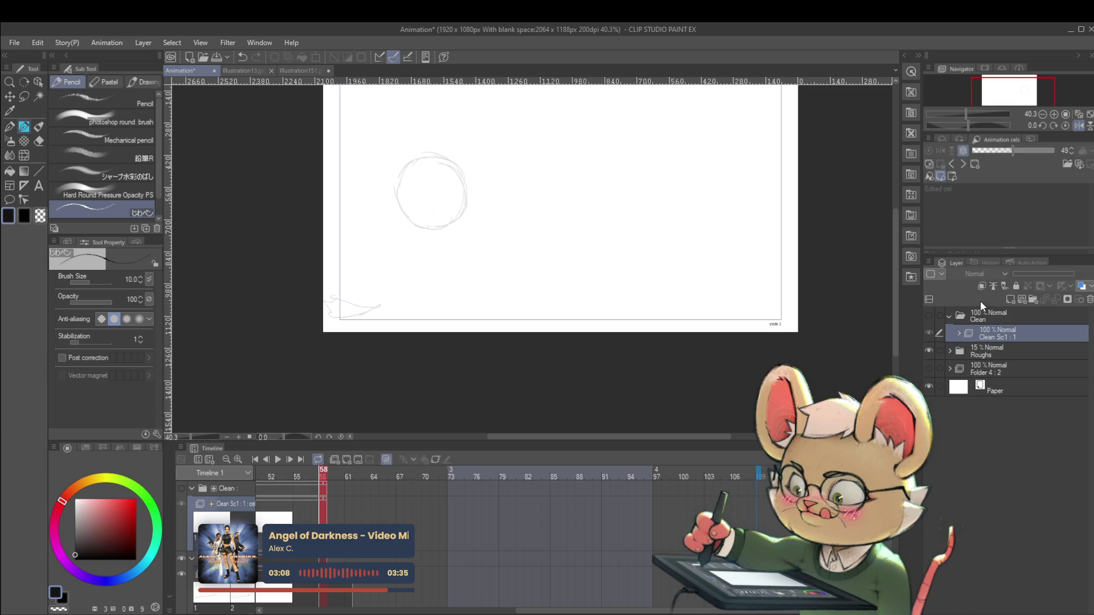
- Play back and stop the animation, then expand the Roughs folder's layers
click(277, 460)
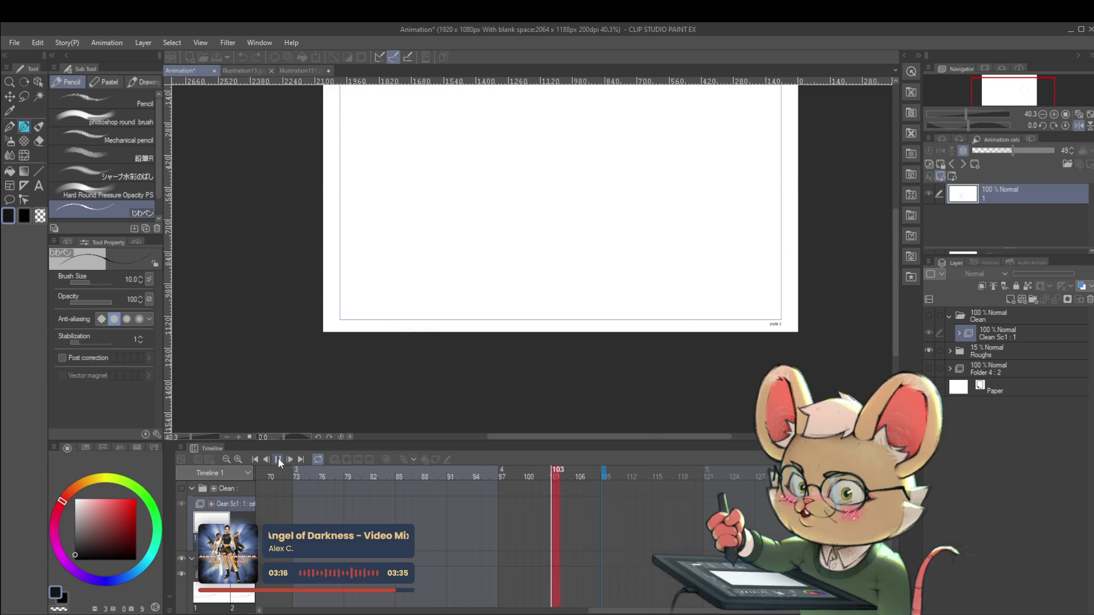
click(277, 460)
scroll(603, 530, down, 3)
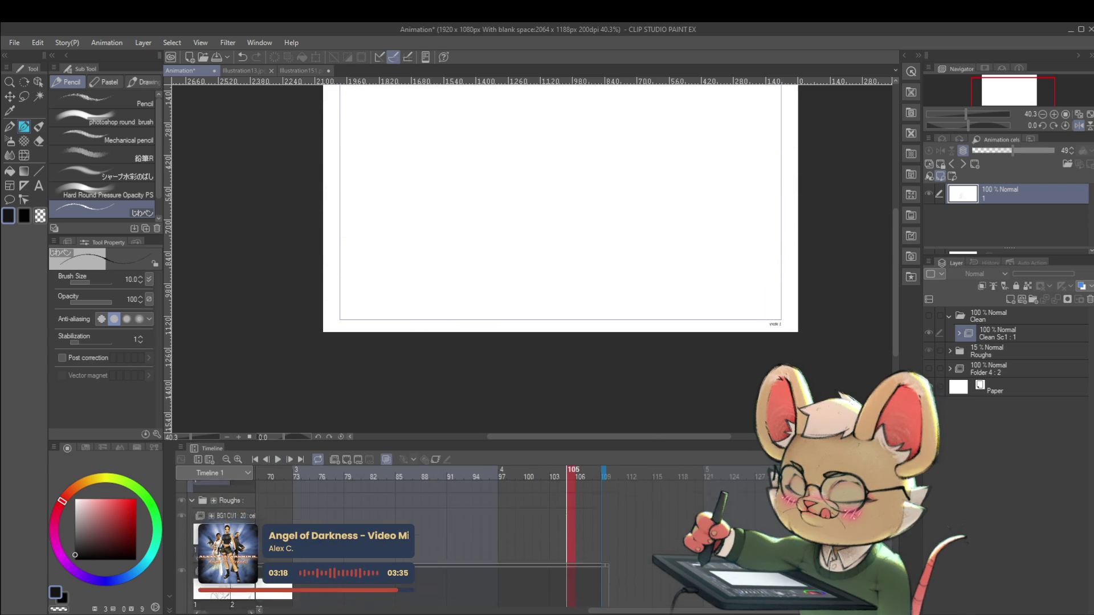
scroll(399, 544, down, 2)
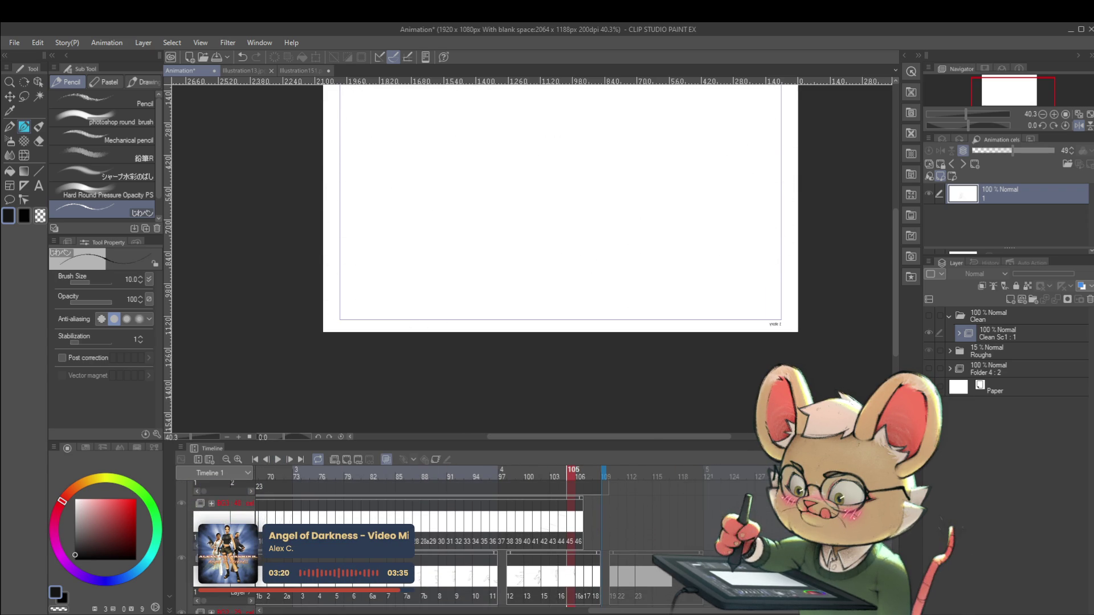
scroll(569, 541, left, 5)
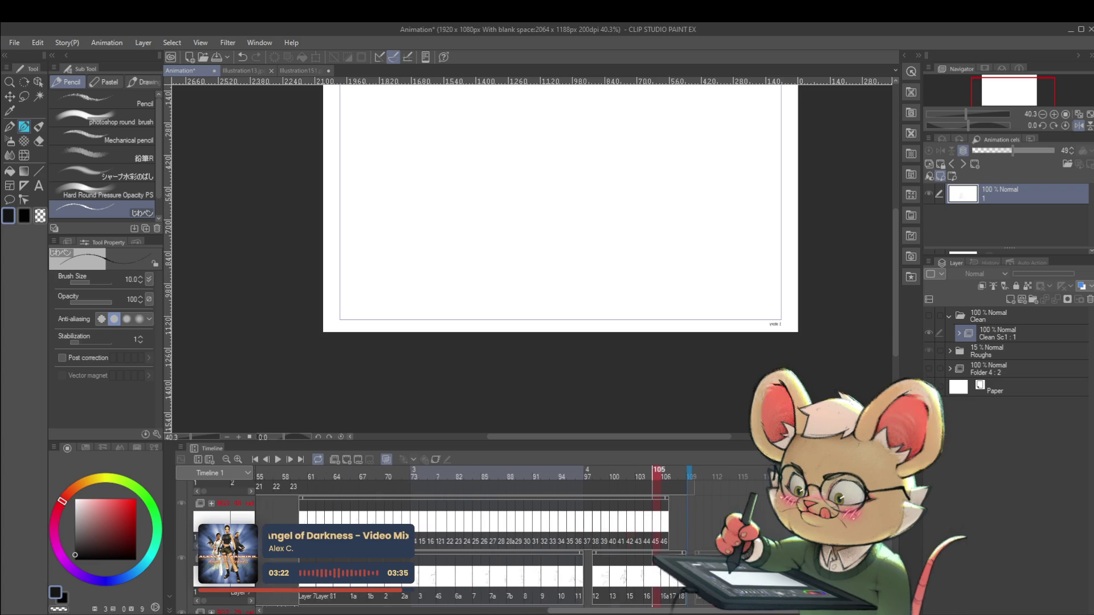
scroll(570, 541, left, 2)
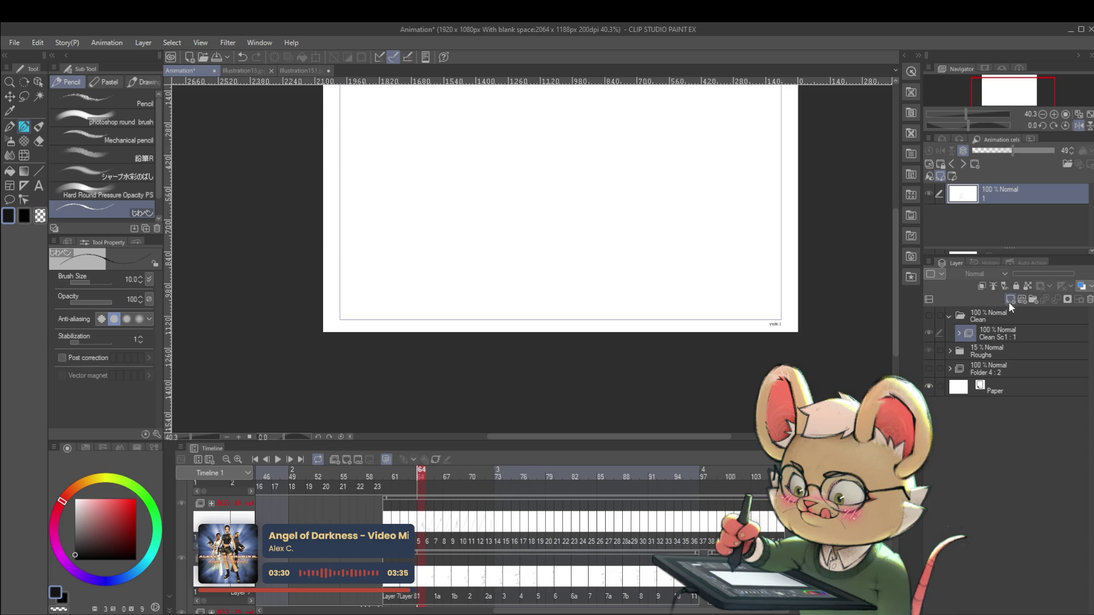
click(950, 352)
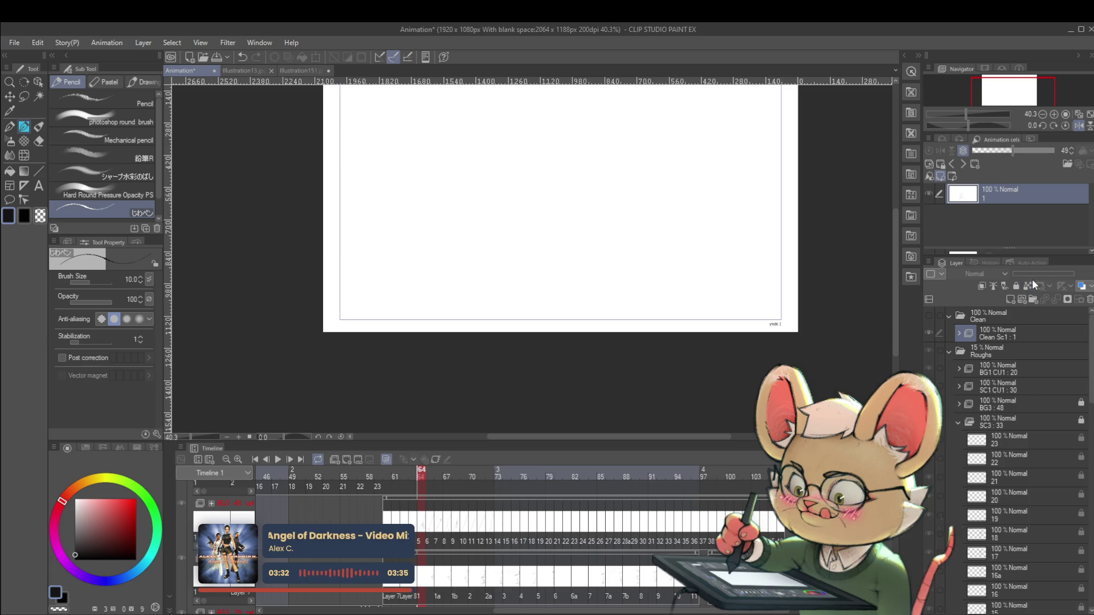
- Raise the Roughs folder opacity to 100% and move to frame 60
click(948, 351)
click(989, 351)
drag(1045, 273, 1071, 274)
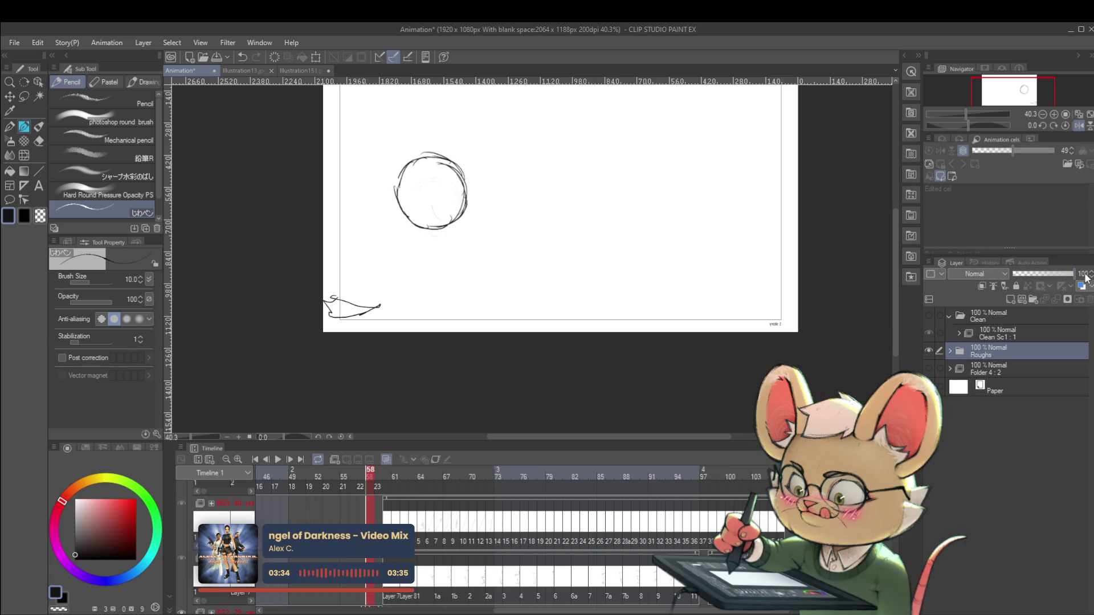
click(388, 568)
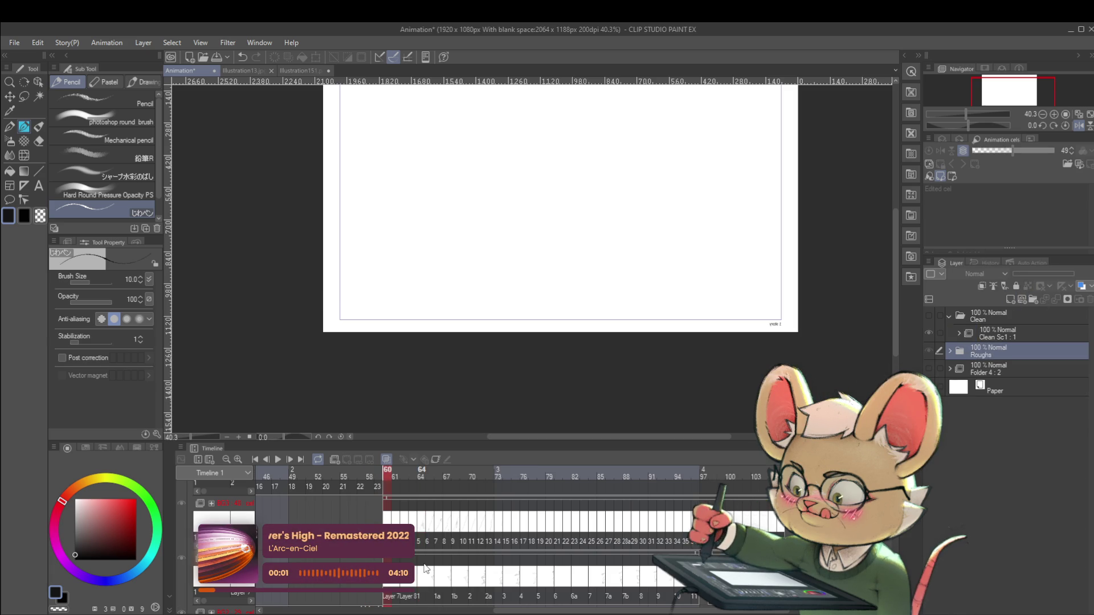
click(928, 369)
click(929, 368)
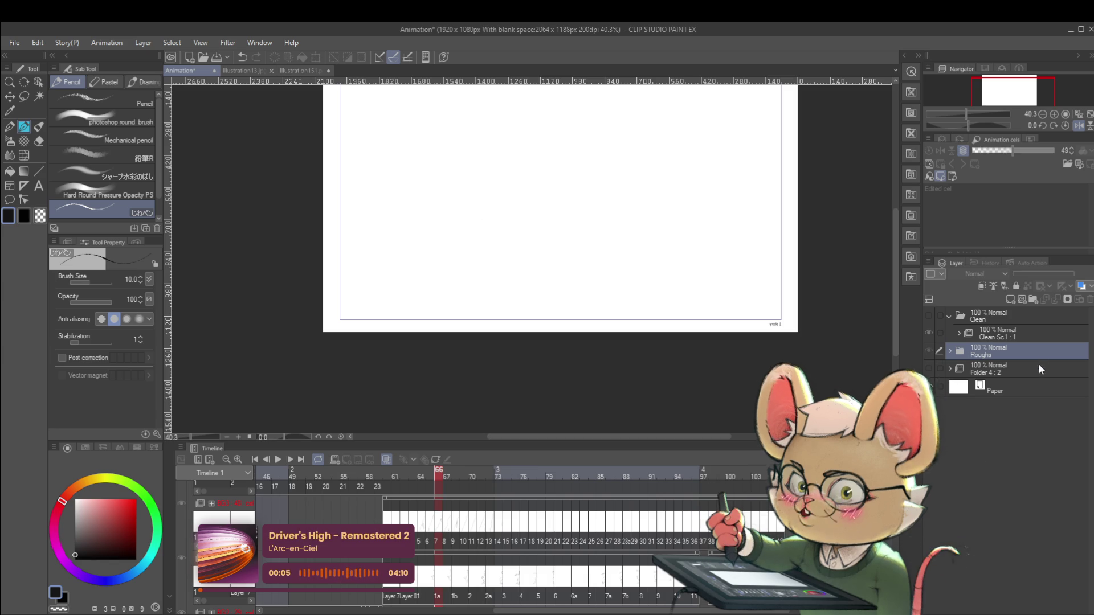
- Expand Roughs and SC3, select SC3's cel layer 1, and heighten the timeline
click(949, 351)
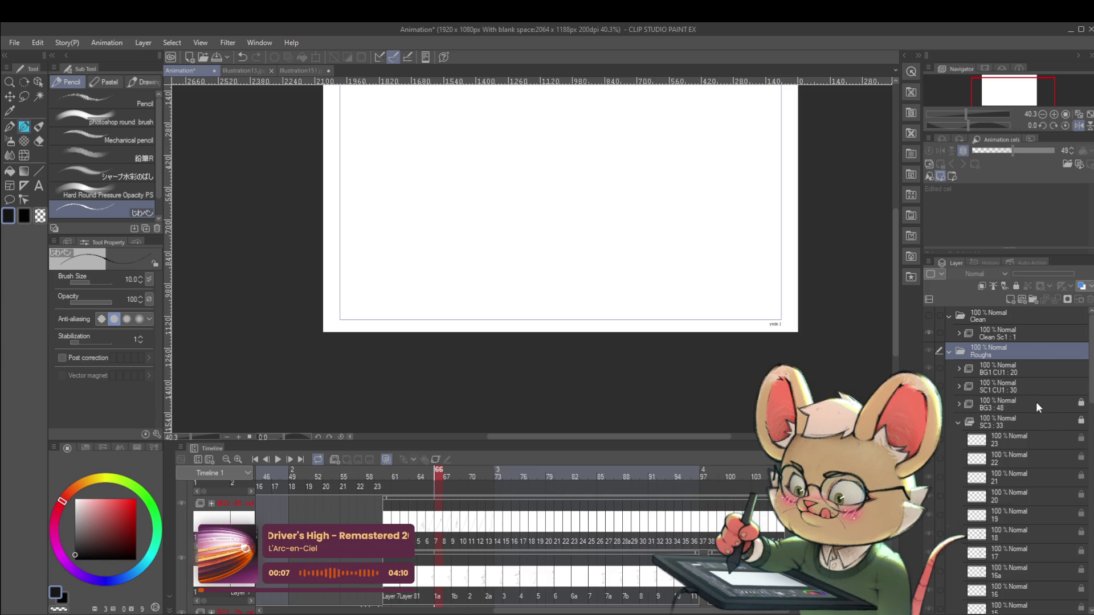
click(958, 422)
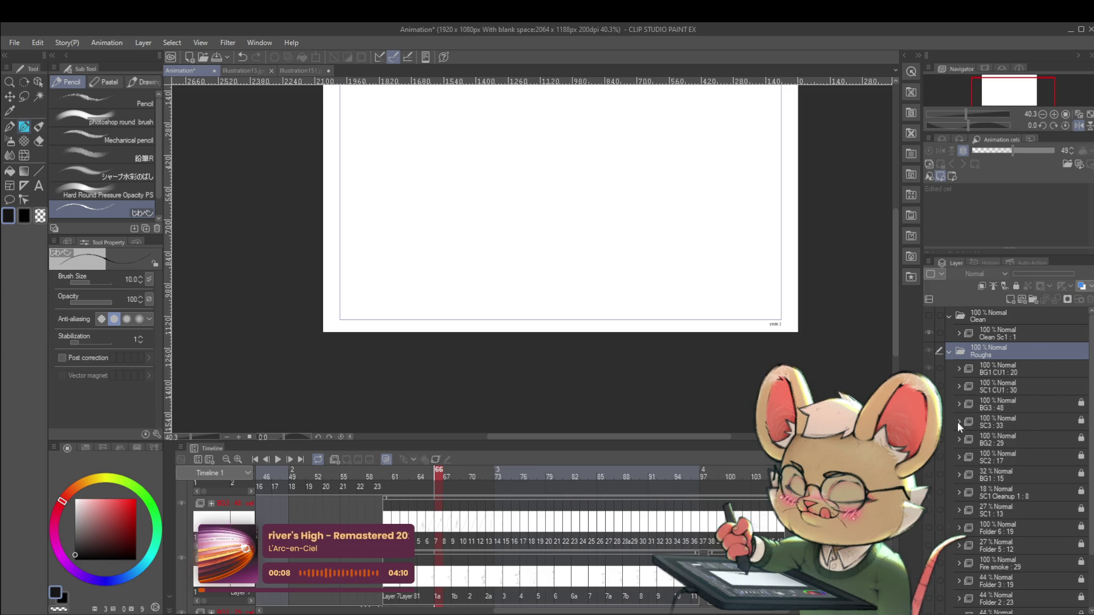
click(1006, 427)
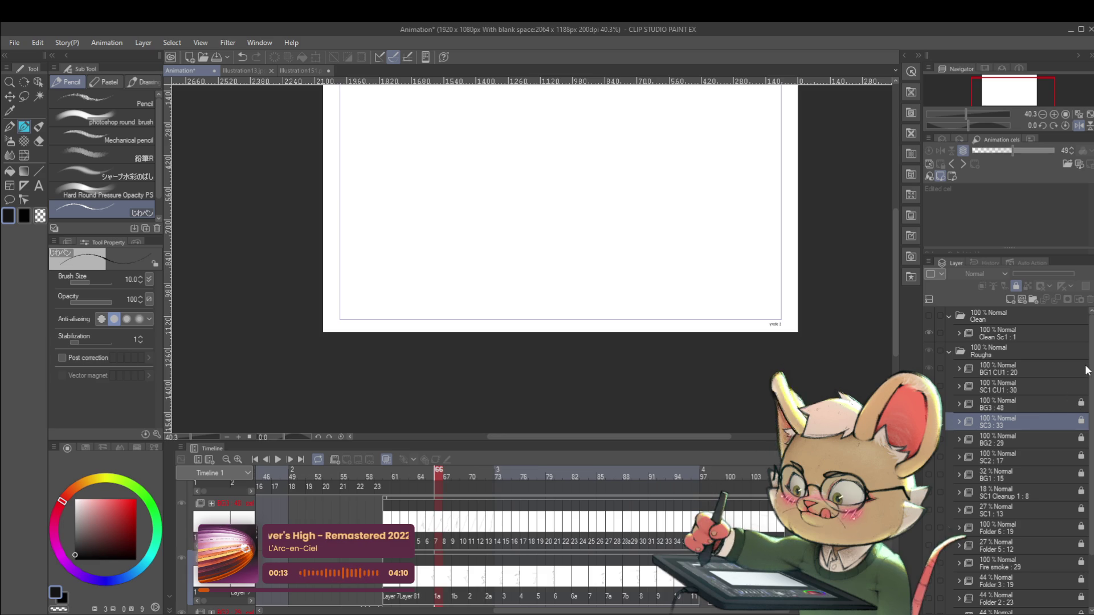
click(957, 423)
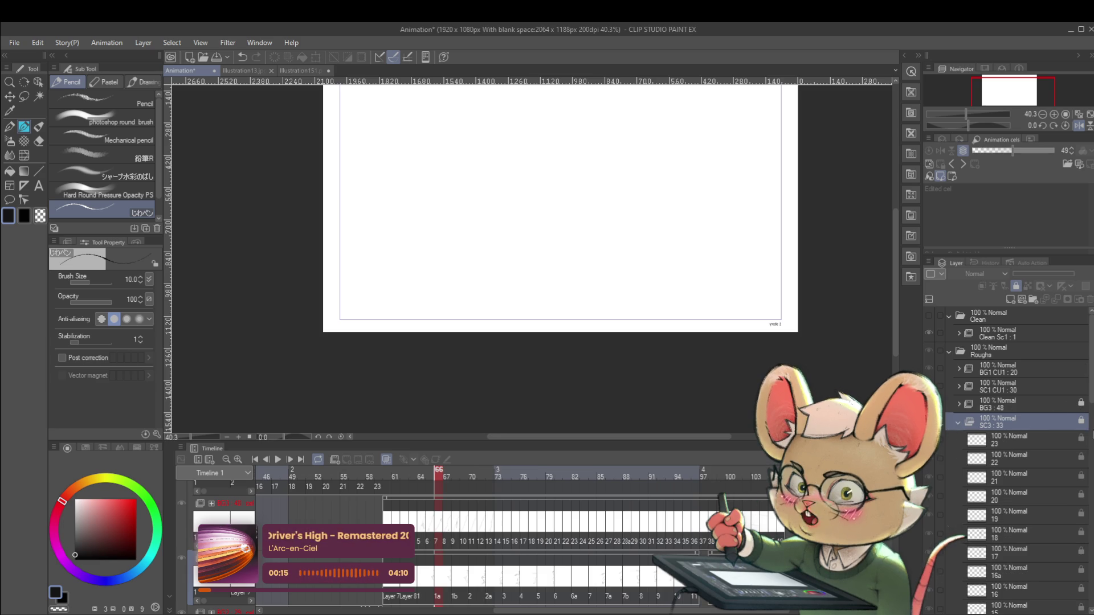
mouse_move(1089, 393)
mouse_down()
mouse_move(1075, 552)
mouse_move(1059, 532)
mouse_up()
click(1017, 550)
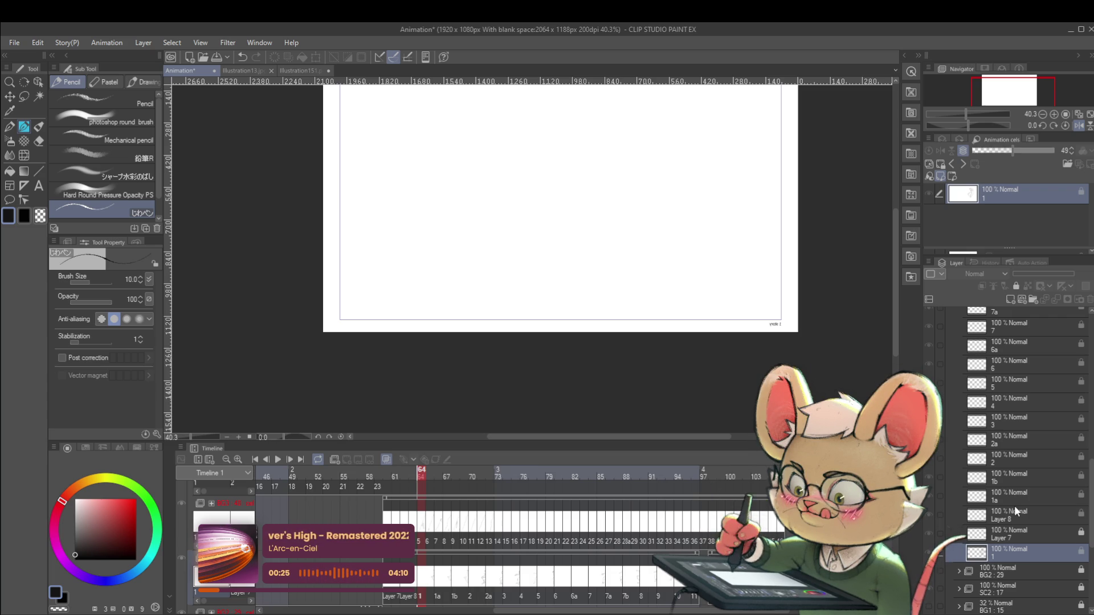
scroll(560, 208, right, 5)
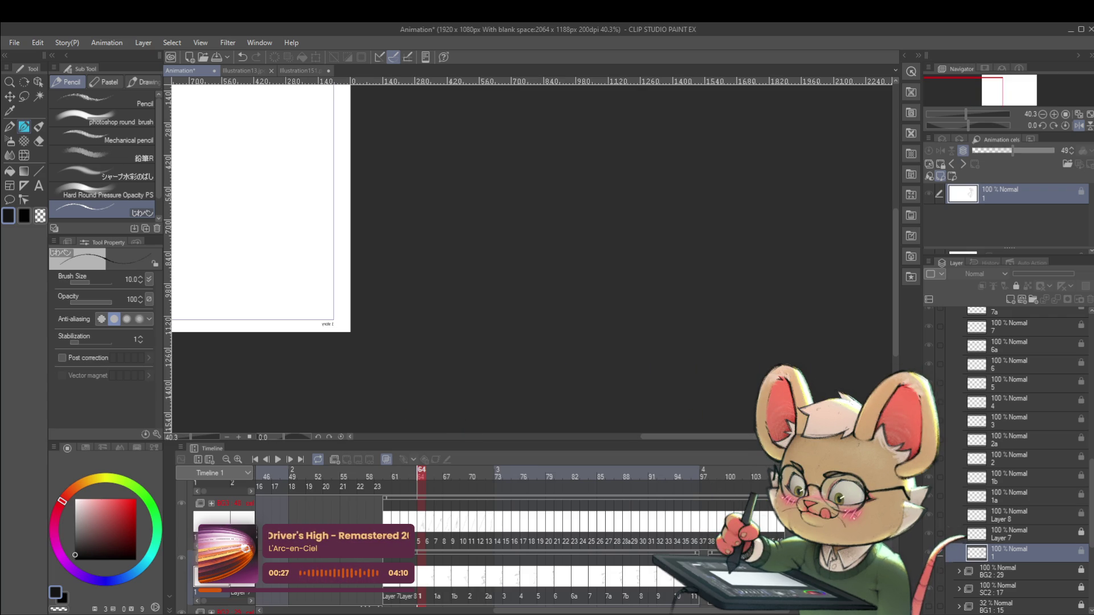
mouse_move(791, 443)
mouse_down()
mouse_move(786, 181)
mouse_move(773, 187)
mouse_up()
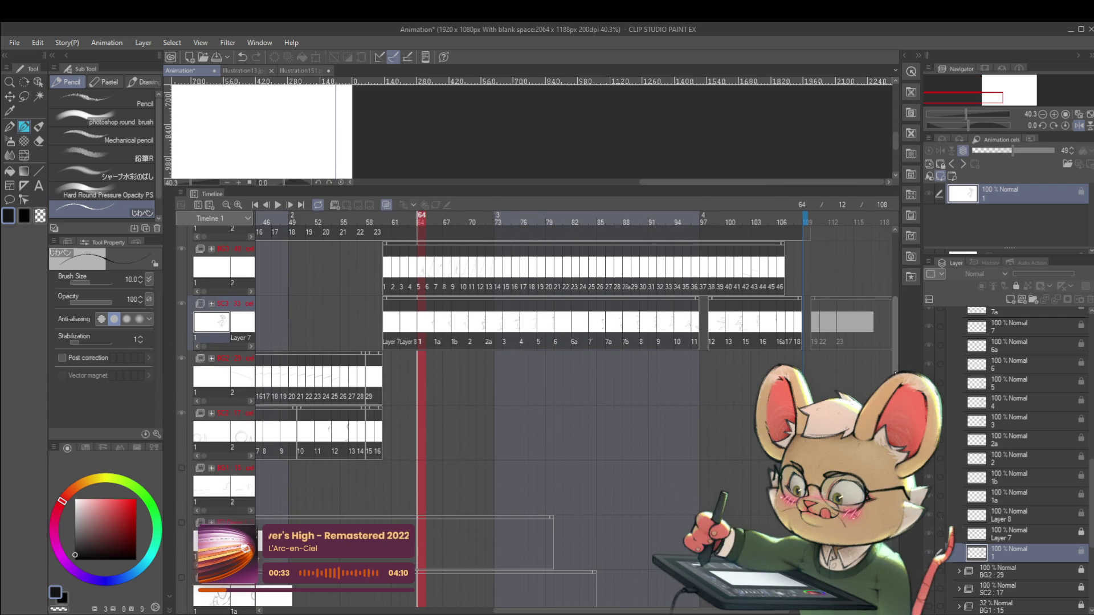
- Adjust the enlarged timeline, collapse SC3, and step back to frame 60
scroll(895, 373, down, 1)
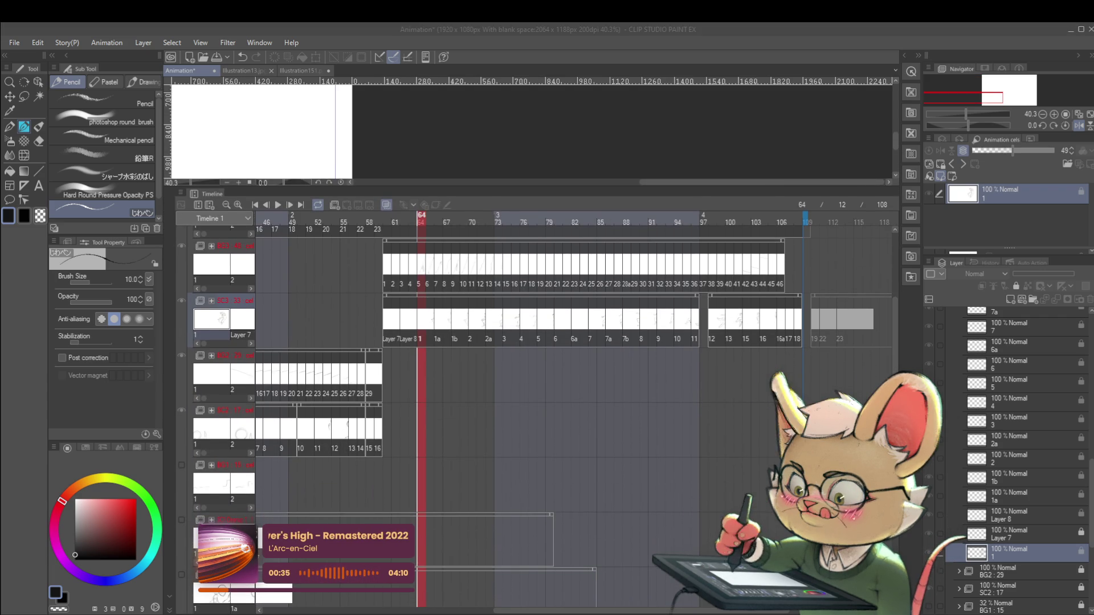
mouse_move(591, 611)
mouse_down()
mouse_move(403, 595)
mouse_move(464, 595)
mouse_up()
drag(1090, 506, 1092, 368)
click(957, 401)
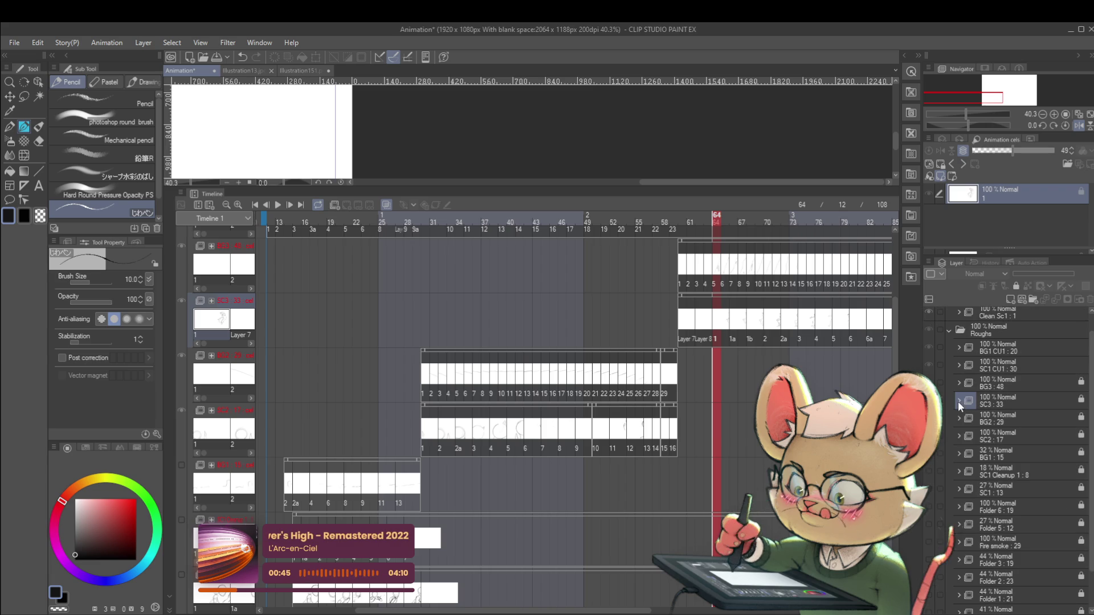
click(1031, 407)
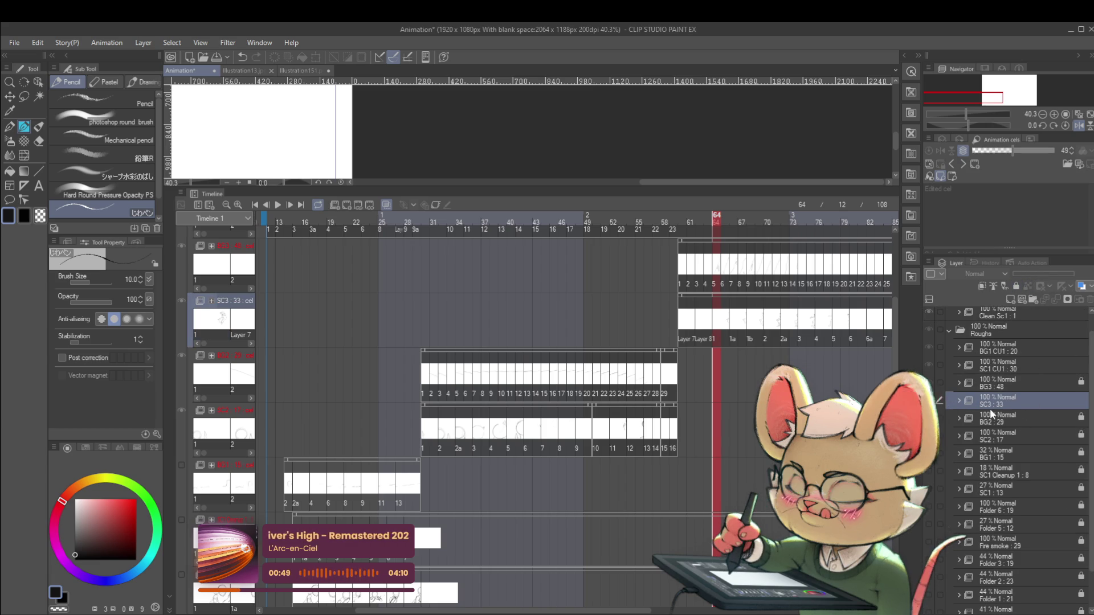
key(Left)
key(Left)
key(Left)
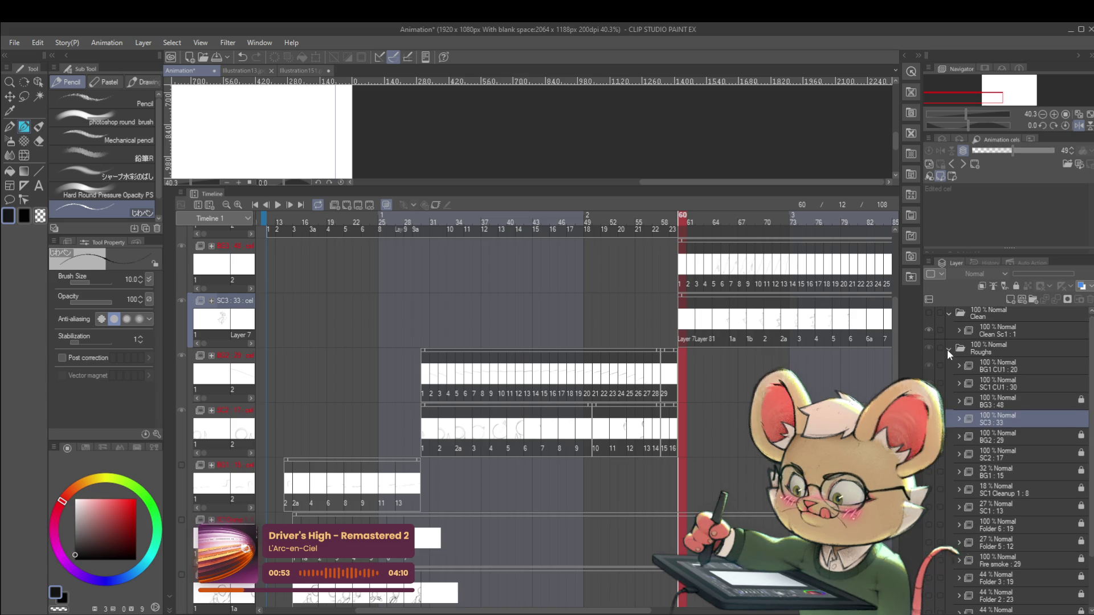
- Select the SC3 : 33 folder inside Roughs and lock it against edits
click(949, 351)
click(950, 352)
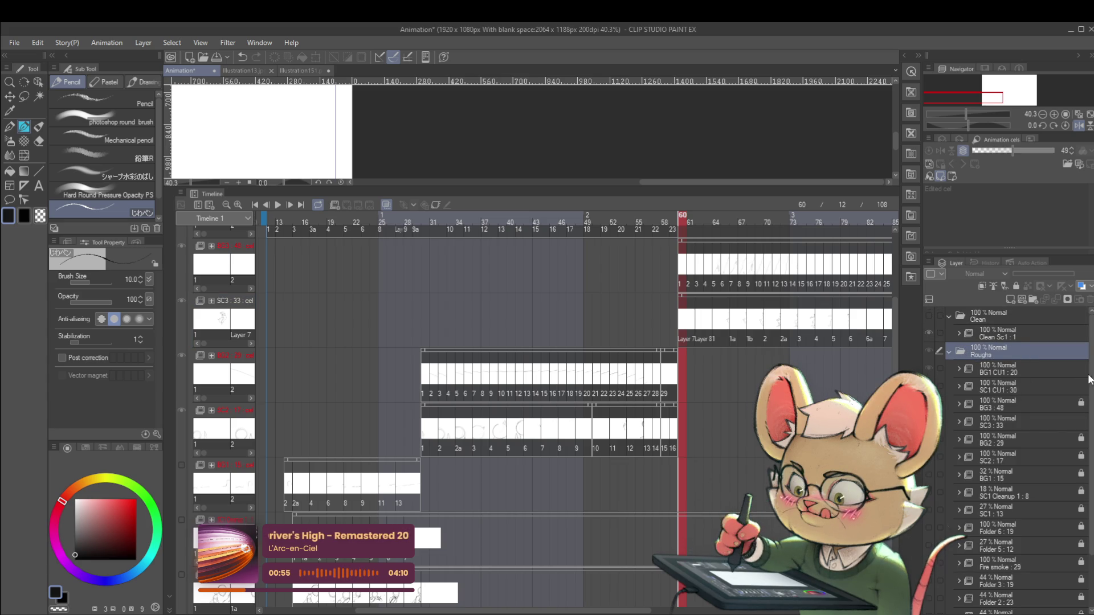
click(1048, 423)
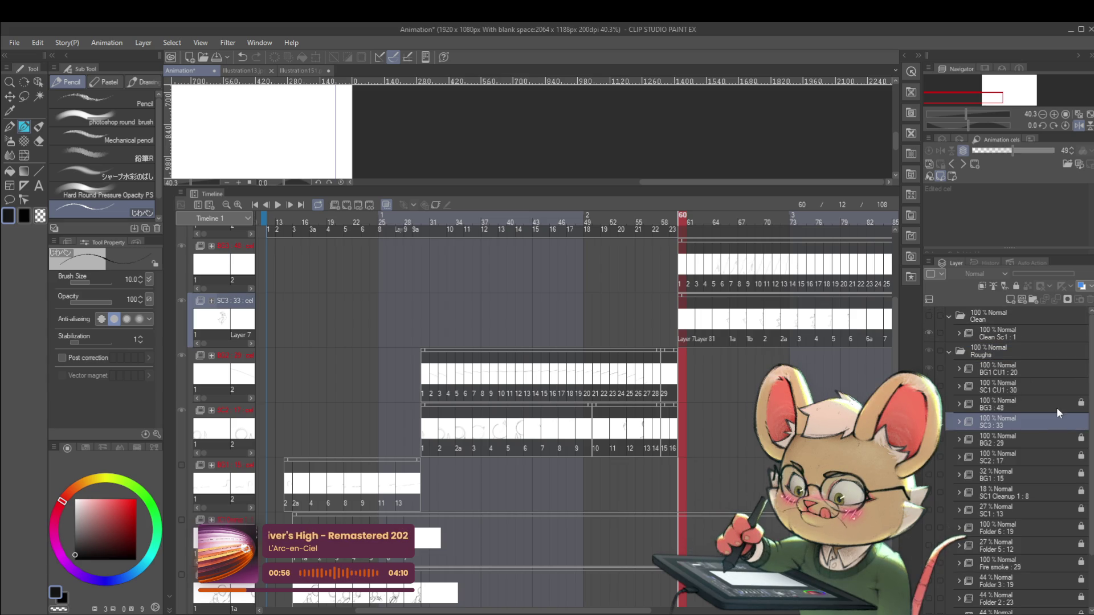
click(1014, 286)
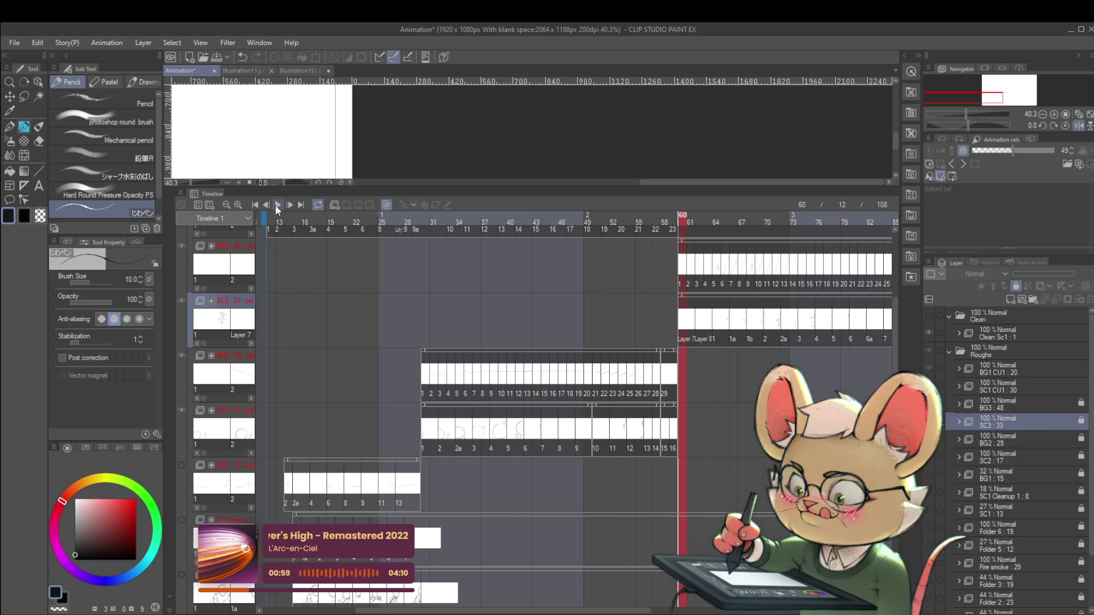
- Play the animation, stop at frame 93, and page through the SC3 cel previews
key(space)
mouse_move(676, 182)
mouse_down()
mouse_move(456, 202)
mouse_move(527, 196)
mouse_up()
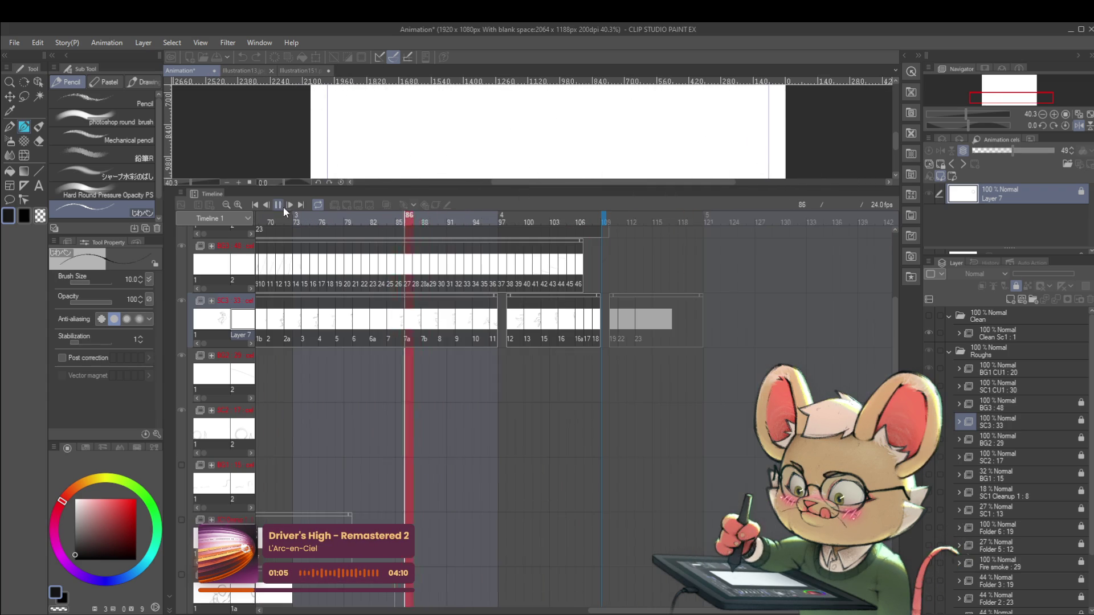
click(278, 203)
drag(621, 609, 471, 583)
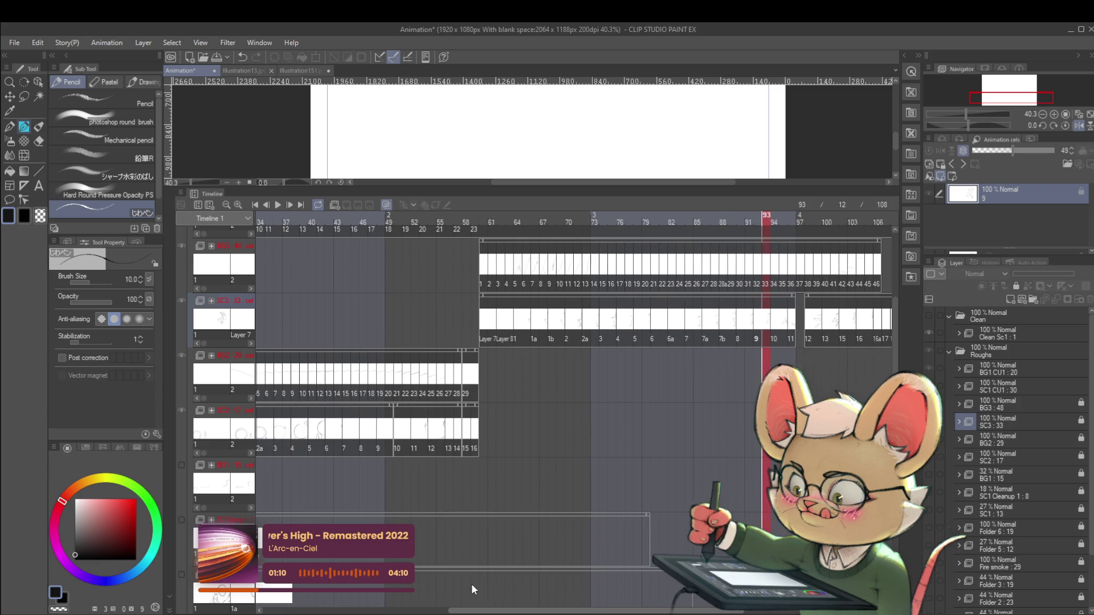
click(252, 343)
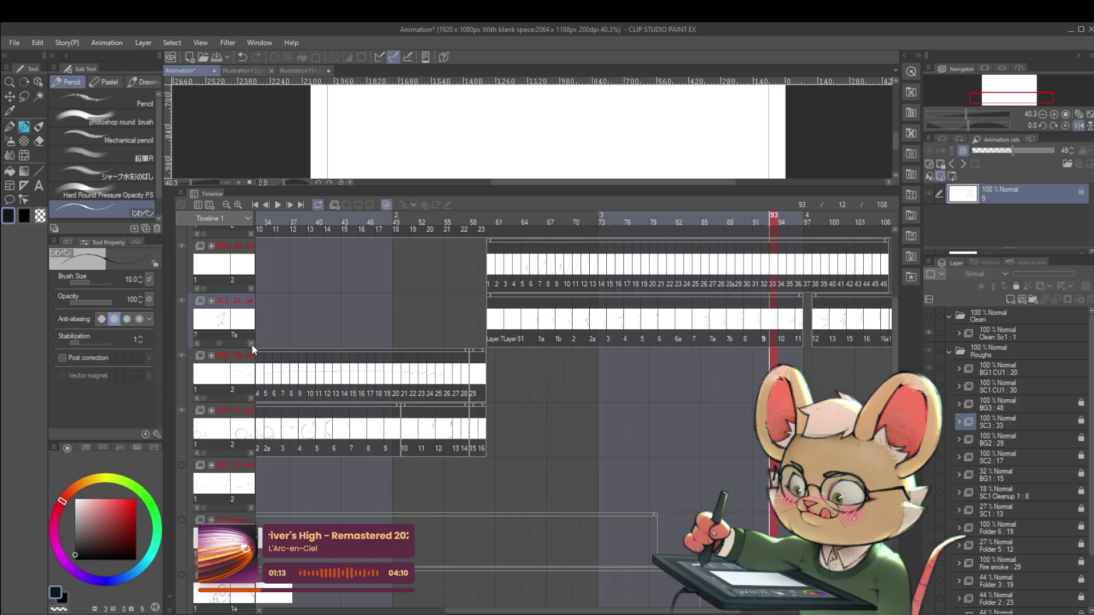
click(251, 344)
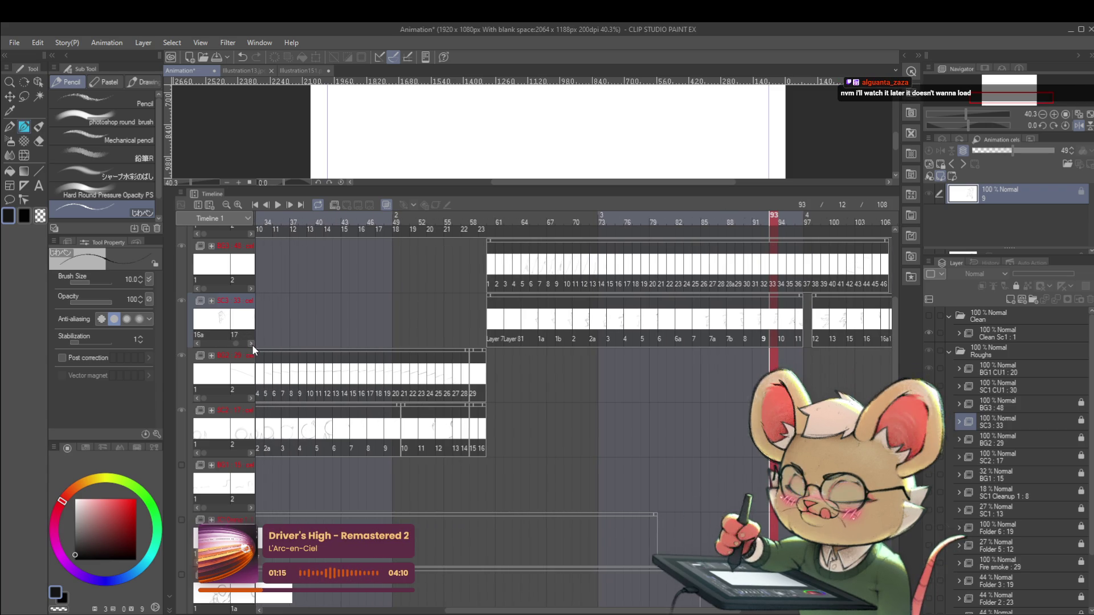
drag(593, 611, 409, 611)
drag(503, 611, 691, 609)
- Ungroup the Roughs folder with Ctrl+Shift+G and shrink the timeline to enlarge the canvas
click(948, 351)
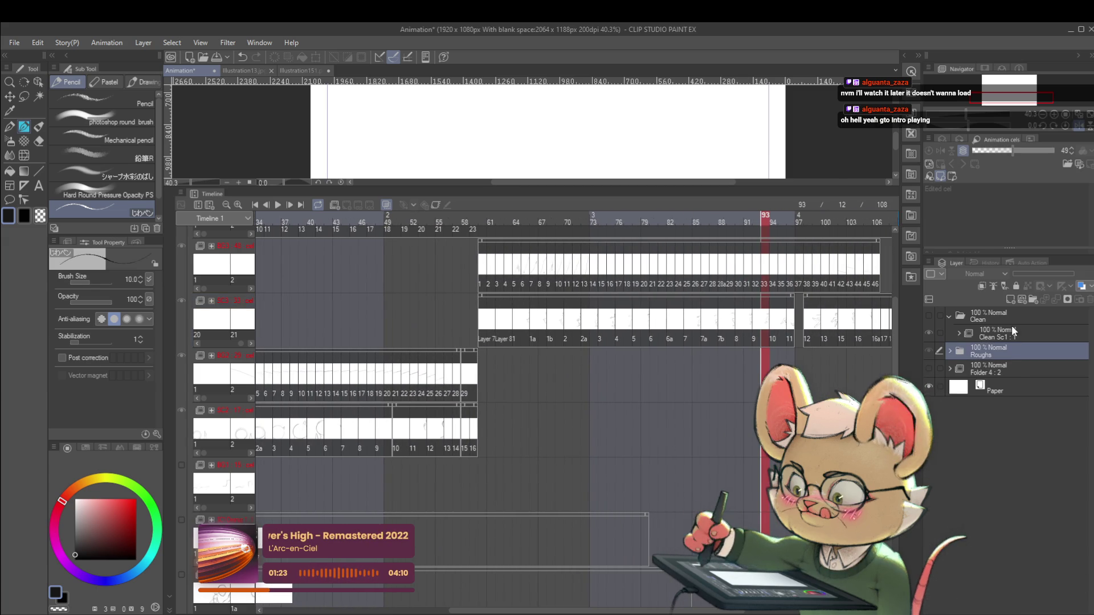
click(950, 352)
click(995, 371)
scroll(1037, 484, down, 3)
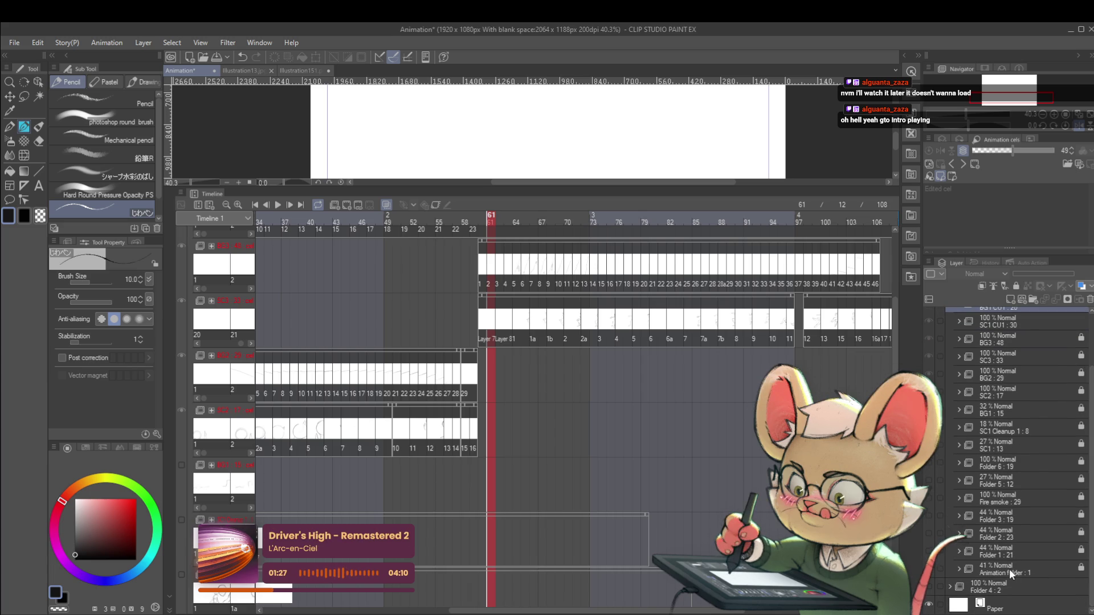
scroll(1009, 569, up, 3)
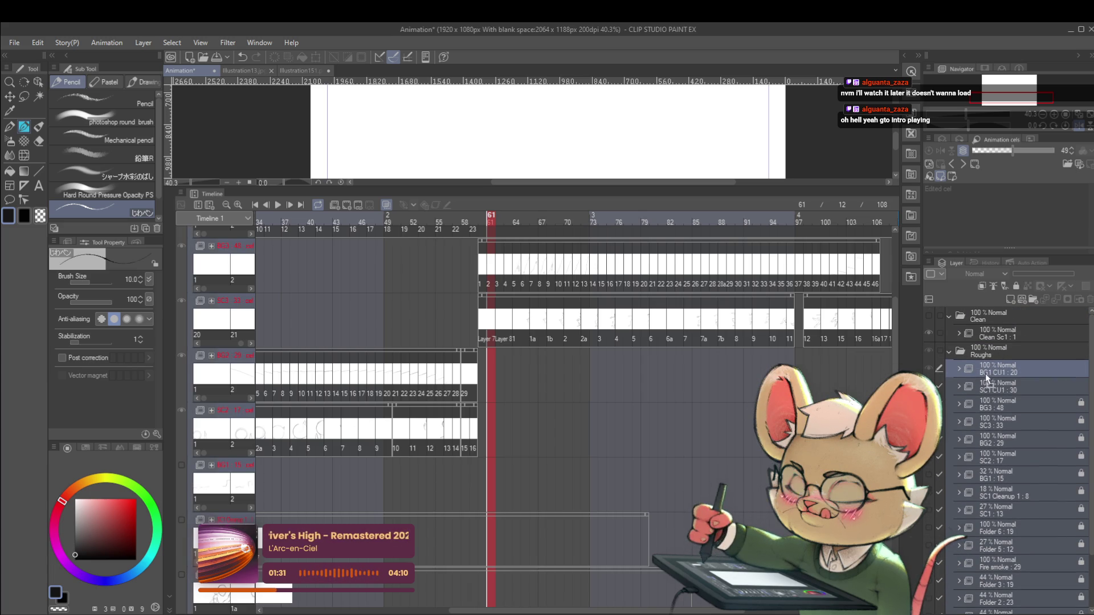
key(ctrl+shift+g)
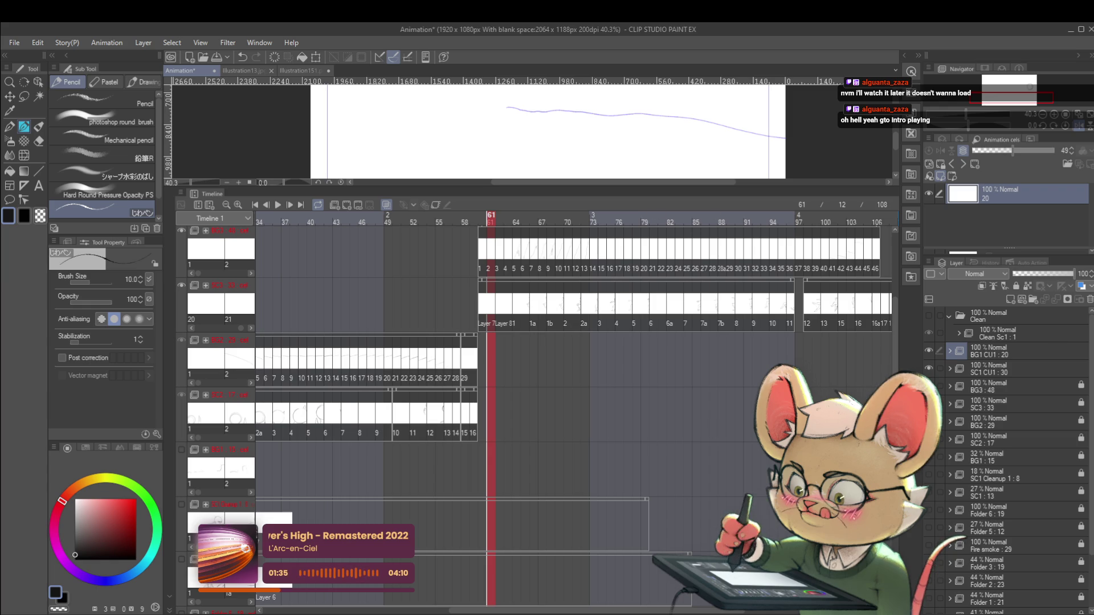
scroll(900, 308, up, 3)
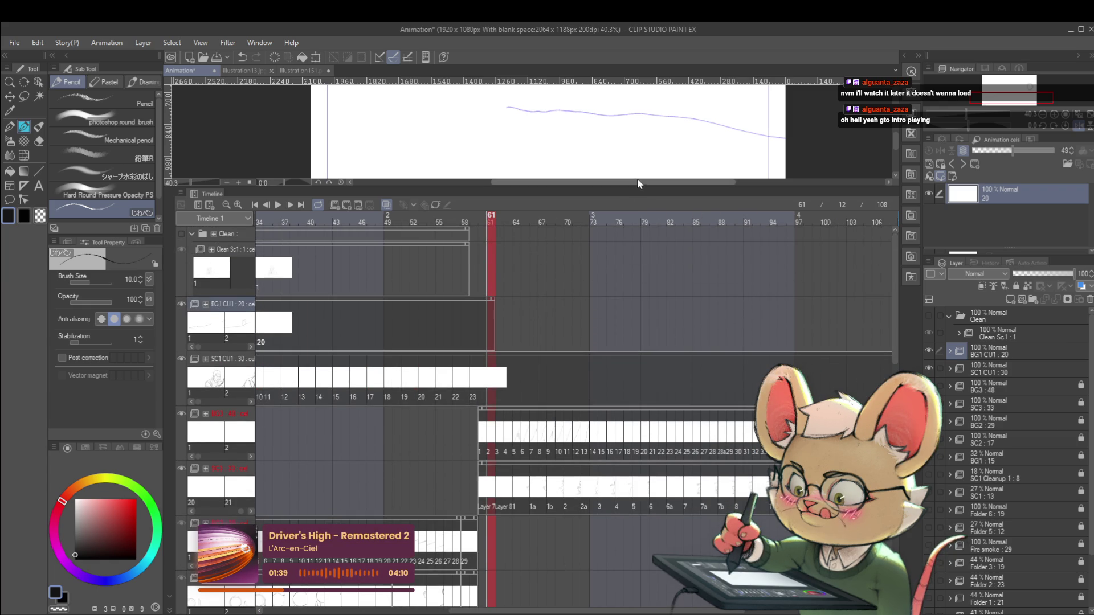
drag(638, 194, 637, 524)
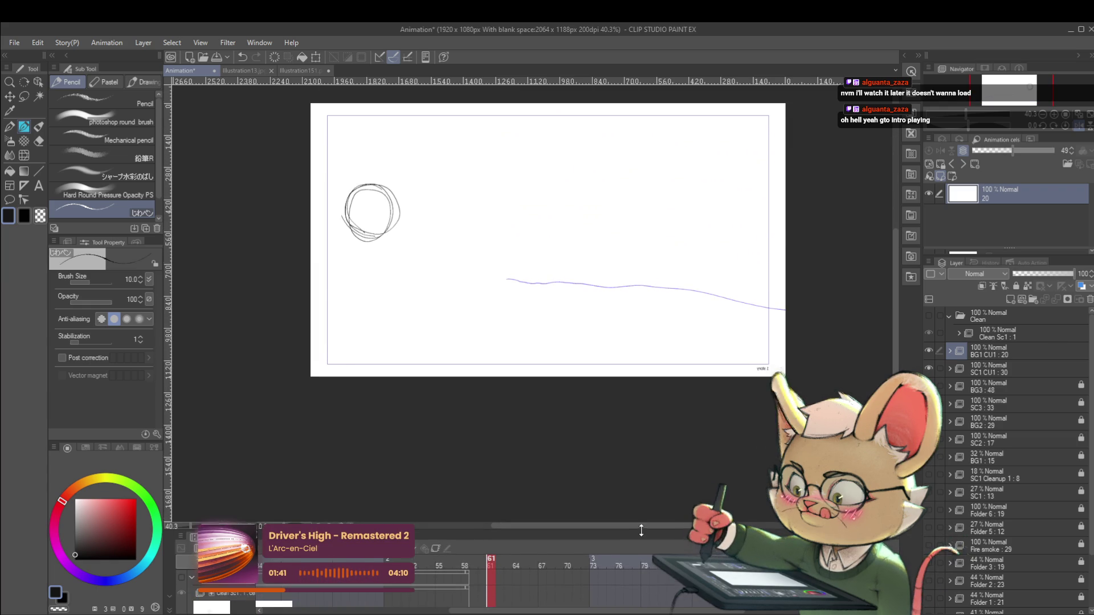
- Preview the animation, bring the timeline tracks back, and lock the SC3 layer
key(space)
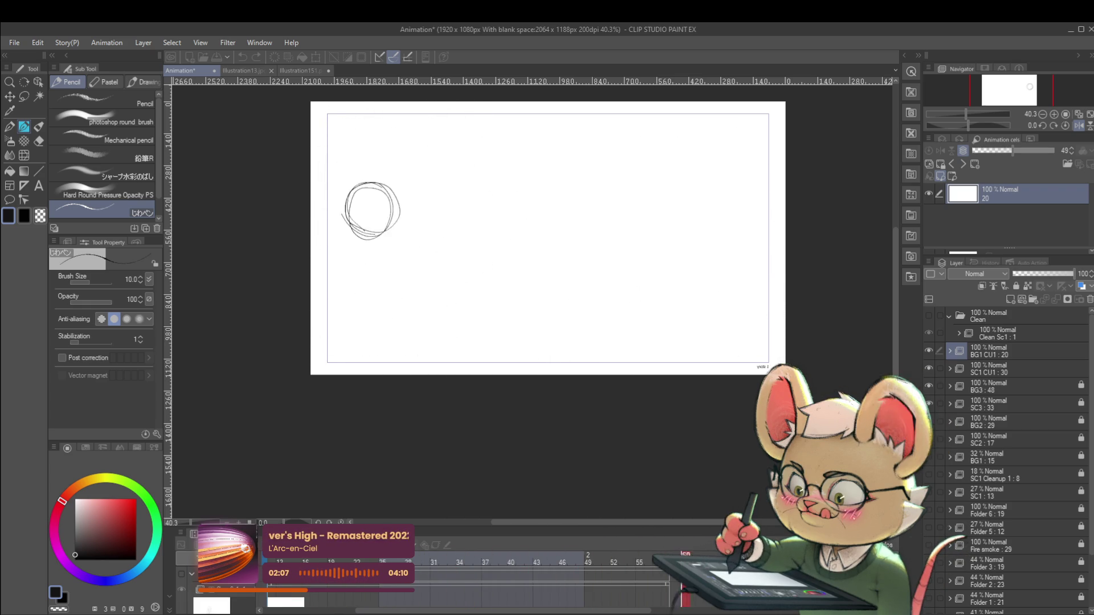
drag(832, 529, 833, 351)
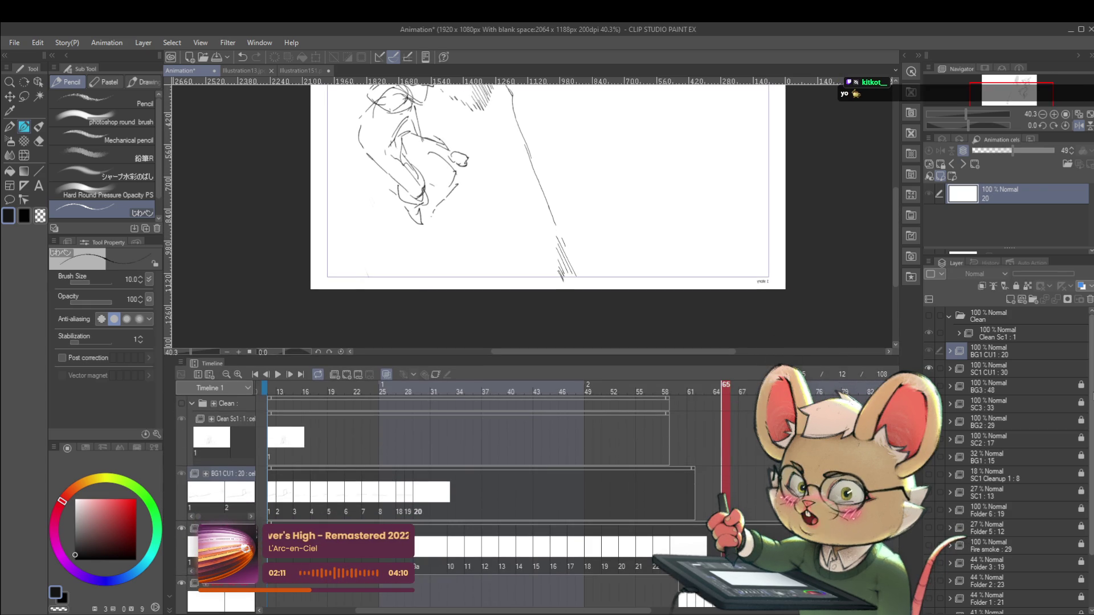
click(1001, 333)
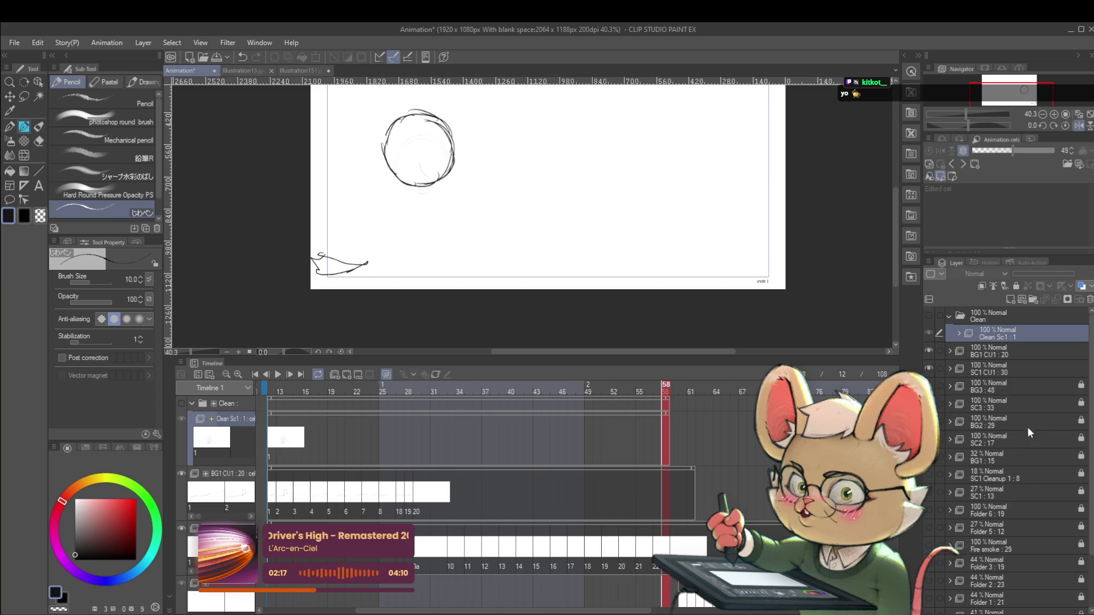
click(1055, 406)
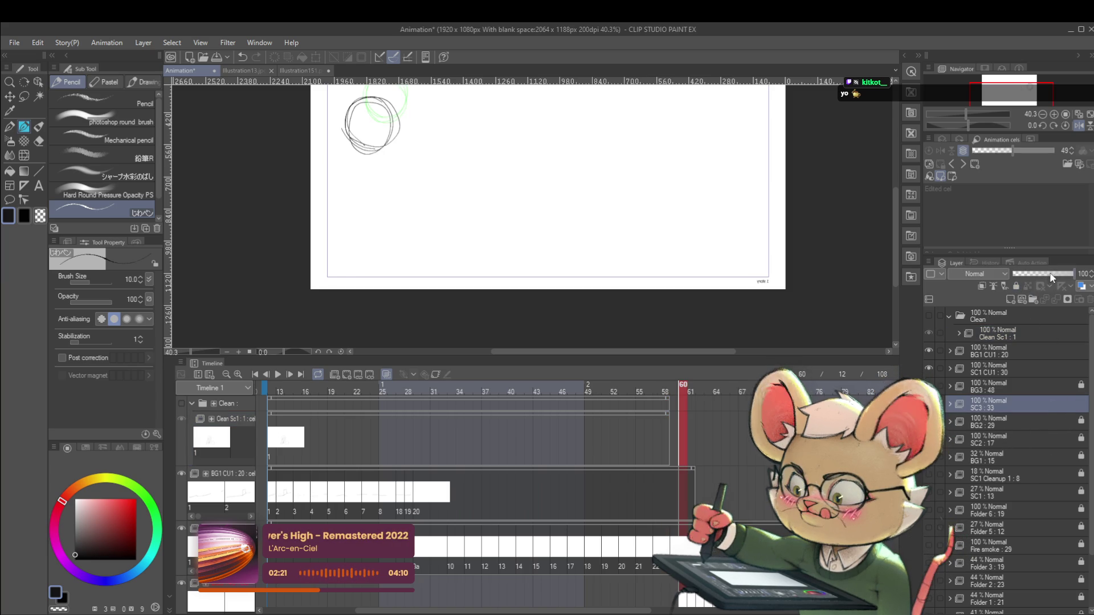
click(1015, 286)
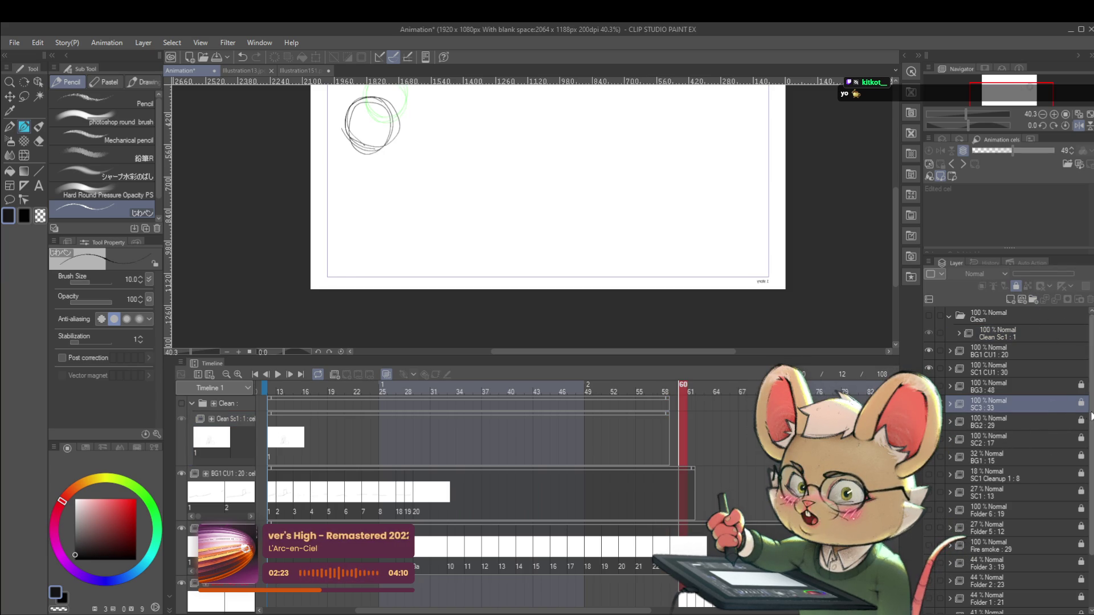
- Lower the SC1 CU1 and BG1 CU1 opacity and open frame 1 of Clean Sc1
click(1044, 371)
mouse_move(1032, 275)
mouse_down()
mouse_move(1044, 273)
mouse_move(1025, 274)
mouse_up()
click(1008, 353)
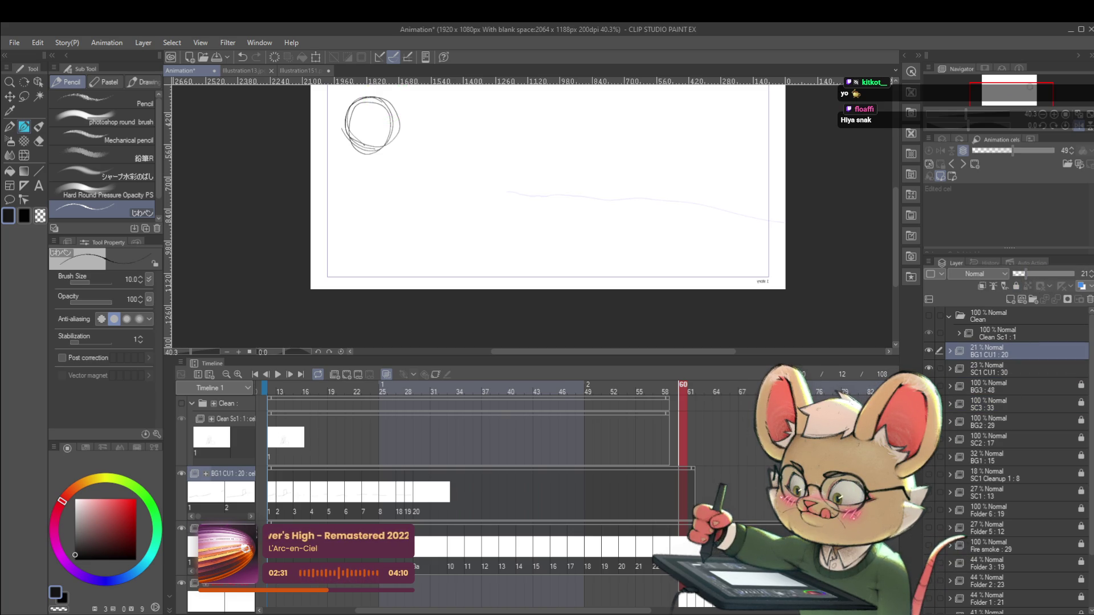
click(277, 460)
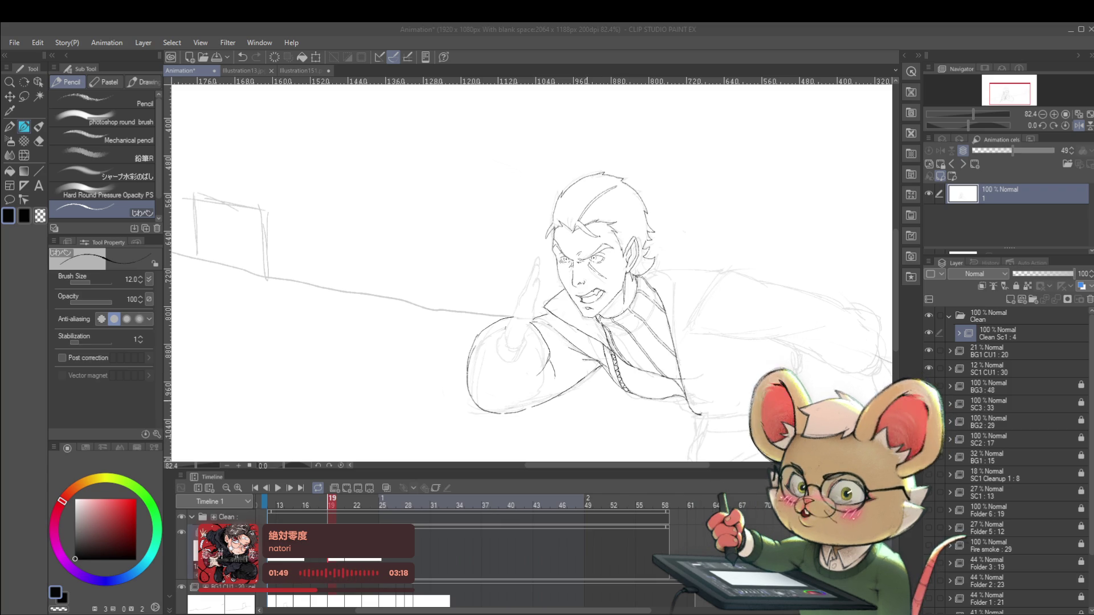
- Ink a line along the raised arm, check it mirrored, and remove the fingertip strokes
scroll(515, 323, up, 2)
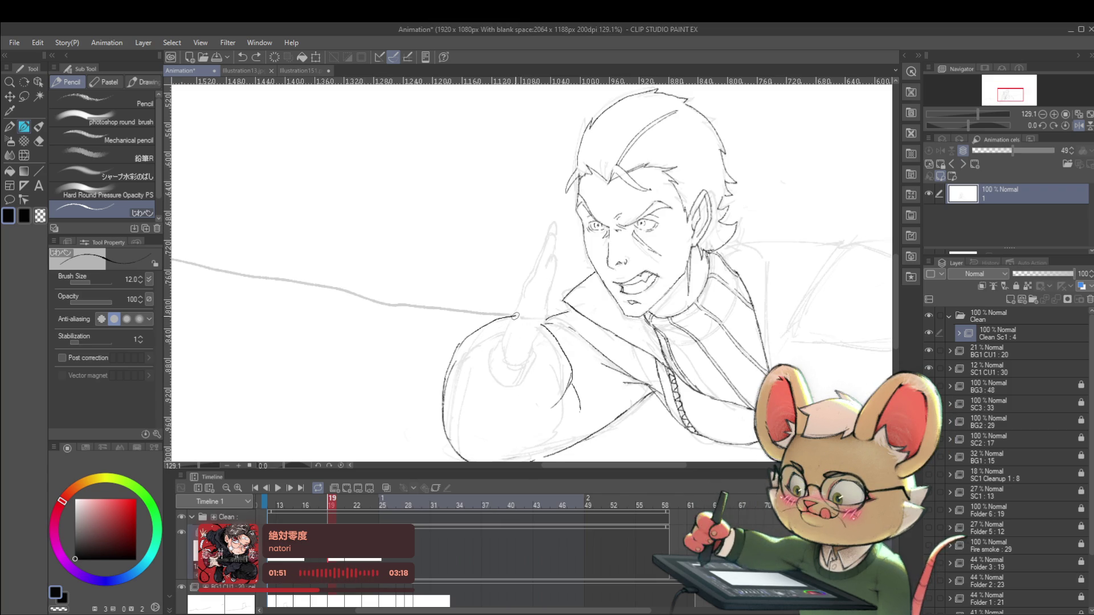
drag(504, 345, 550, 224)
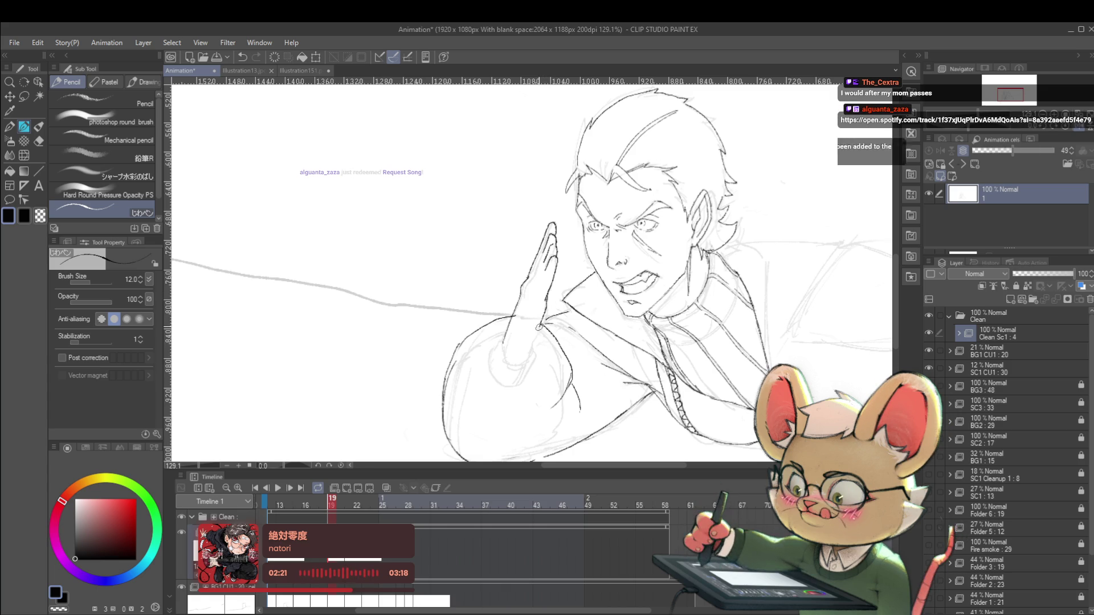
scroll(547, 306, down, 5)
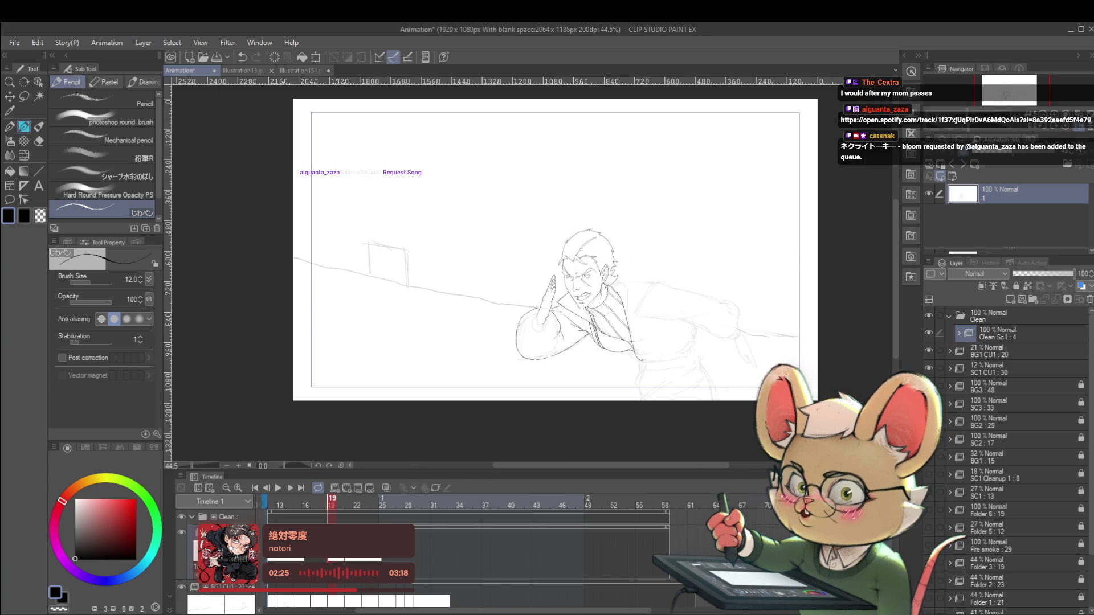
click(1076, 128)
scroll(531, 292, up, 3)
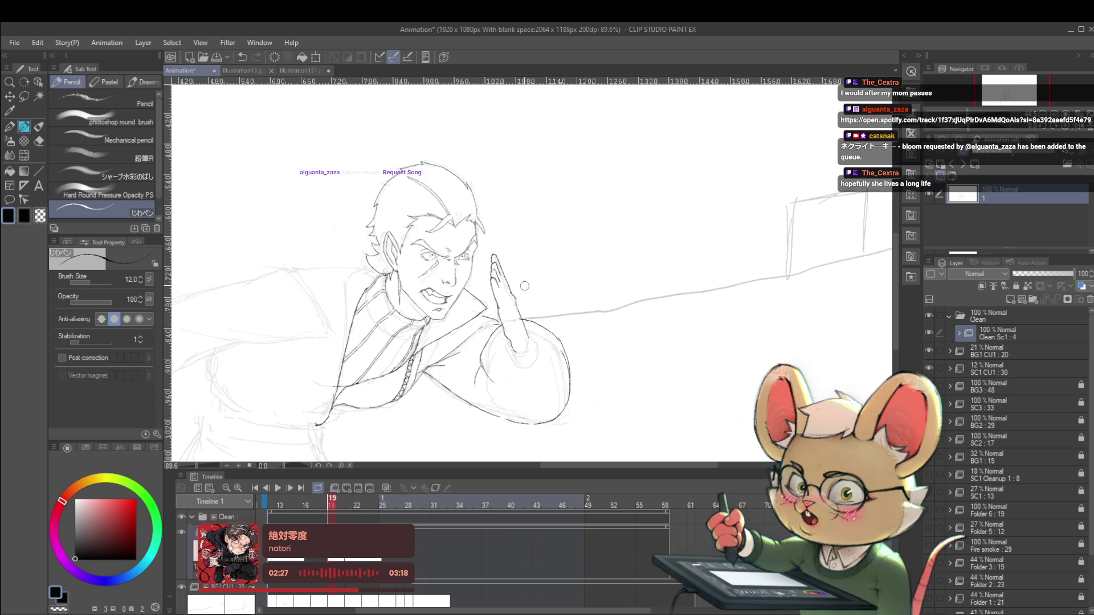
mouse_move(493, 250)
mouse_down()
mouse_move(498, 276)
mouse_move(491, 263)
mouse_up()
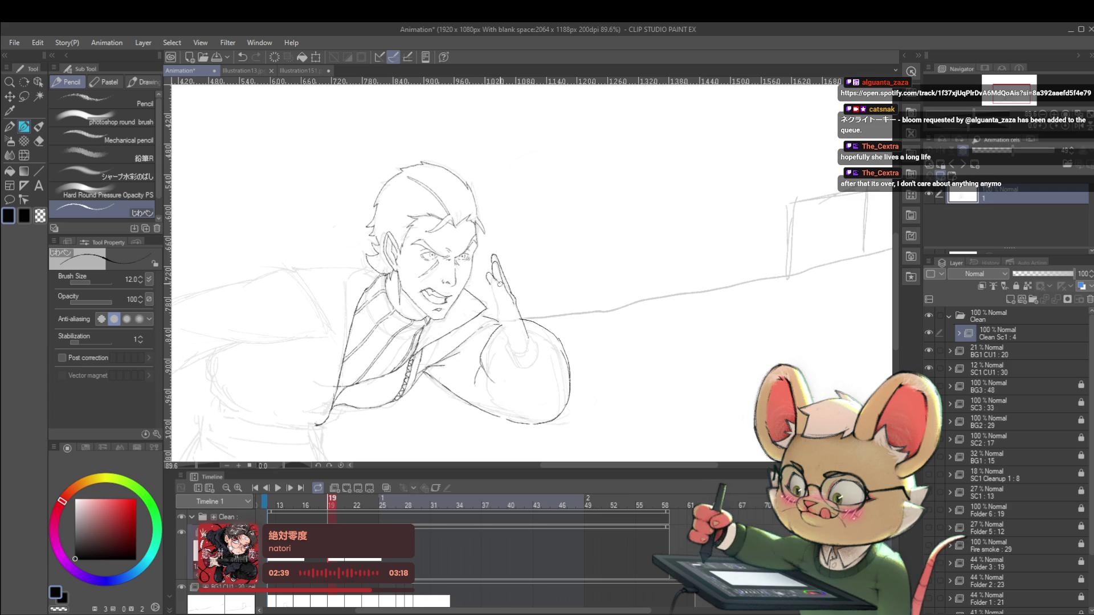
key(ctrl+z)
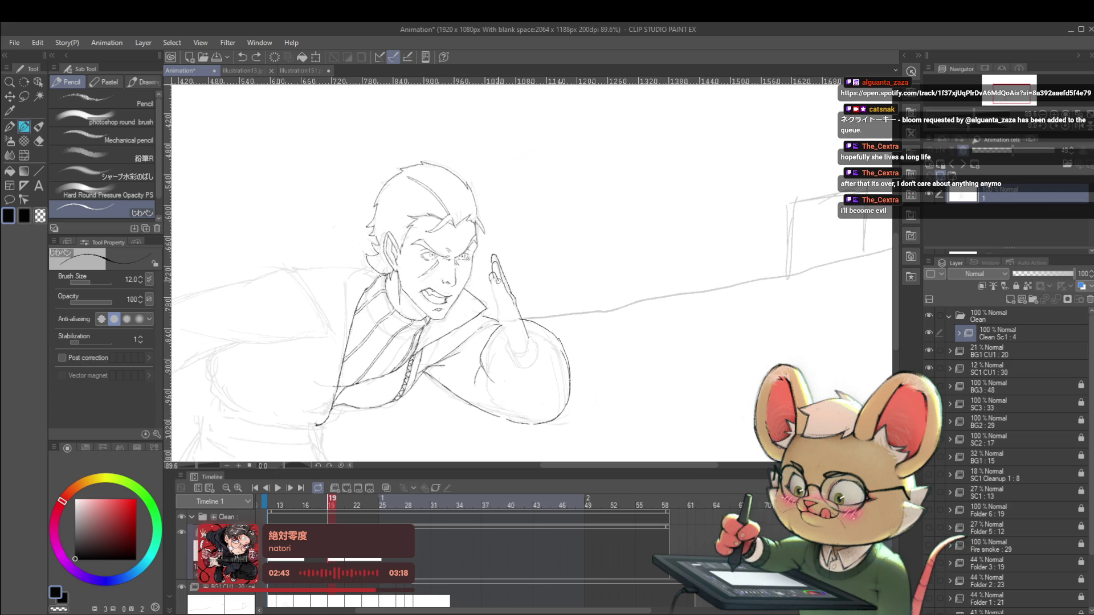
key(ctrl+z)
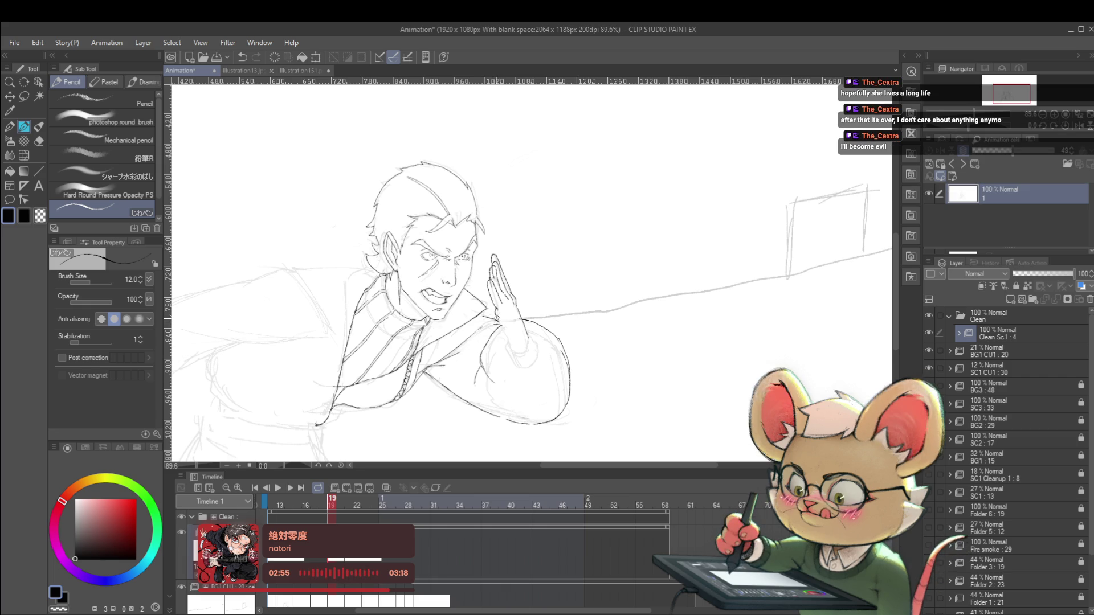
- Ink a short forearm line, flip the view back to normal, and undo the stroke near the hand
drag(498, 325, 509, 346)
scroll(509, 346, down, 5)
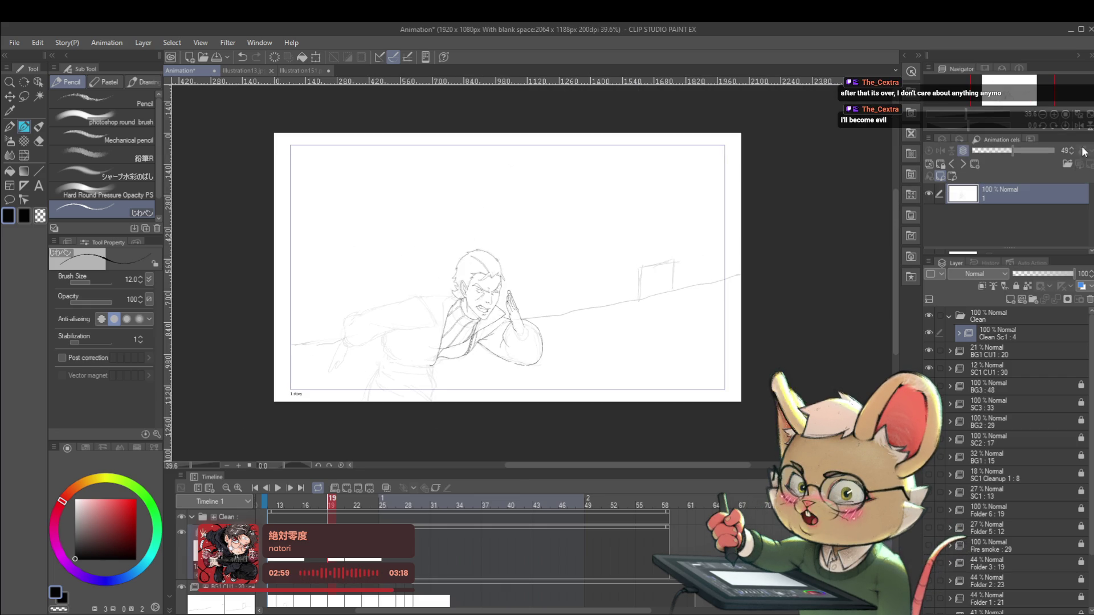
click(1079, 126)
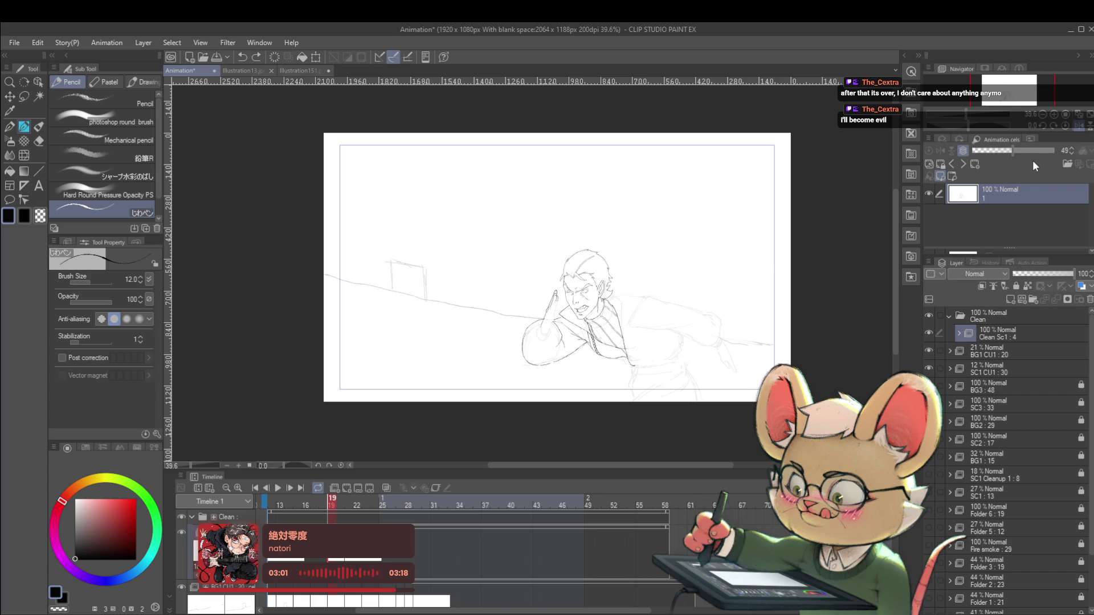
scroll(550, 302, up, 3)
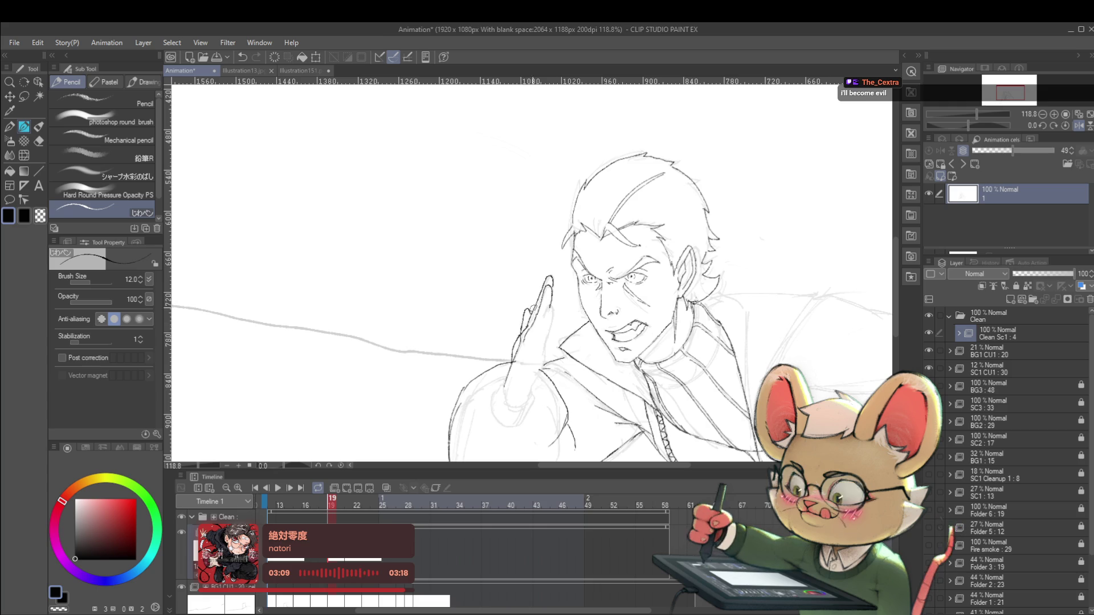
scroll(523, 320, down, 5)
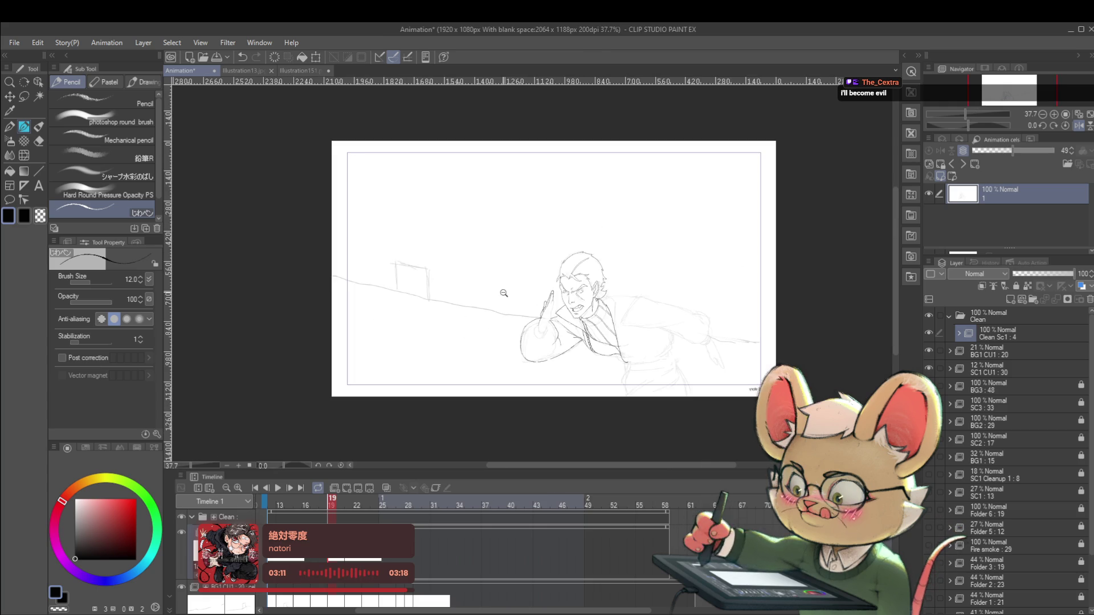
scroll(502, 293, up, 4)
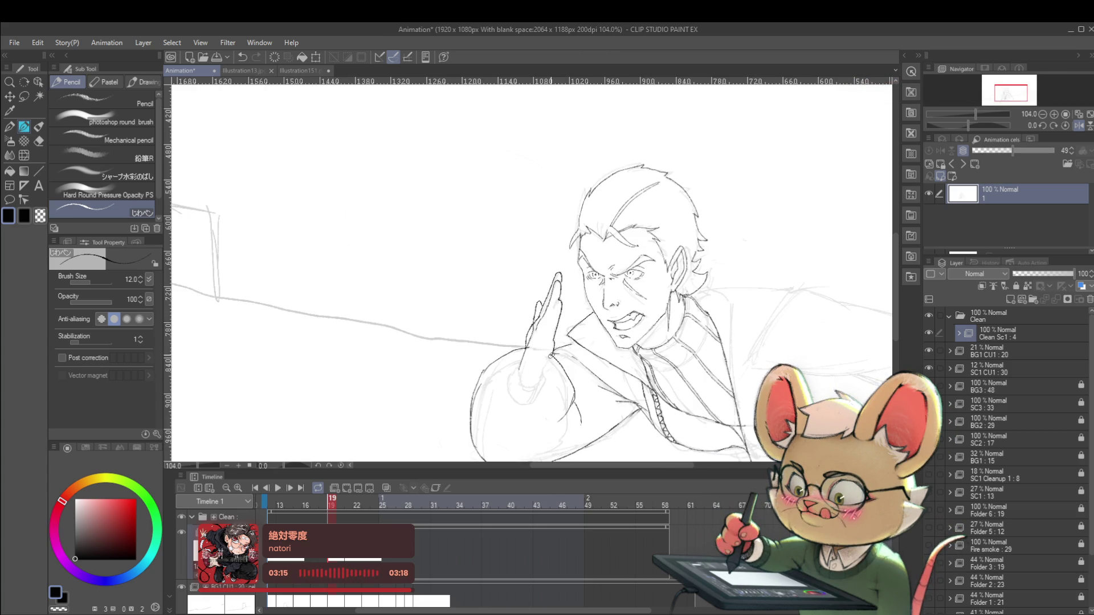
key(ctrl+z)
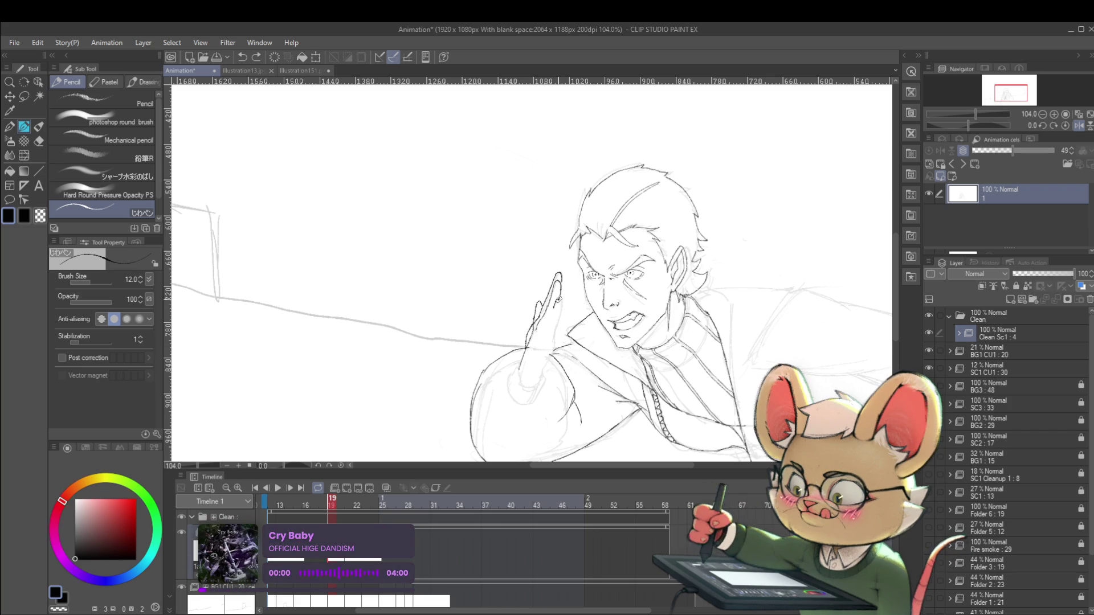
- Ink the raised hand's fingers, then zoom out and mirror the canvas to check them
mouse_move(559, 316)
mouse_down()
mouse_move(552, 340)
mouse_move(539, 342)
mouse_move(547, 348)
mouse_move(553, 338)
mouse_move(551, 350)
mouse_up()
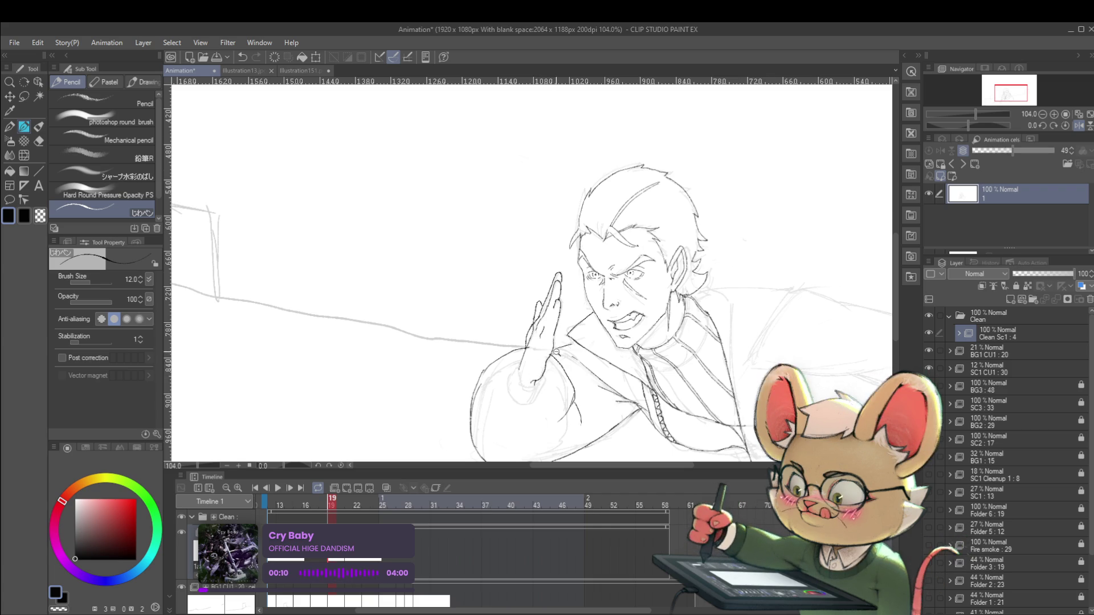
key(ctrl+minus)
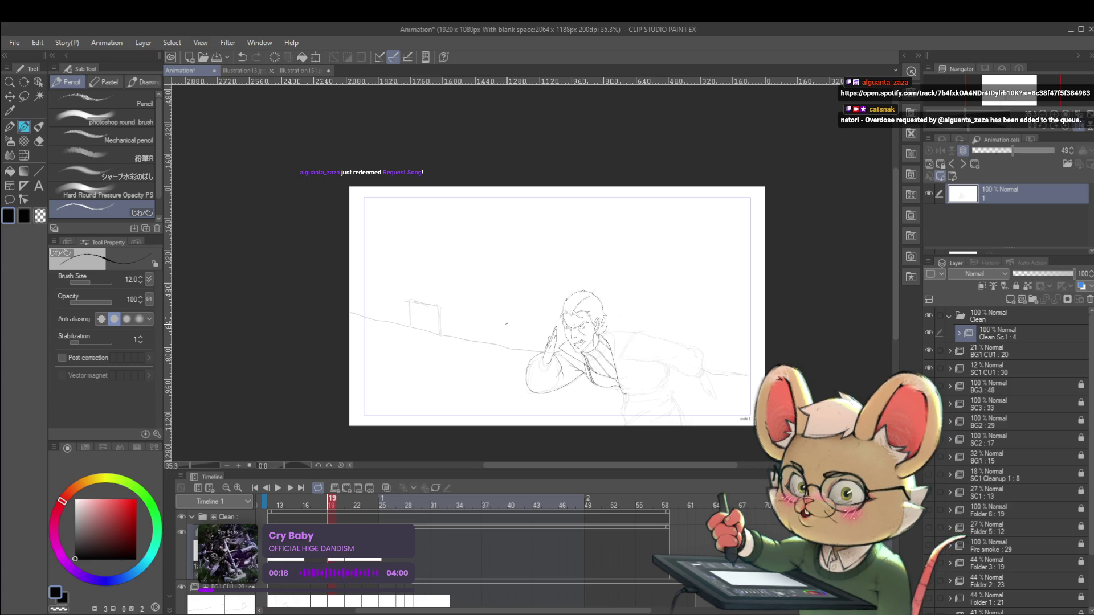
key(h)
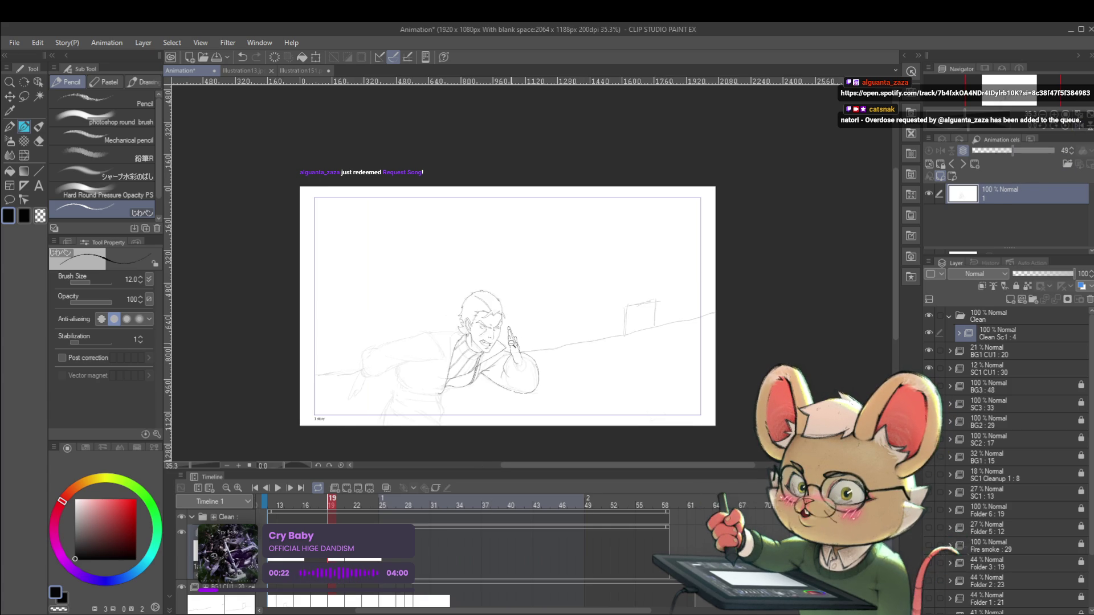
scroll(521, 346, up, 5)
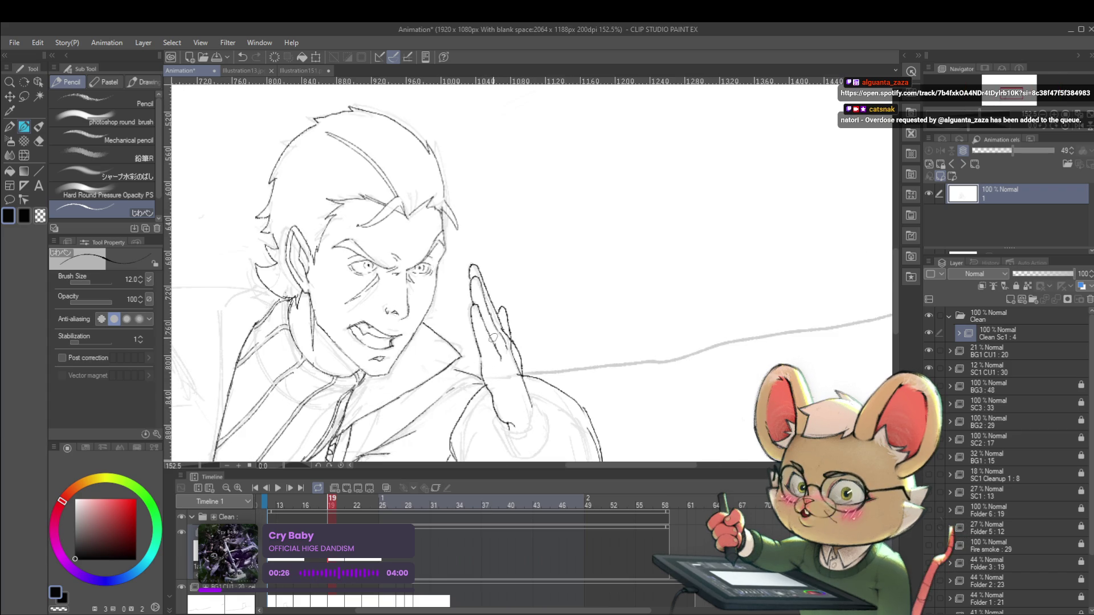
scroll(492, 338, down, 5)
scroll(523, 330, up, 4)
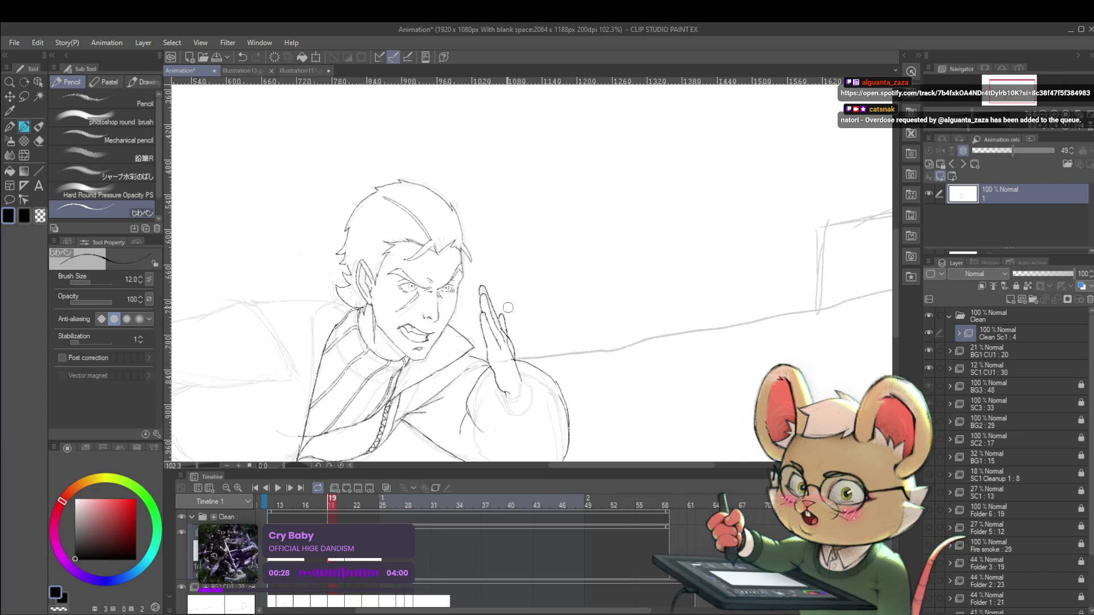
scroll(511, 328, down, 4)
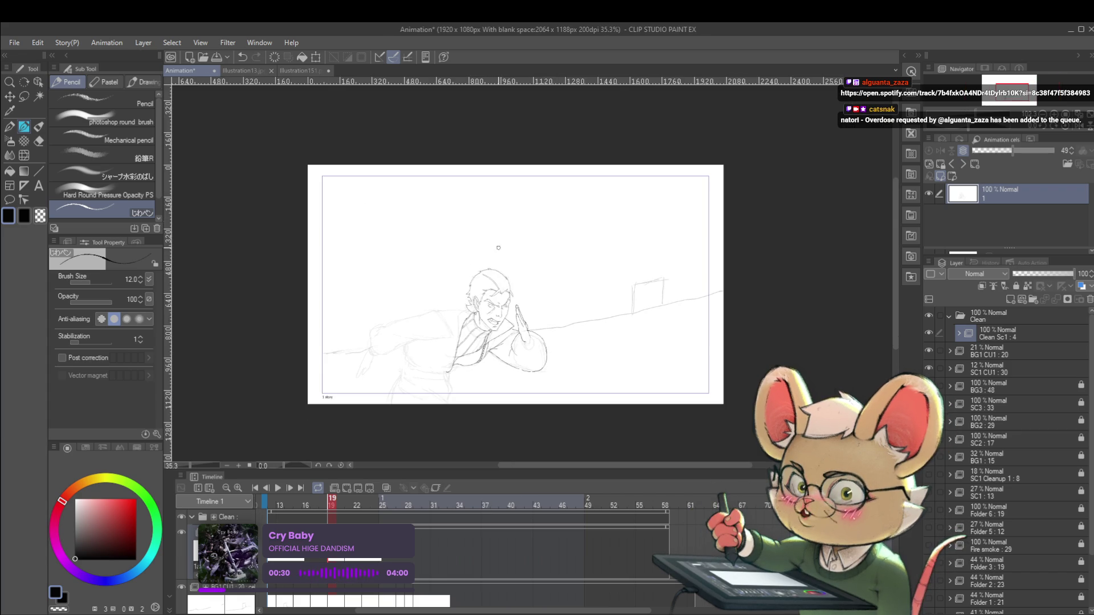
scroll(533, 251, up, 5)
scroll(568, 342, up, 1)
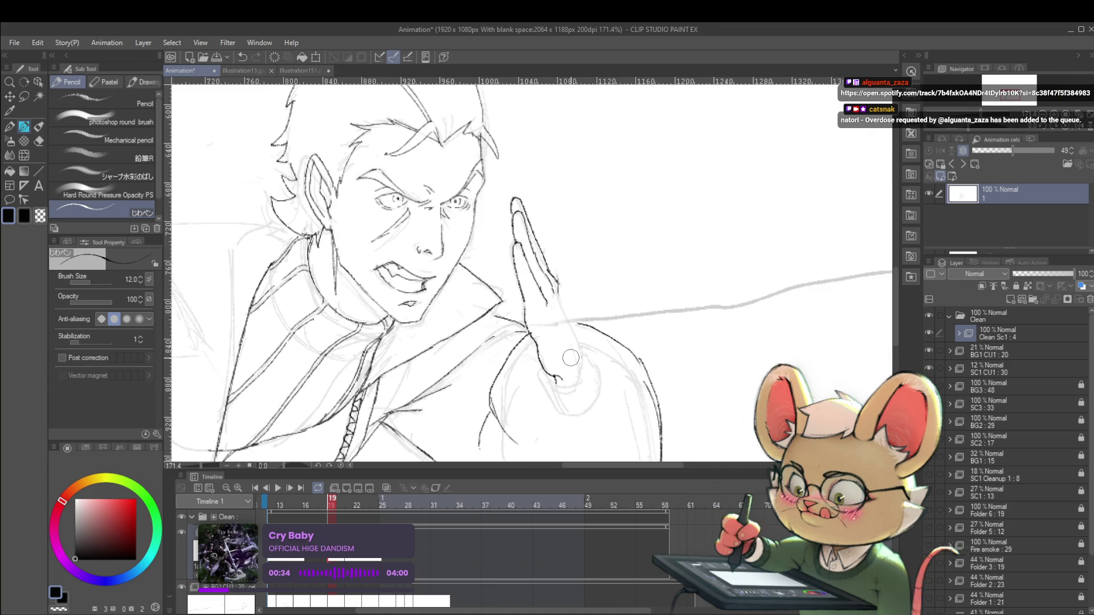
- Trace the raised finger's outline and review it in the mirrored view
drag(559, 291, 582, 369)
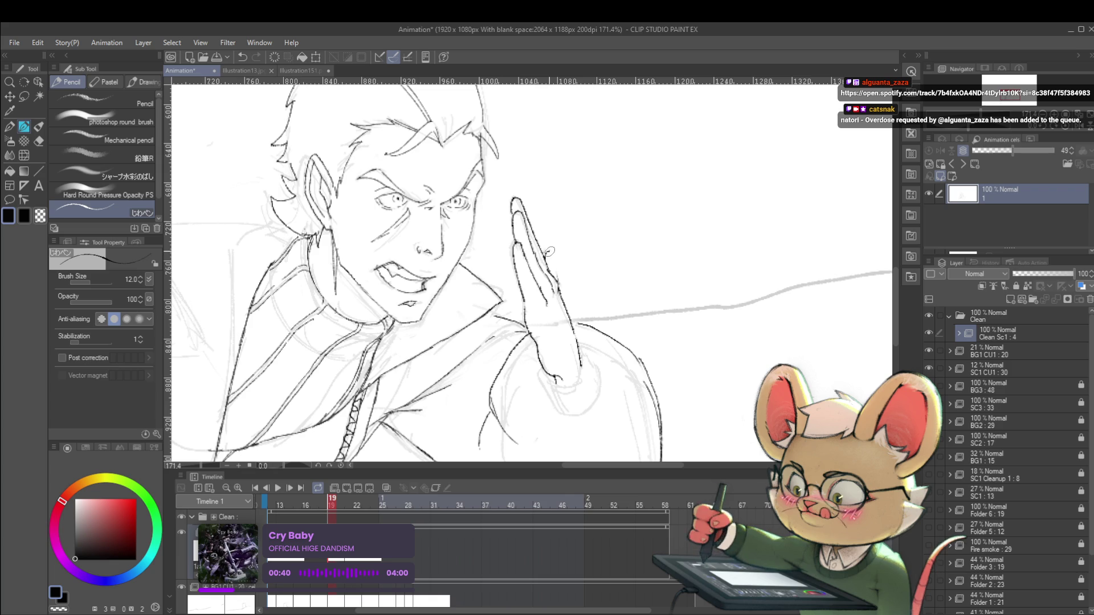
scroll(561, 268, down, 8)
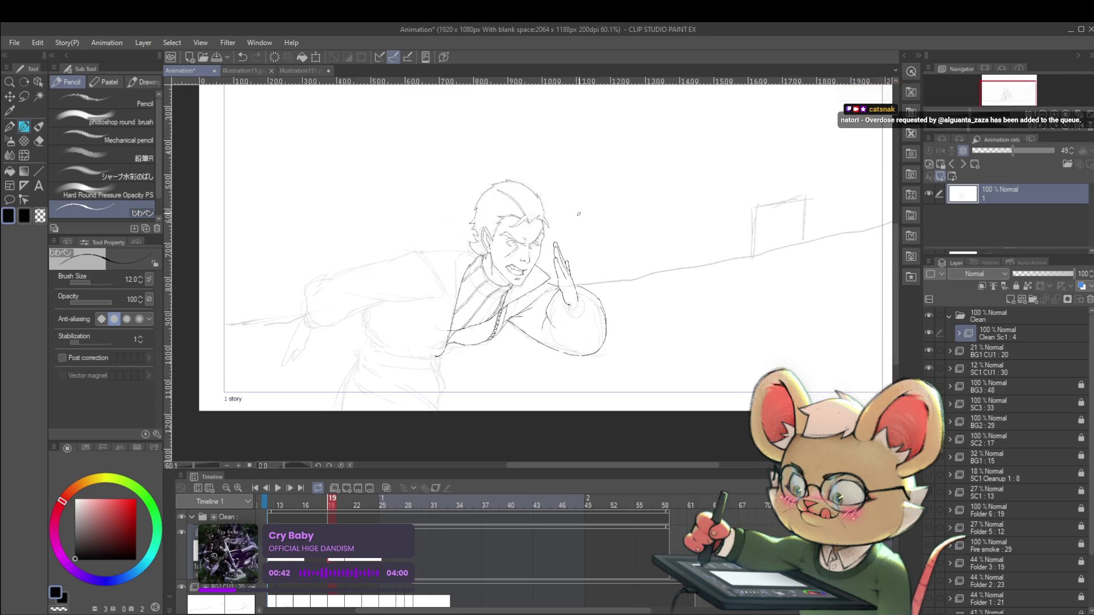
scroll(573, 259, up, 5)
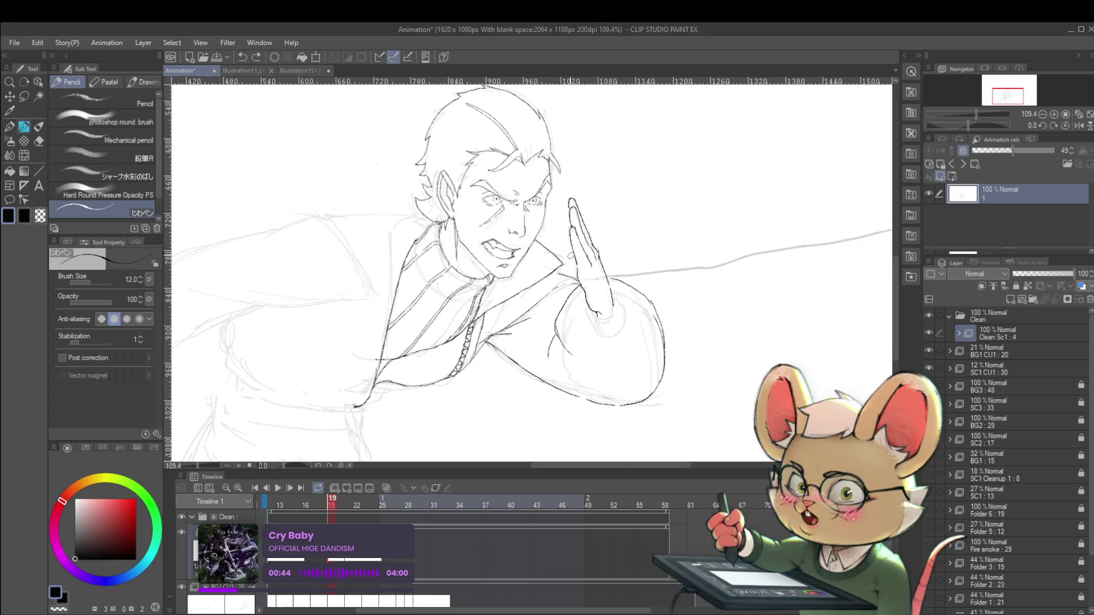
scroll(564, 242, down, 4)
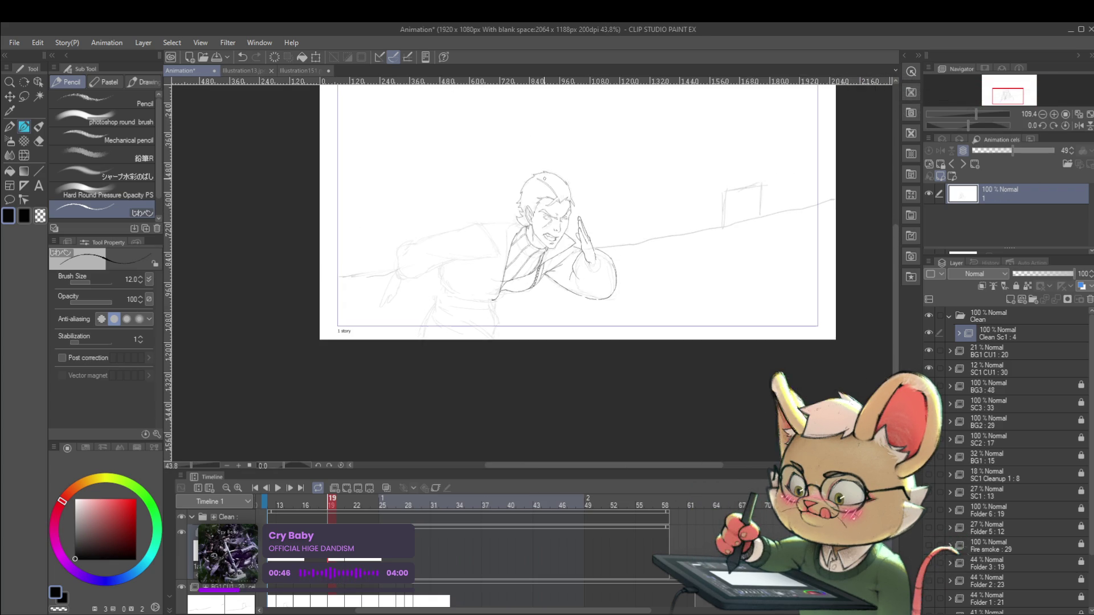
click(1078, 125)
scroll(484, 193, up, 2)
scroll(484, 193, down, 3)
scroll(494, 228, up, 4)
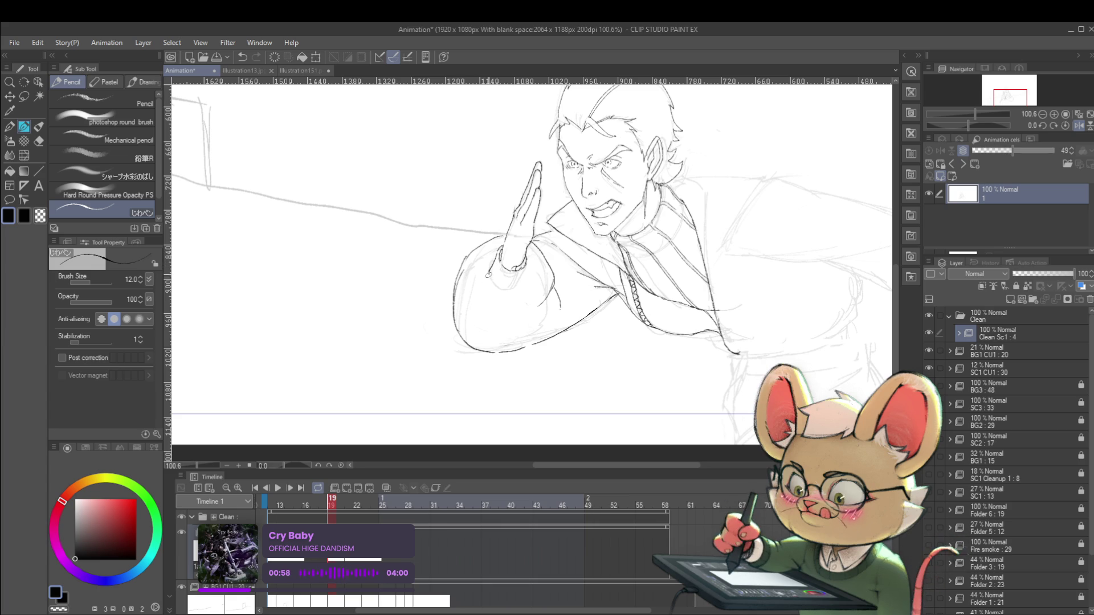
- Ink the sleeve edge beside the raised hand, then fit the whole frame to check proportions
mouse_move(496, 251)
mouse_down()
mouse_move(488, 276)
mouse_move(499, 288)
mouse_up()
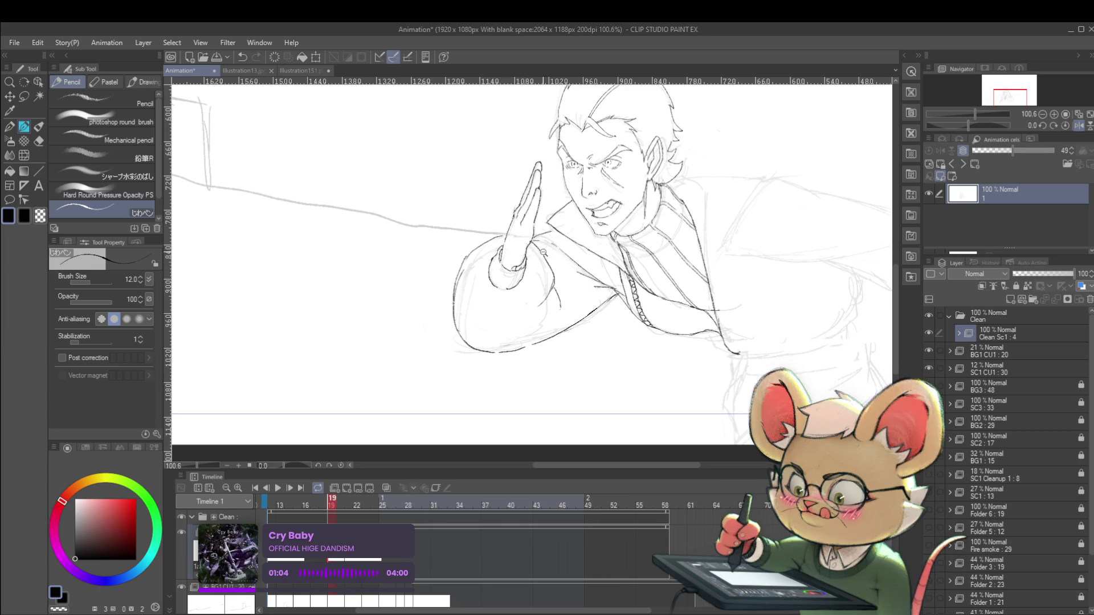
scroll(523, 273, down, 5)
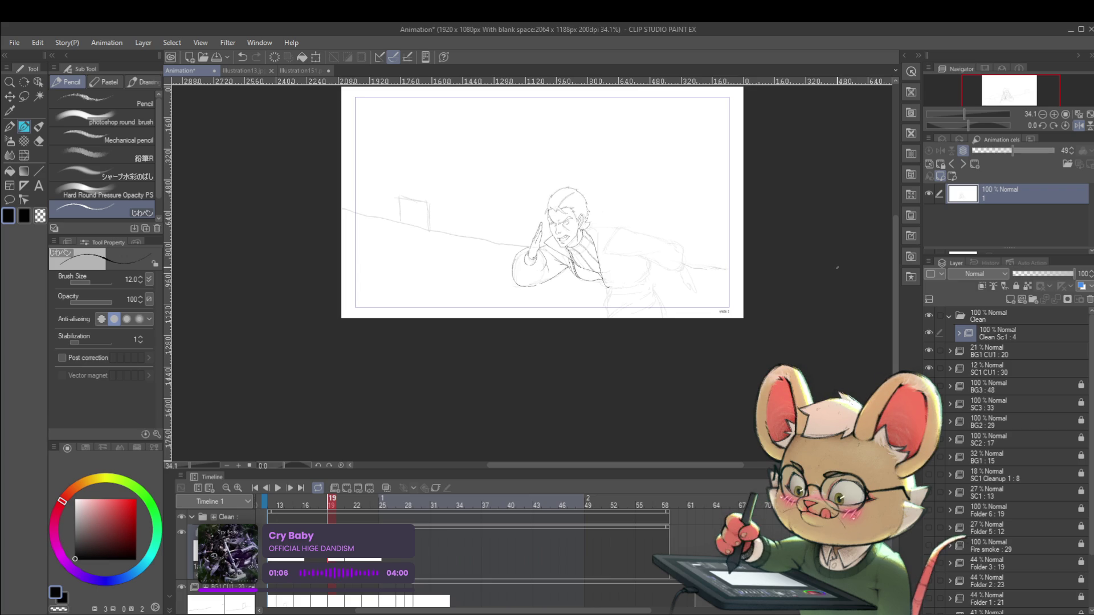
drag(700, 289, 710, 311)
scroll(646, 235, up, 3)
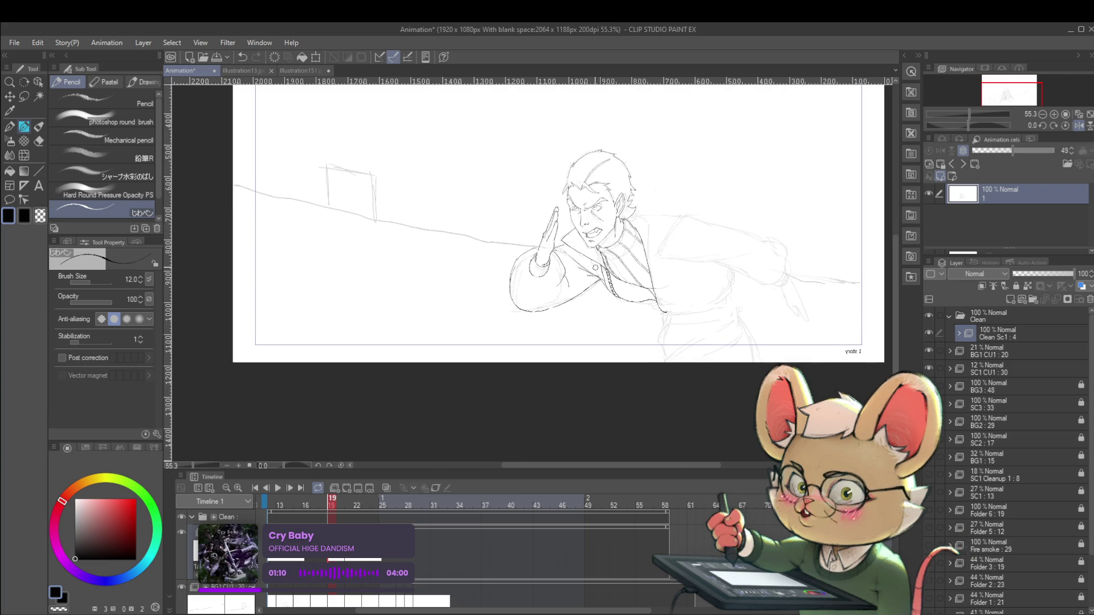
scroll(533, 281, up, 2)
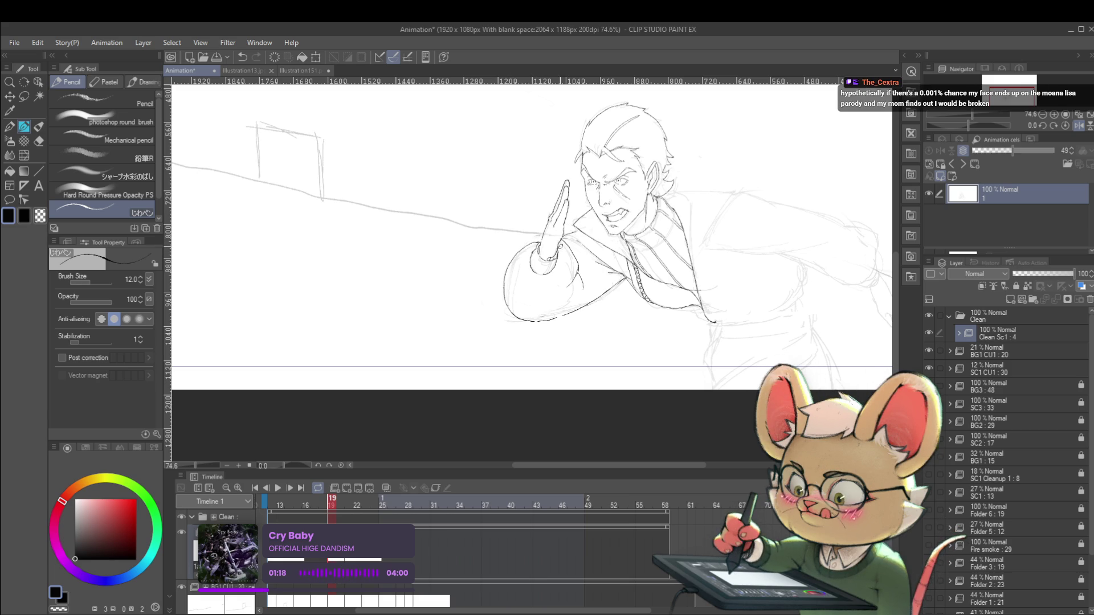
key(ctrl+0)
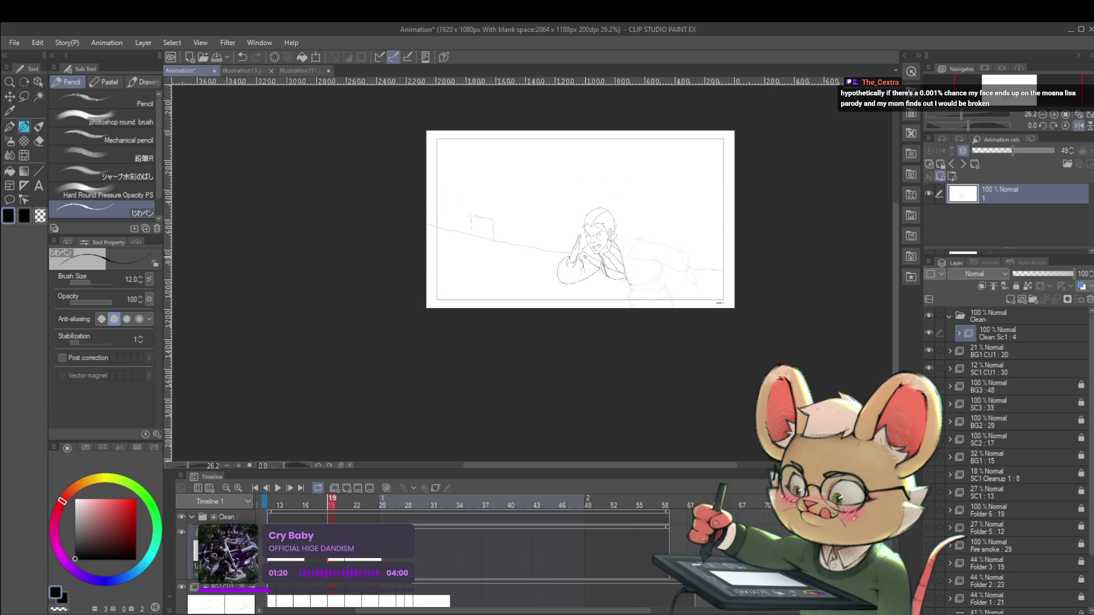
scroll(569, 244, up, 6)
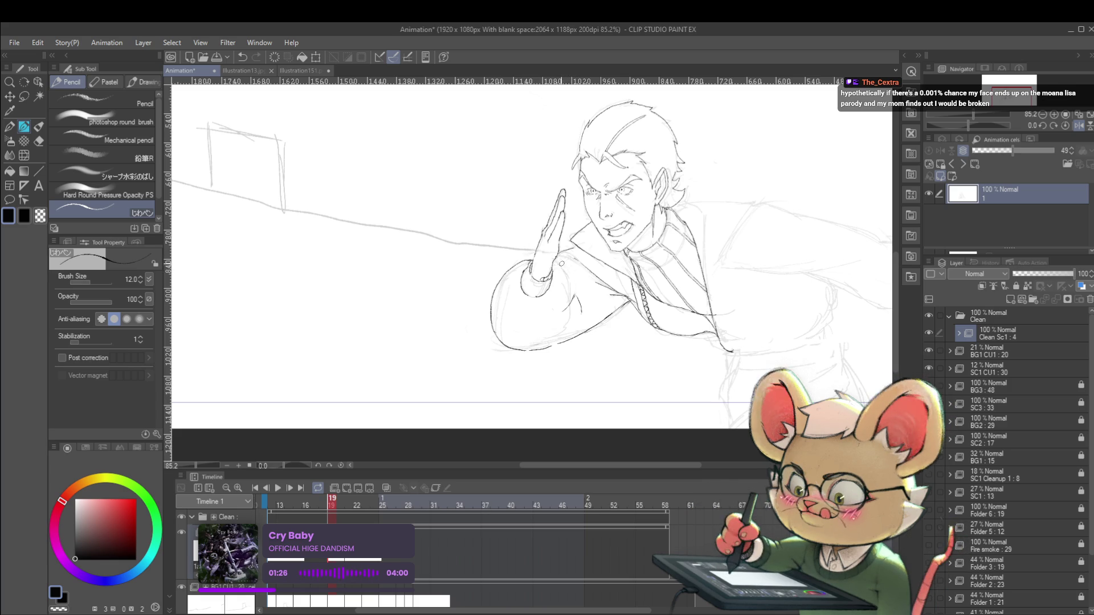
- Add a short ink line on the sleeve, check it mirrored, then zoom back in on the arm
drag(560, 323, 540, 337)
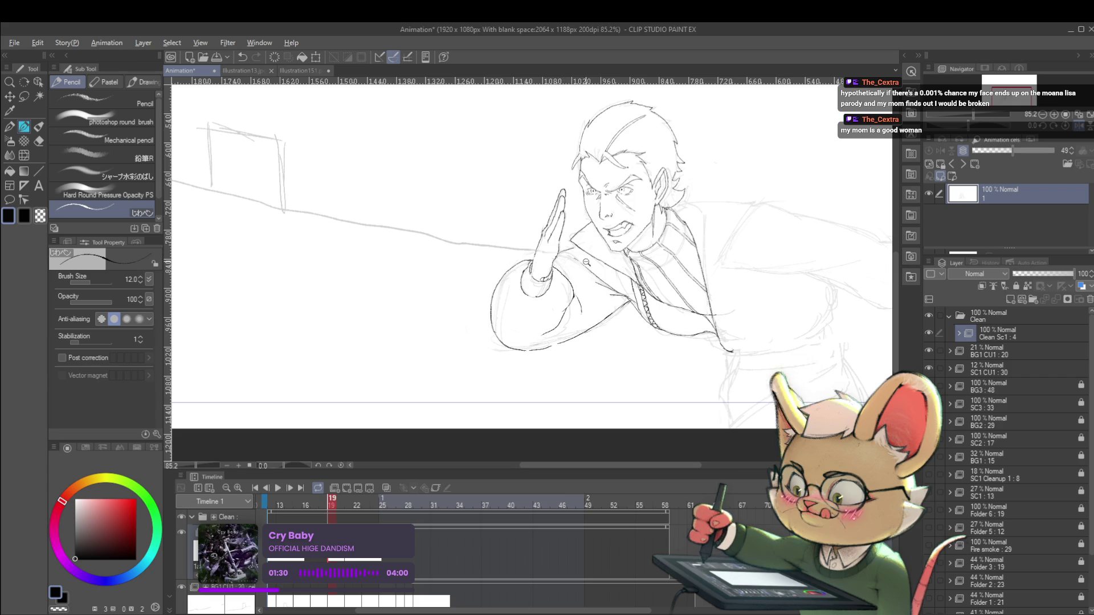
scroll(538, 229, down, 5)
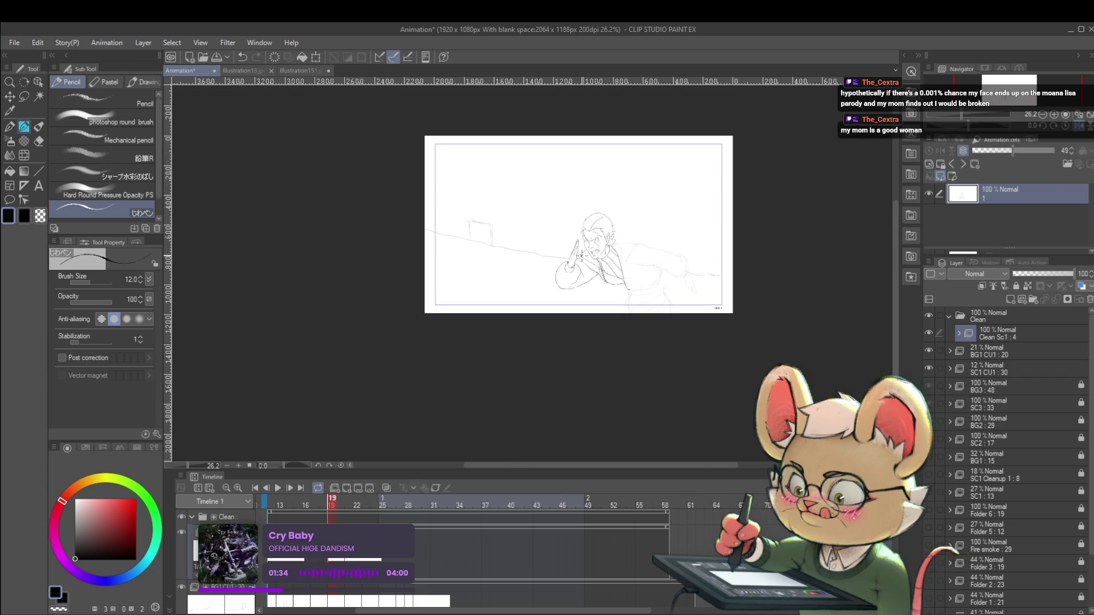
scroll(596, 273, up, 7)
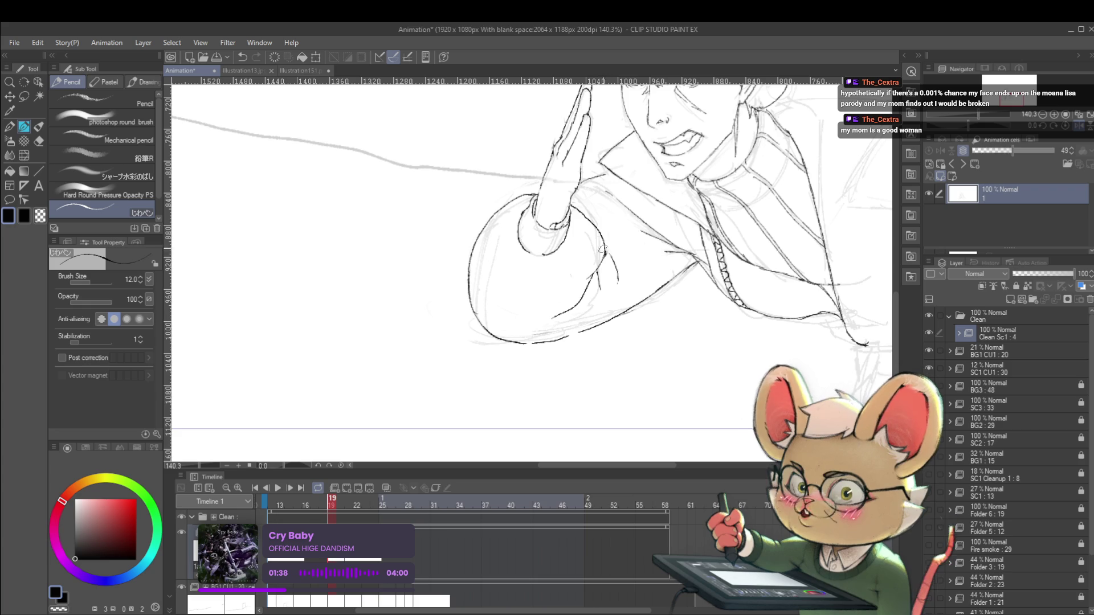
scroll(605, 246, down, 5)
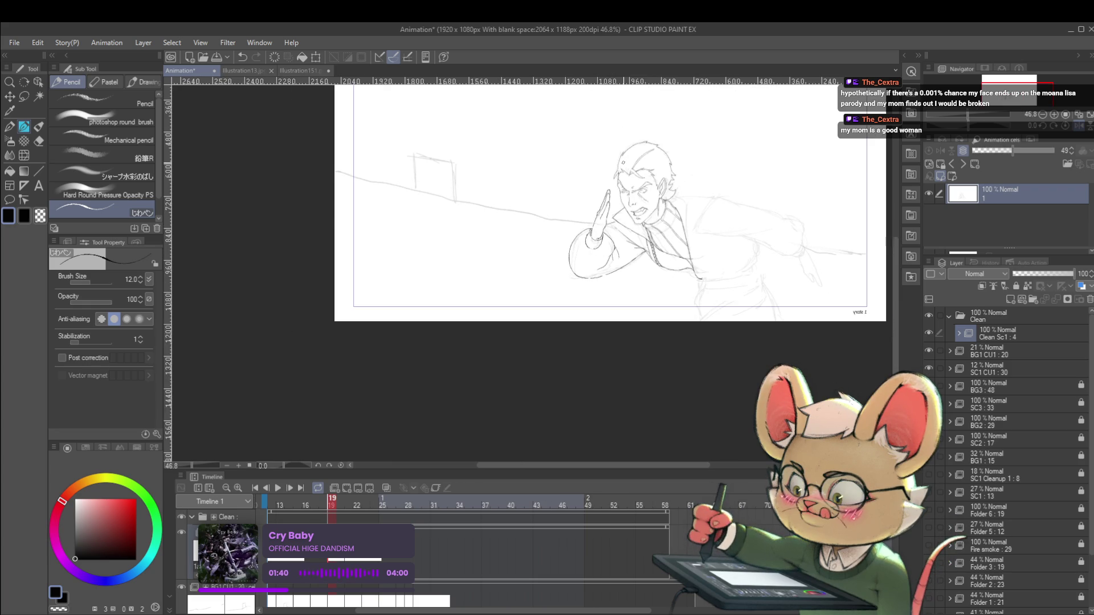
scroll(627, 251, up, 4)
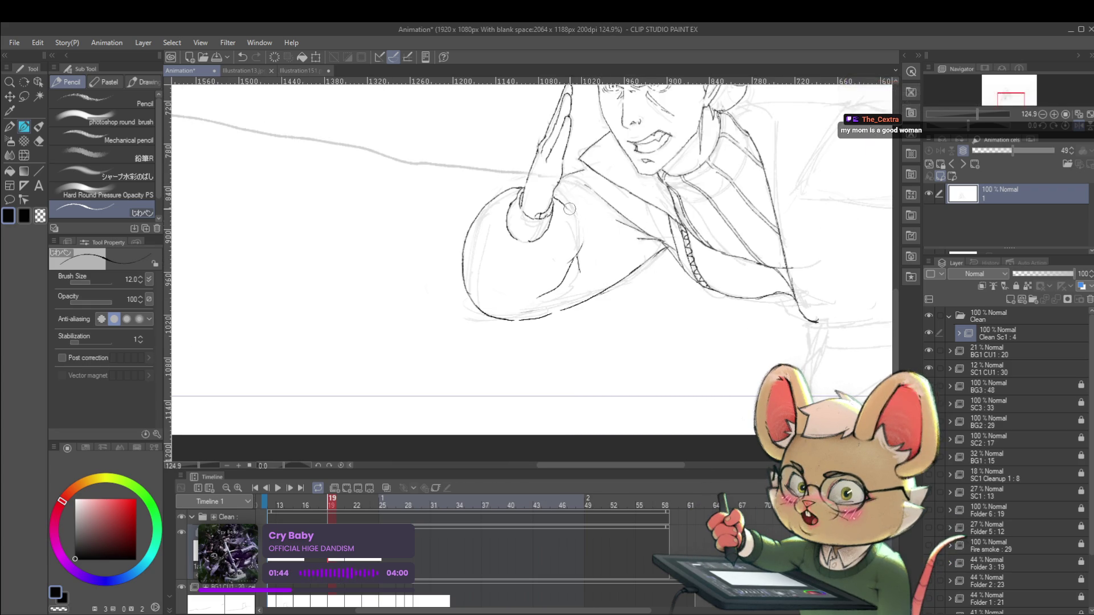
key(h)
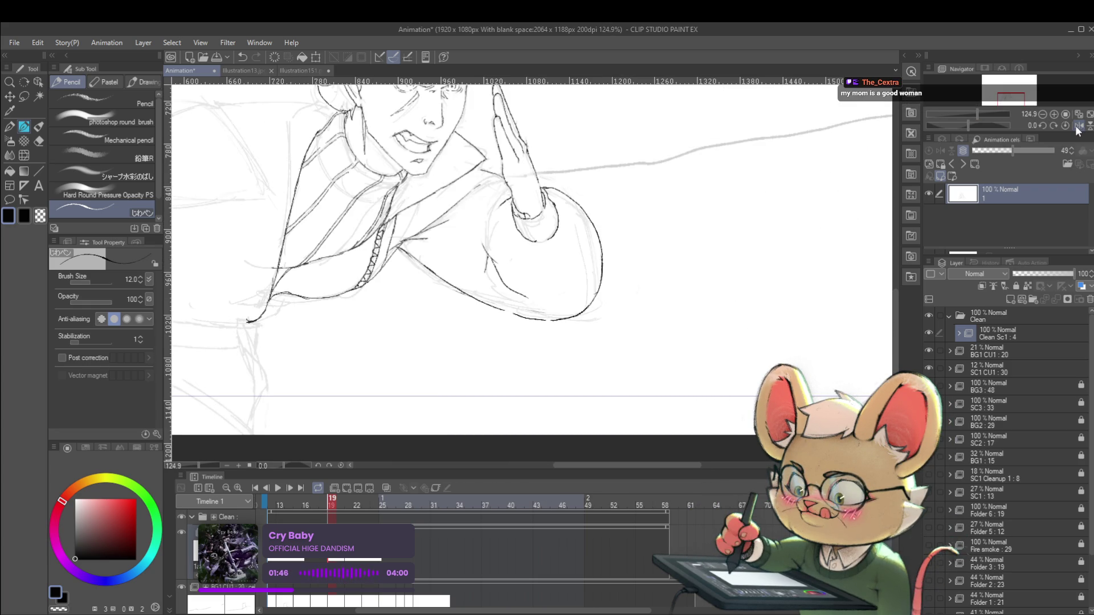
scroll(501, 211, up, 1)
drag(497, 220, 480, 225)
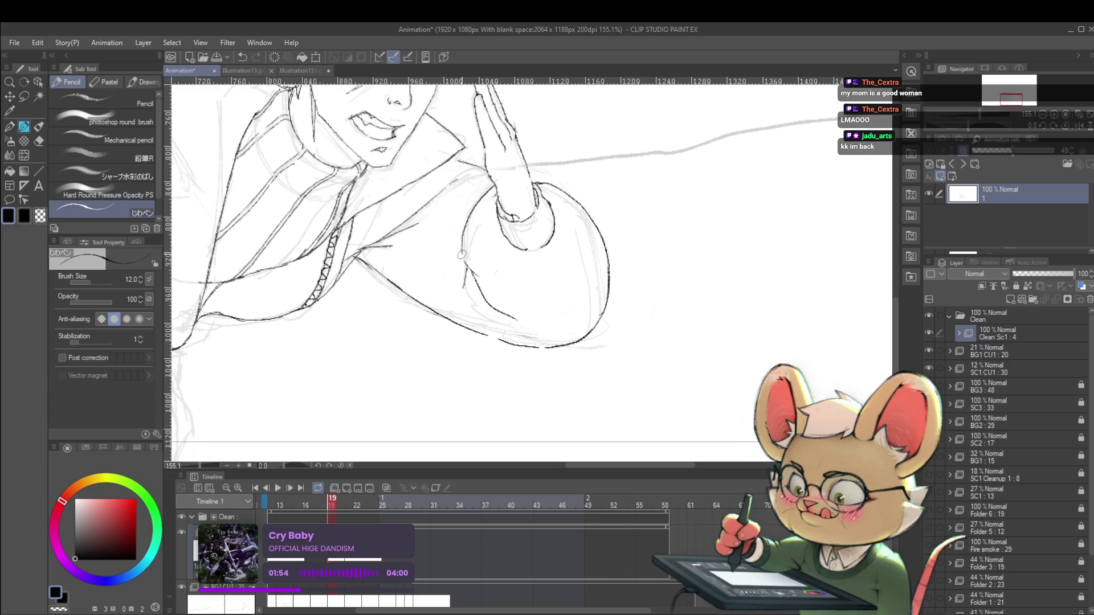
key(ctrl+0)
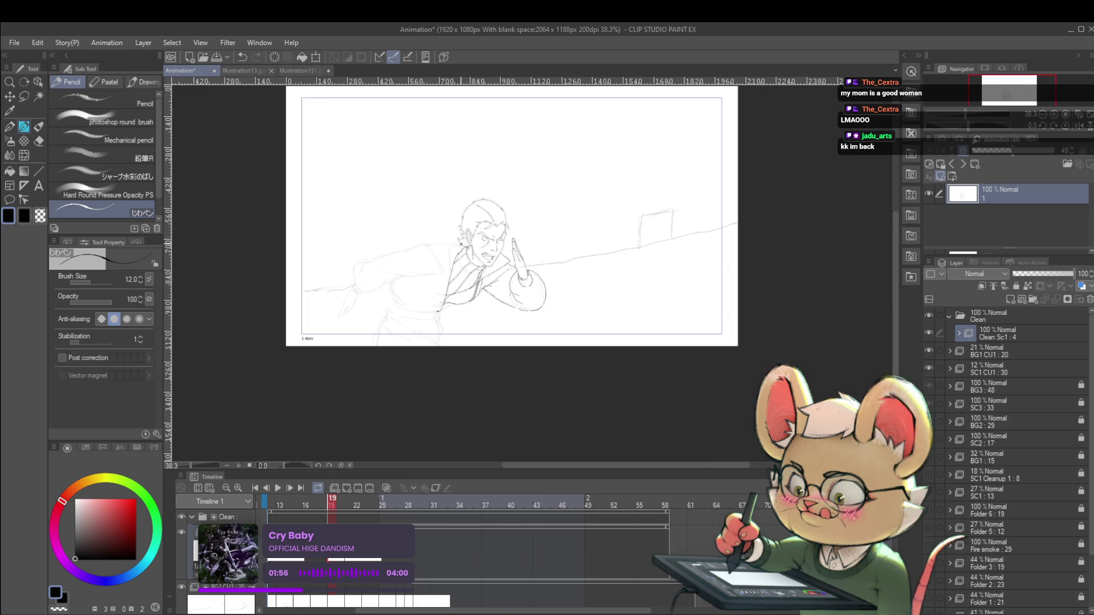
key(ctrl+plus)
key(ctrl+plus)
key(ctrl+plus)
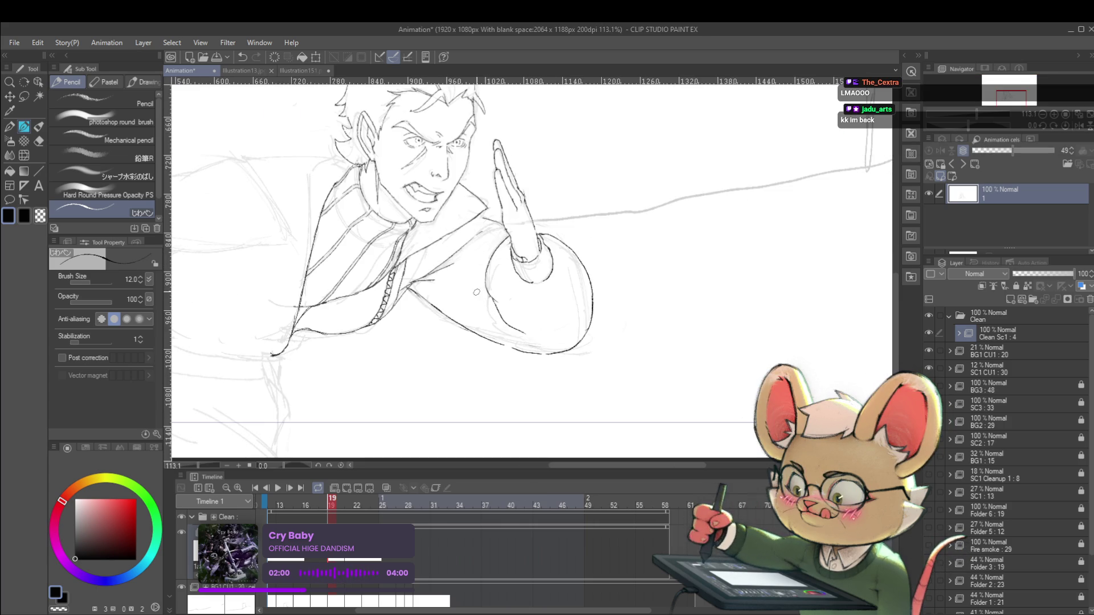
scroll(512, 277, down, 5)
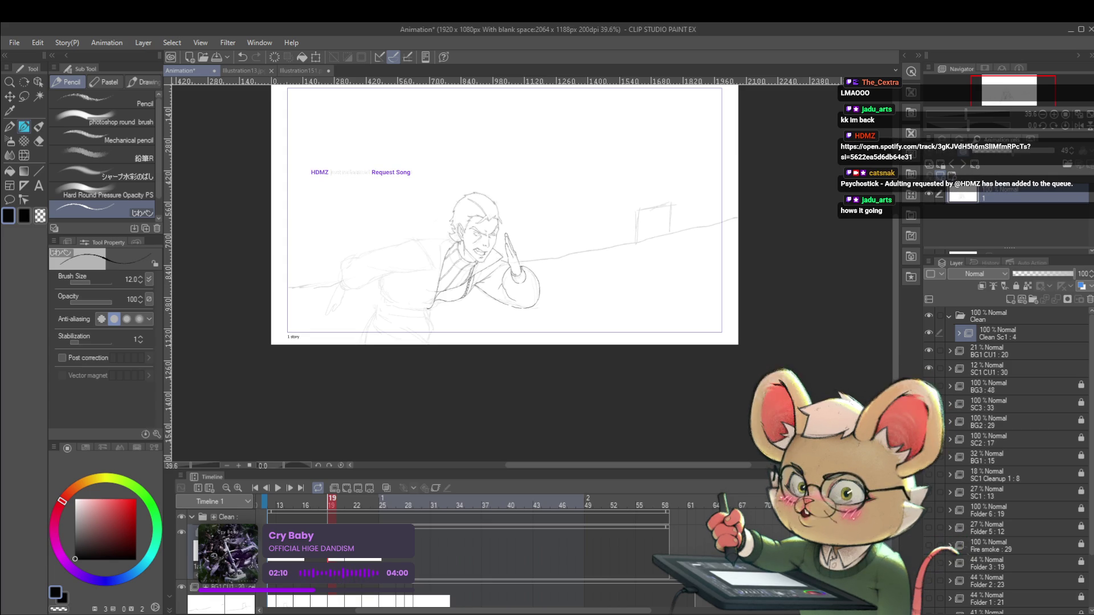
- Ink the collar line down the shirt front, comparing it in a mirrored view
key(h)
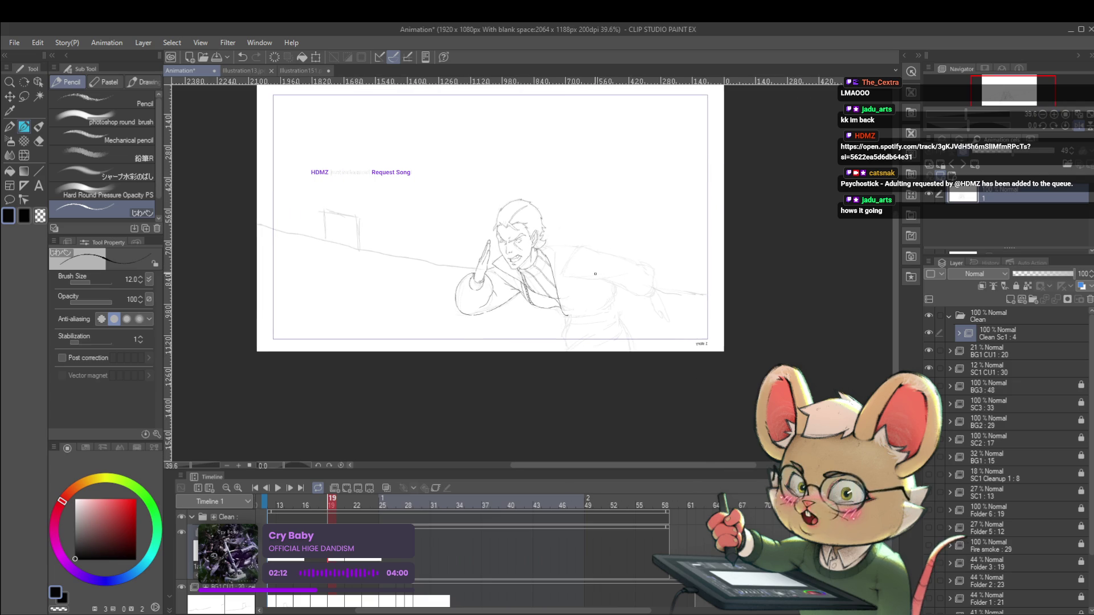
scroll(540, 231, up, 5)
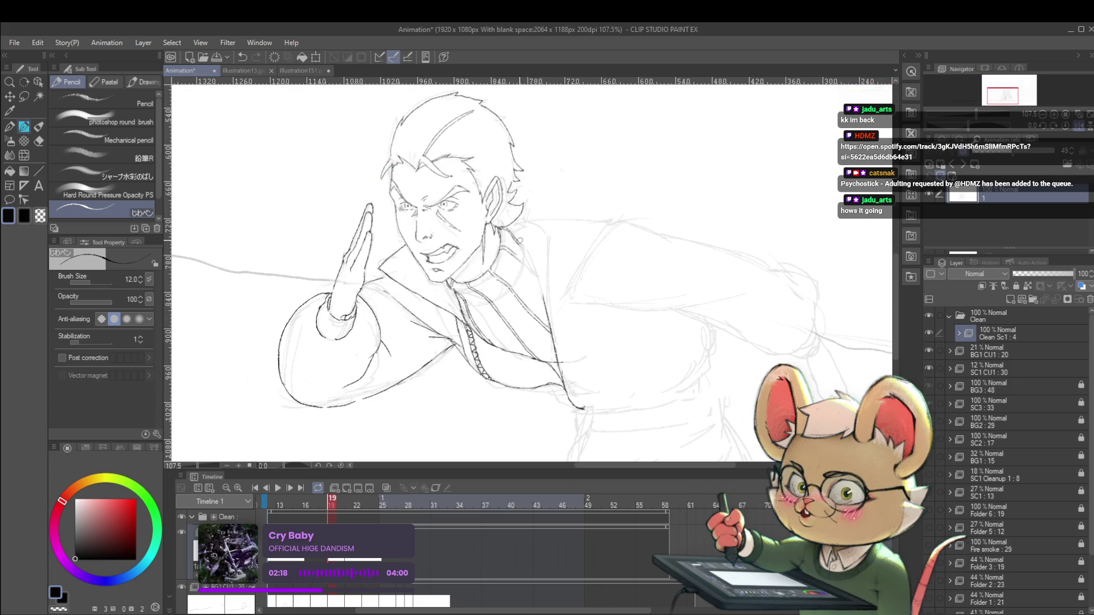
mouse_move(507, 228)
mouse_down()
mouse_move(520, 253)
mouse_move(519, 302)
mouse_move(546, 323)
mouse_up()
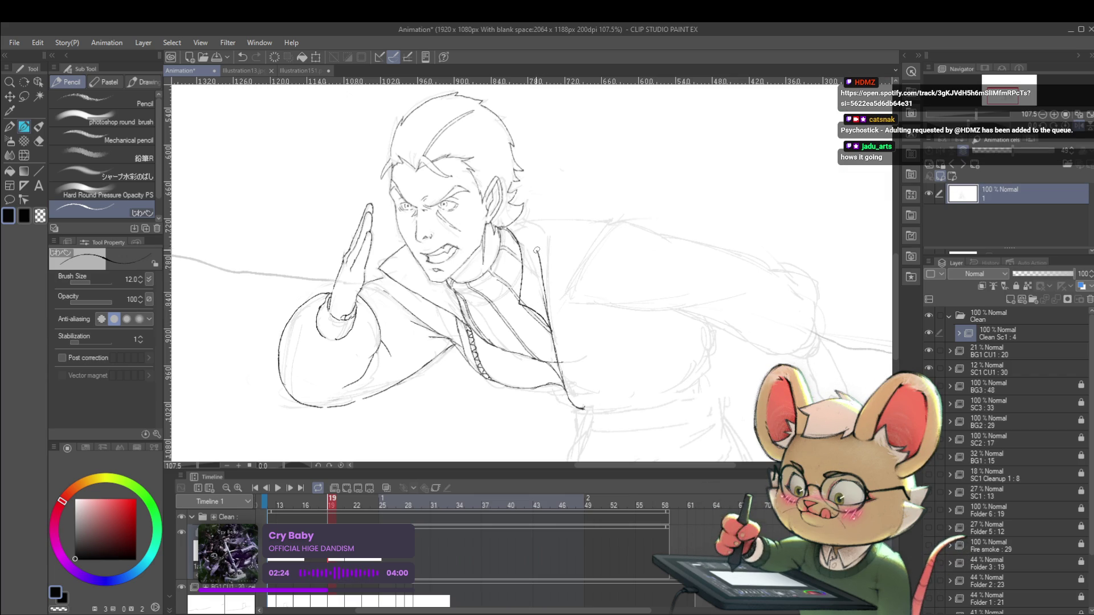
scroll(552, 172, down, 5)
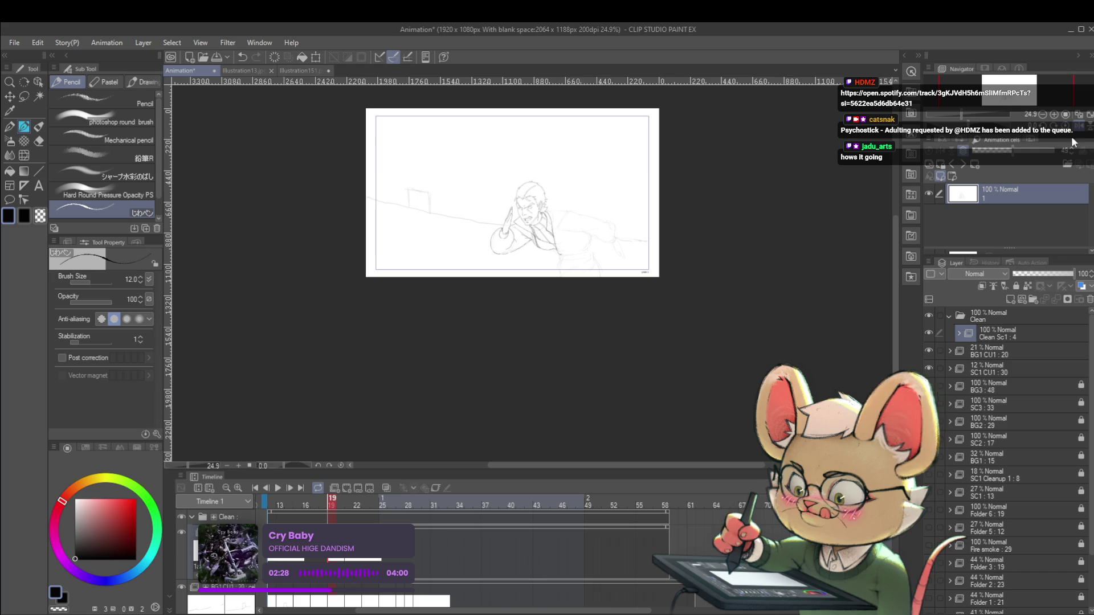
key(h)
scroll(553, 248, up, 5)
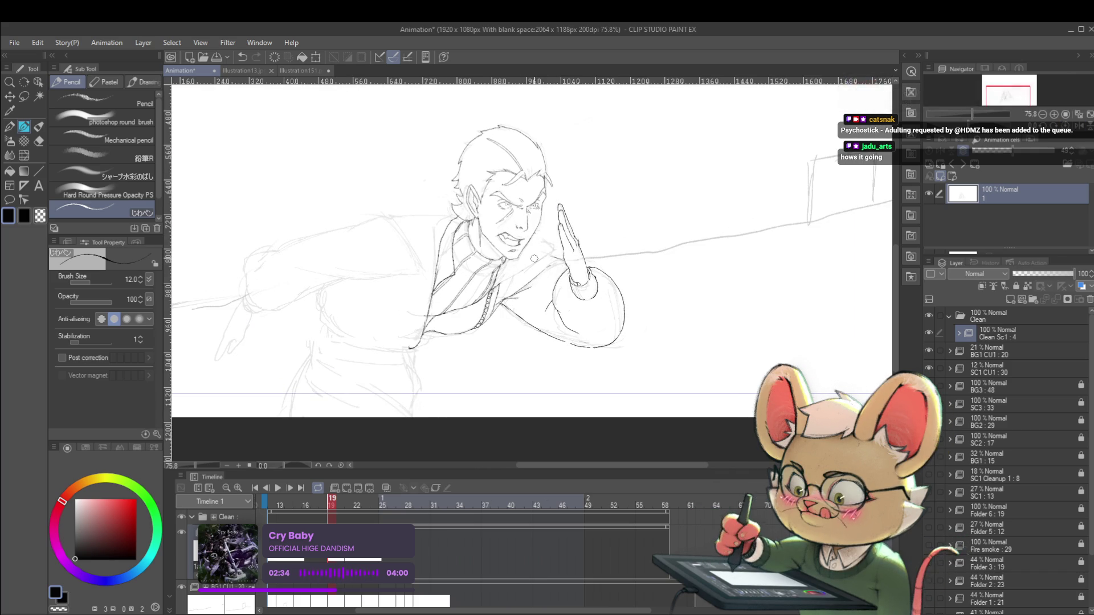
scroll(518, 246, down, 1)
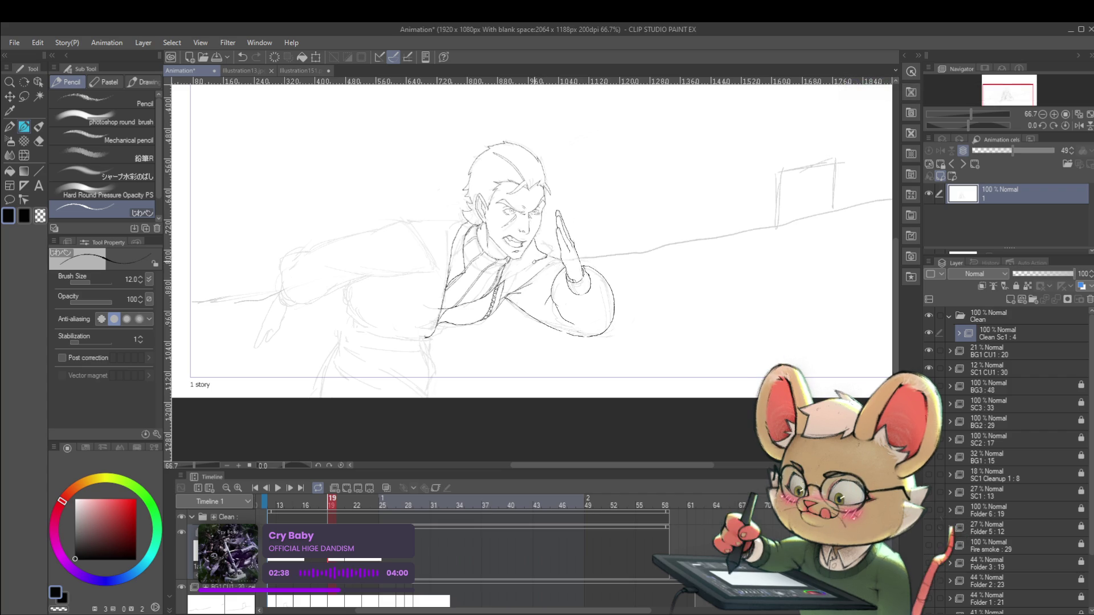
scroll(587, 250, down, 2)
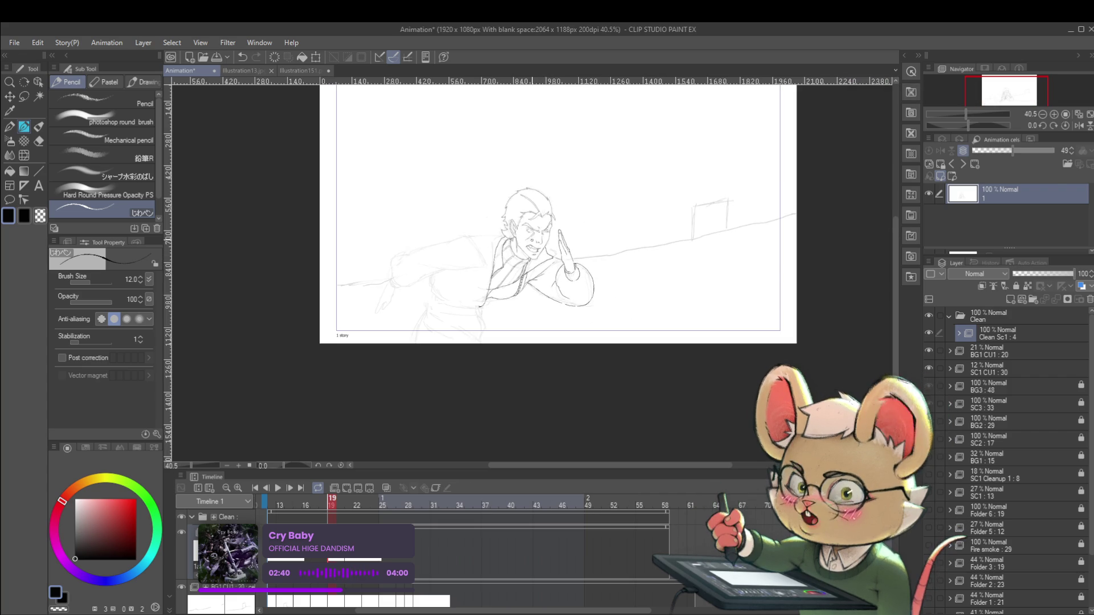
- Ink a line up the front of the coat and undo the short stray stroke at its top
click(1079, 125)
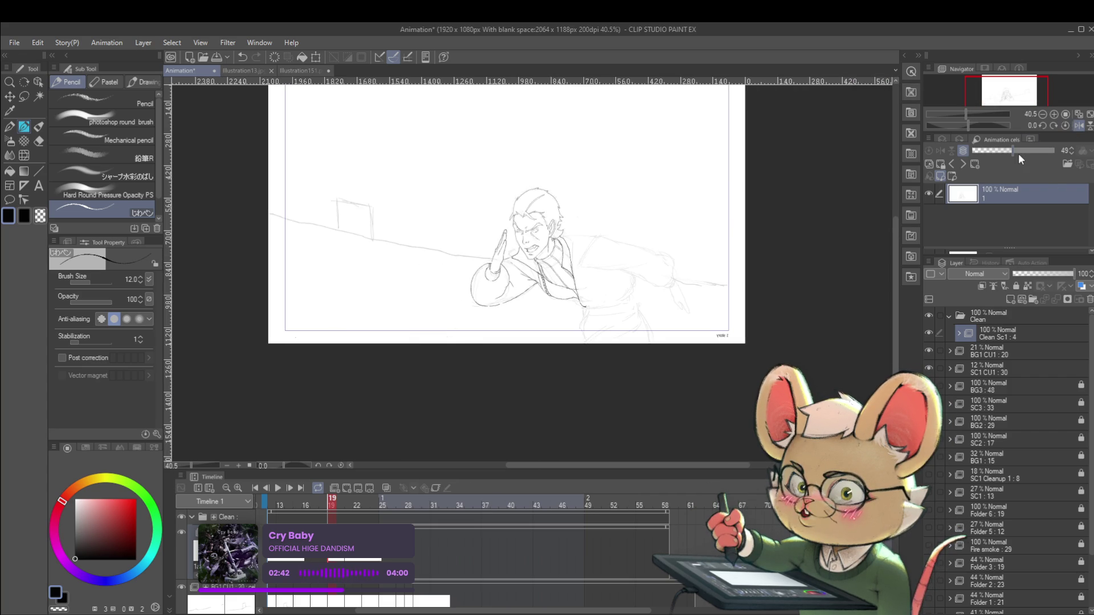
scroll(565, 268, up, 3)
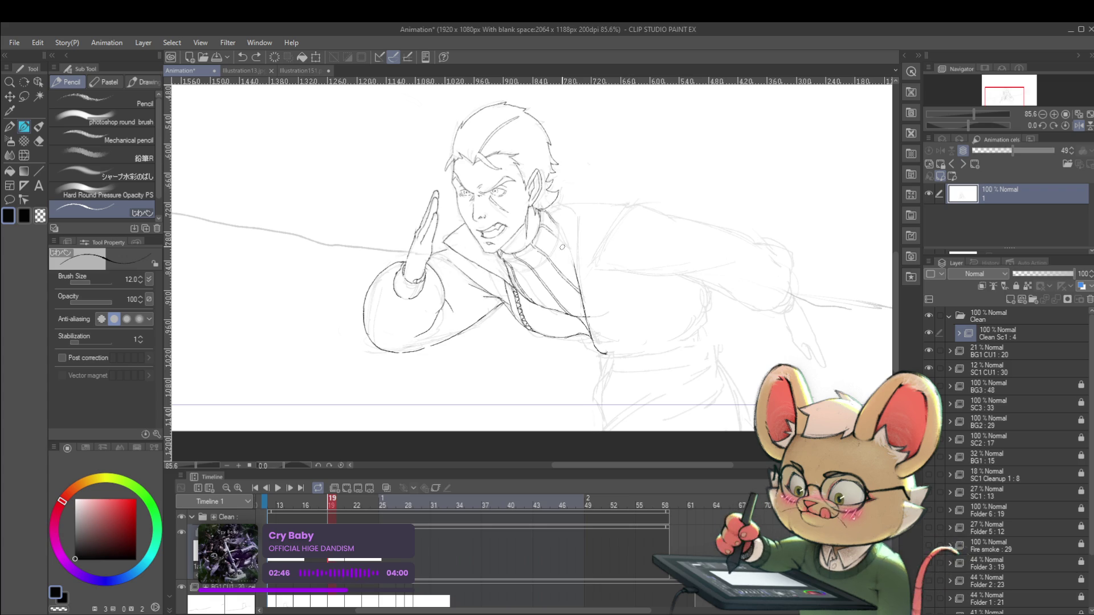
drag(581, 284, 576, 230)
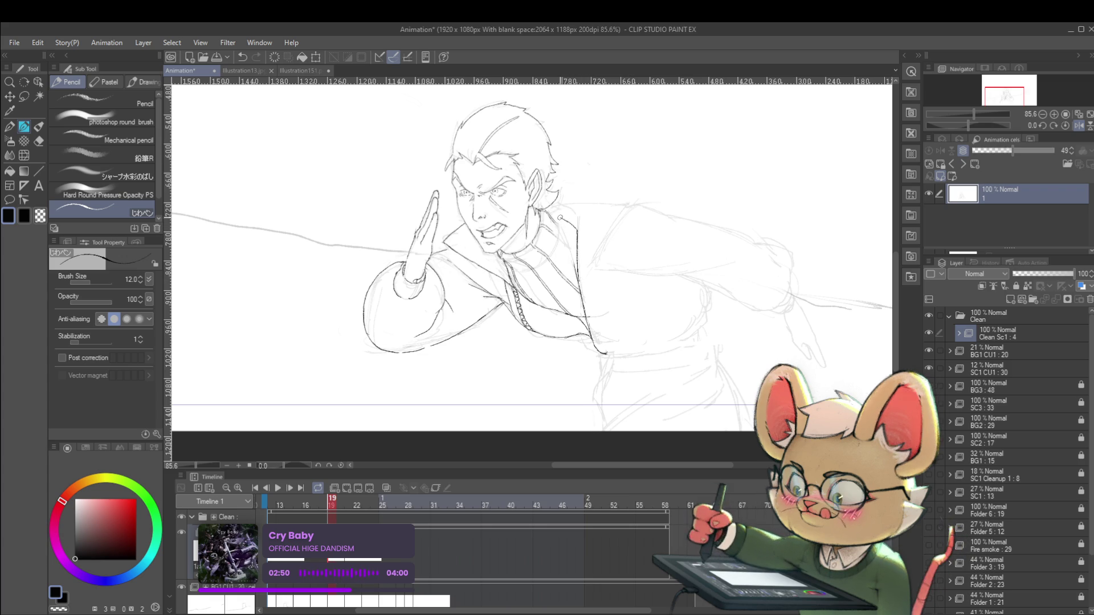
key(ctrl+z)
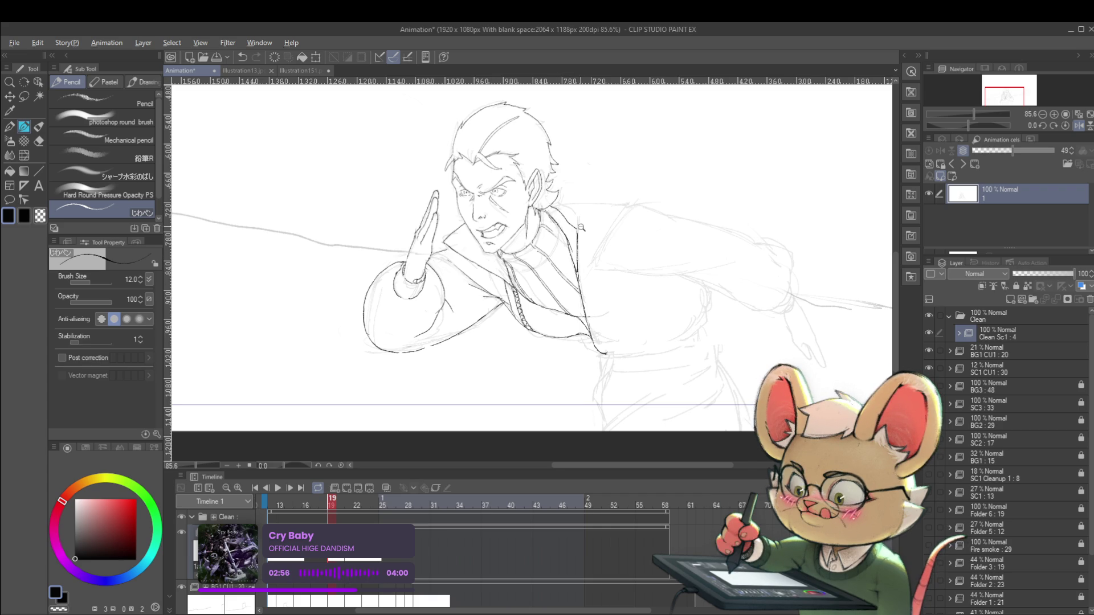
scroll(577, 227, down, 5)
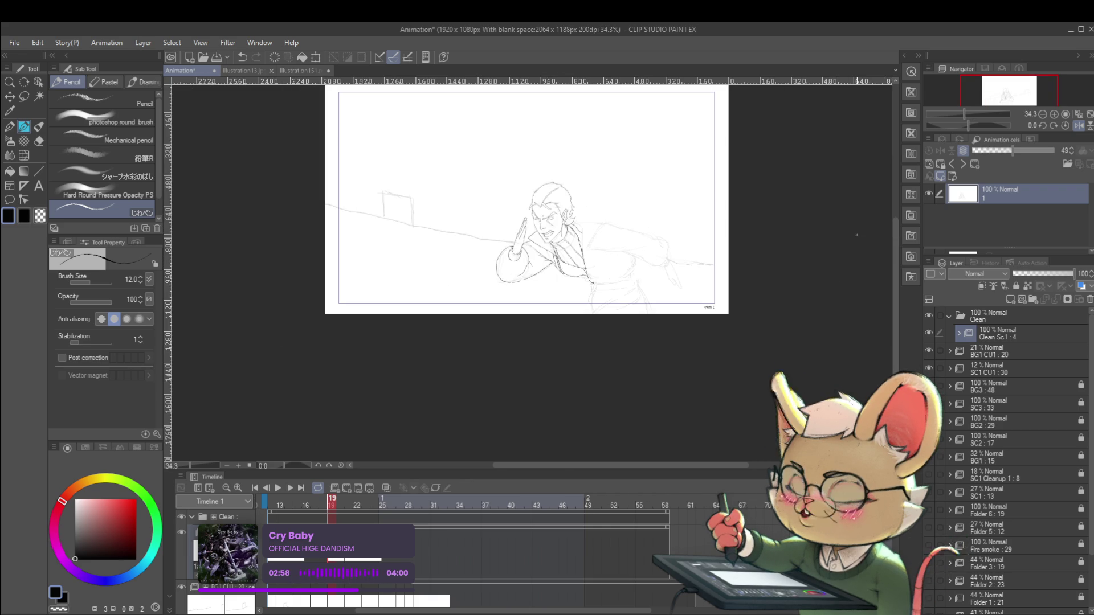
- Inspect the drawing mirrored at full-frame view, then restore normal orientation
click(1077, 126)
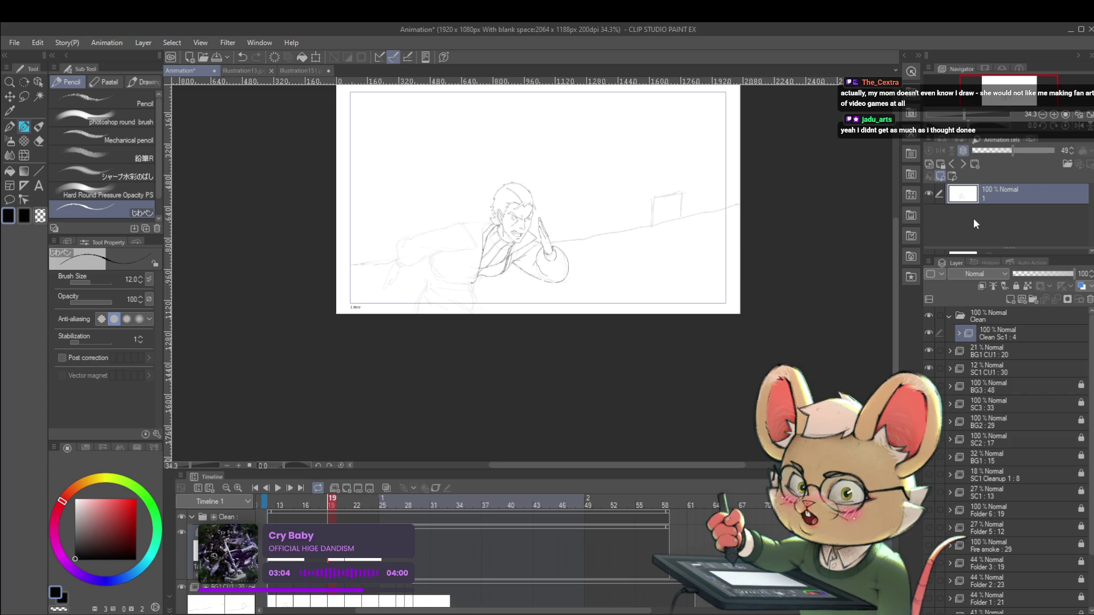
scroll(531, 232, up, 5)
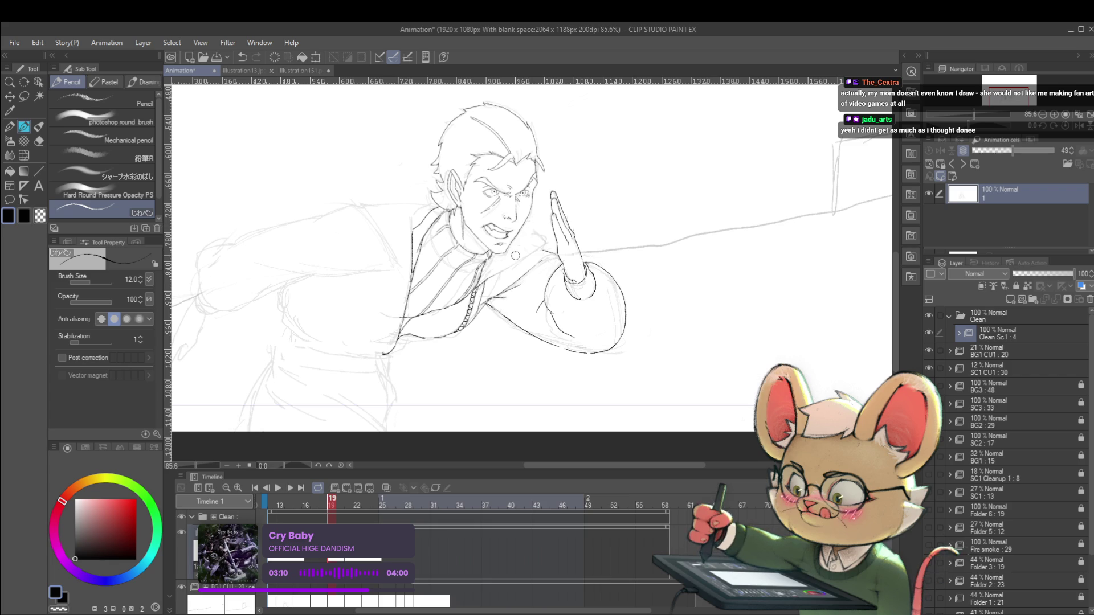
scroll(512, 264, up, 2)
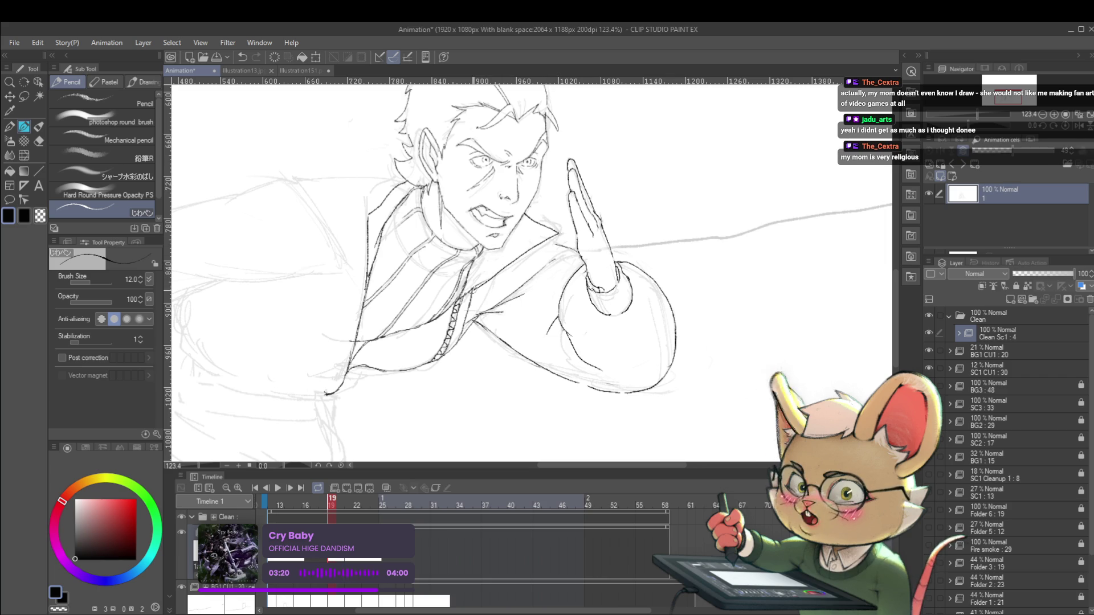
key(ctrl+0)
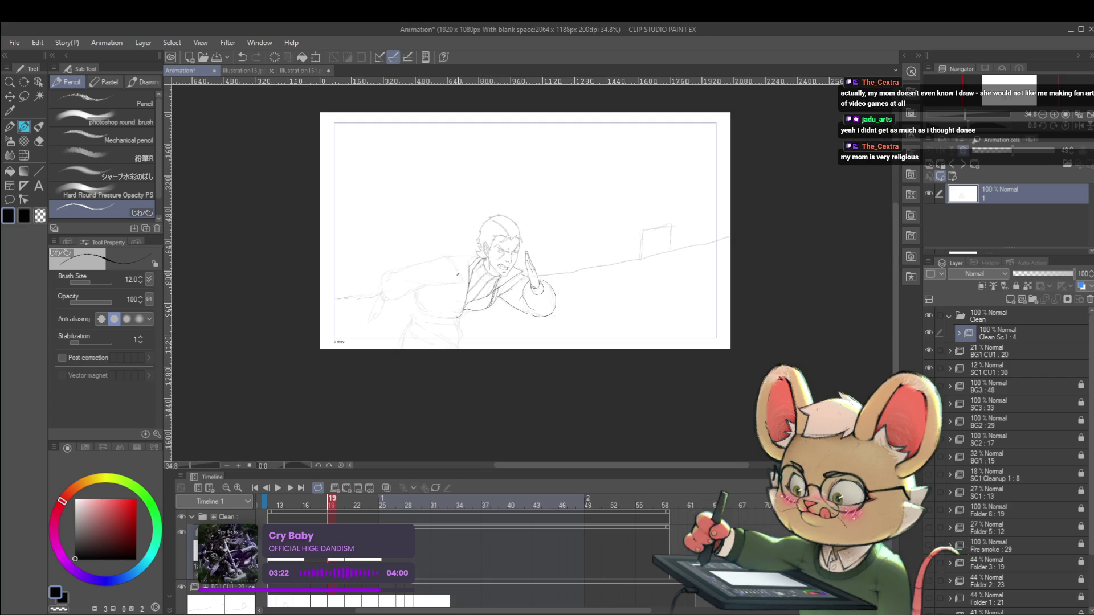
click(1078, 125)
- Bring the shoulder into view and draw a short ink line there
scroll(574, 258, up, 3)
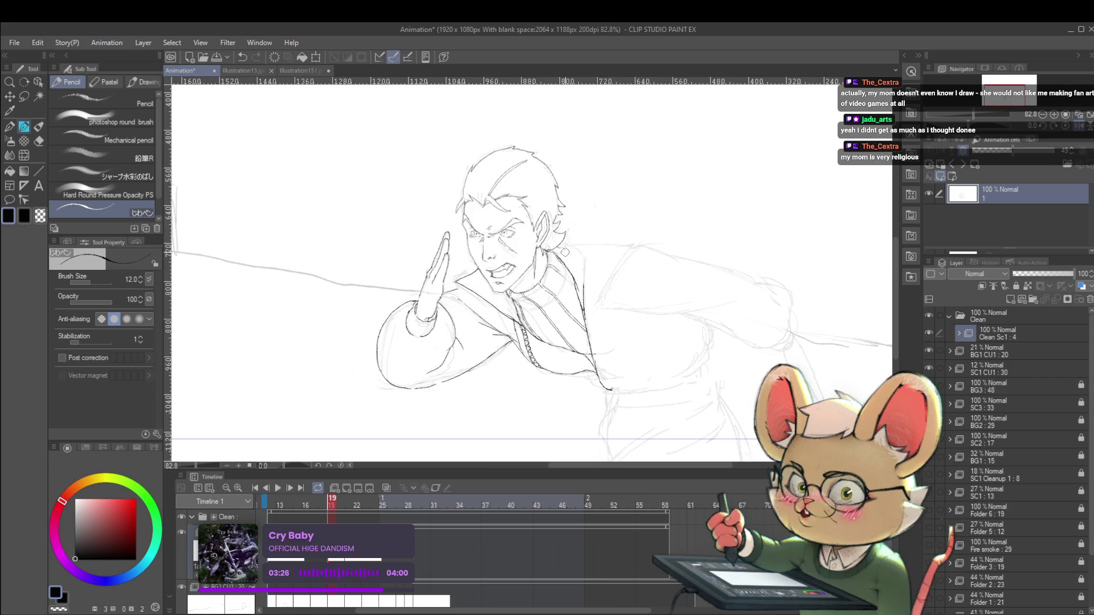
drag(582, 275, 567, 344)
scroll(567, 343, up, 2)
mouse_move(504, 295)
mouse_down()
mouse_move(551, 315)
mouse_move(541, 356)
mouse_up()
scroll(630, 310, down, 6)
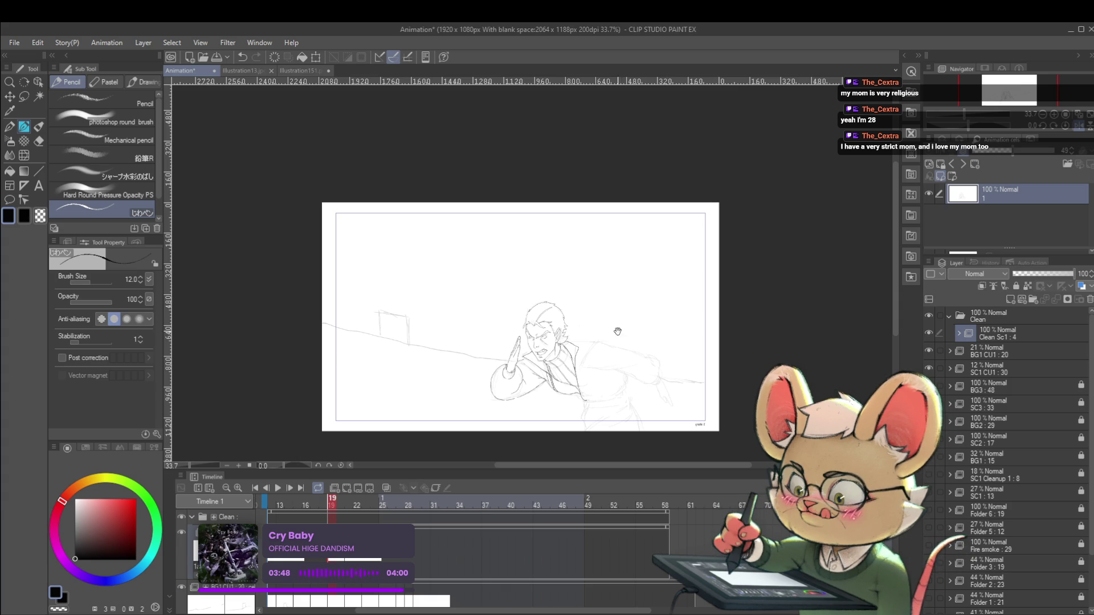
- Zoom in and ink the right edge of the jacket downward from the shoulder
scroll(574, 339, up, 5)
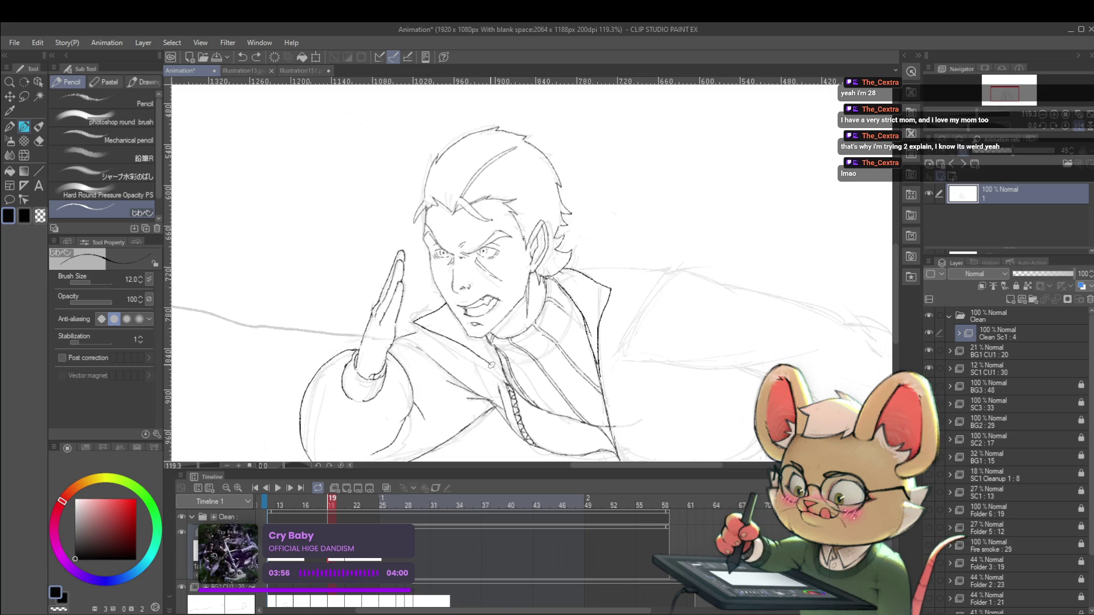
scroll(488, 354, down, 5)
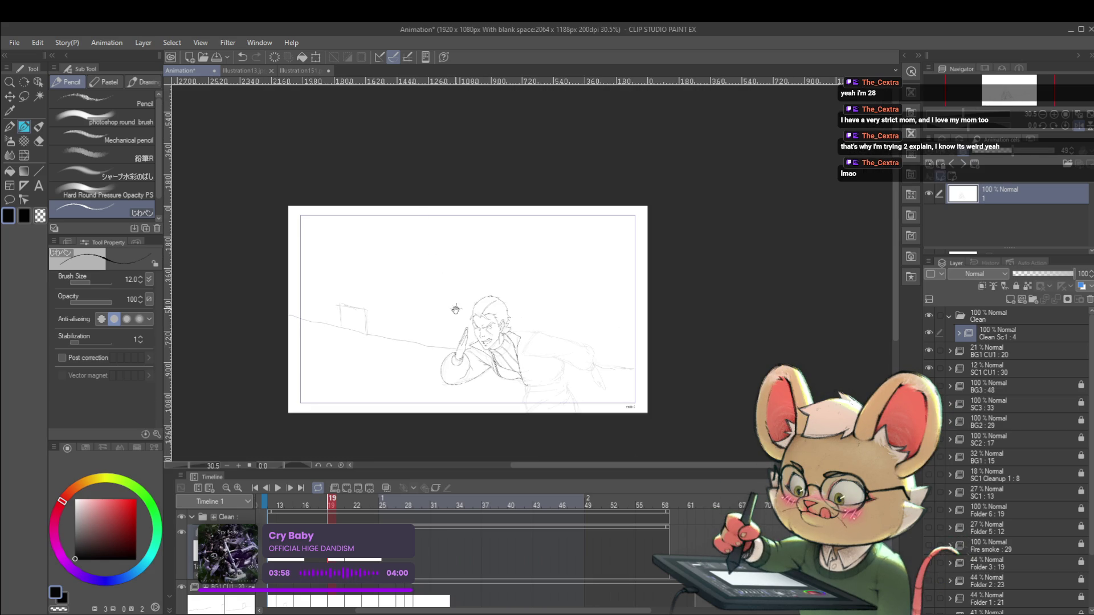
scroll(463, 342, up, 4)
scroll(499, 359, up, 2)
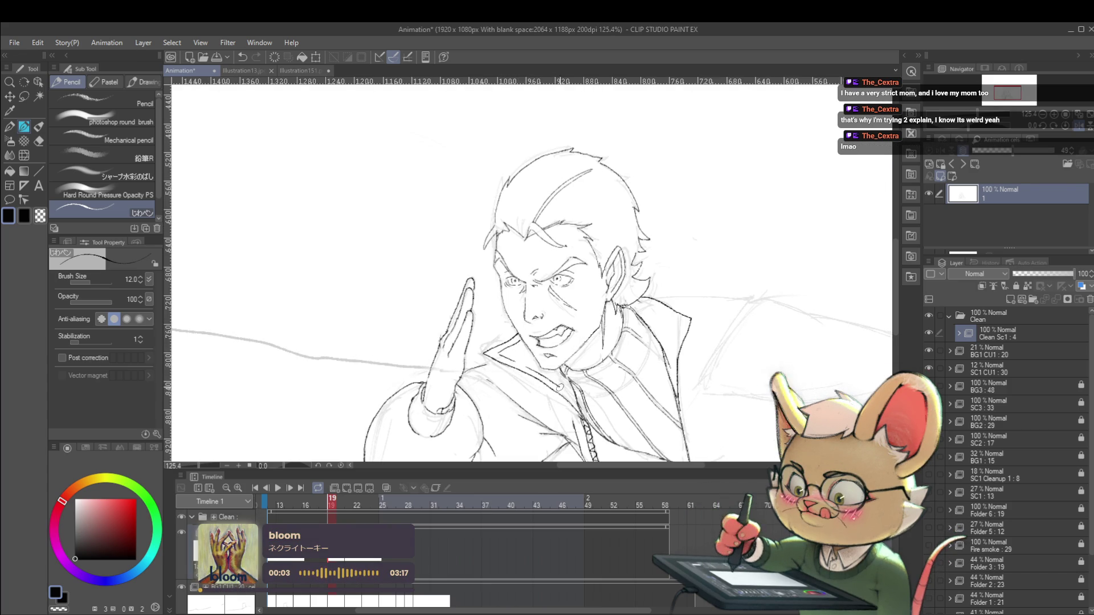
scroll(581, 396, down, 5)
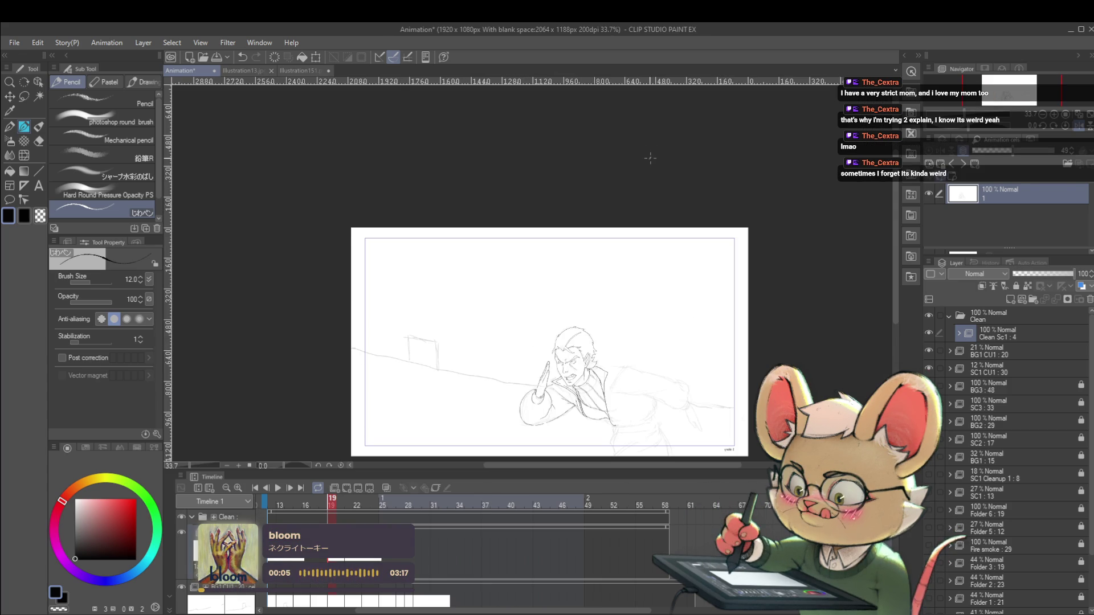
scroll(610, 356, up, 3)
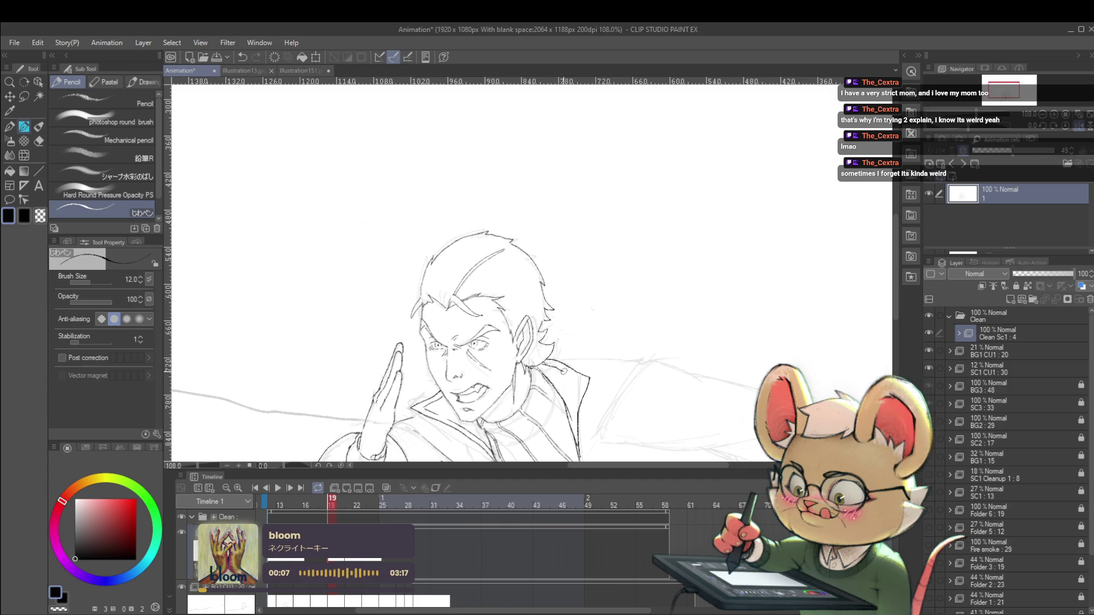
drag(581, 384, 574, 441)
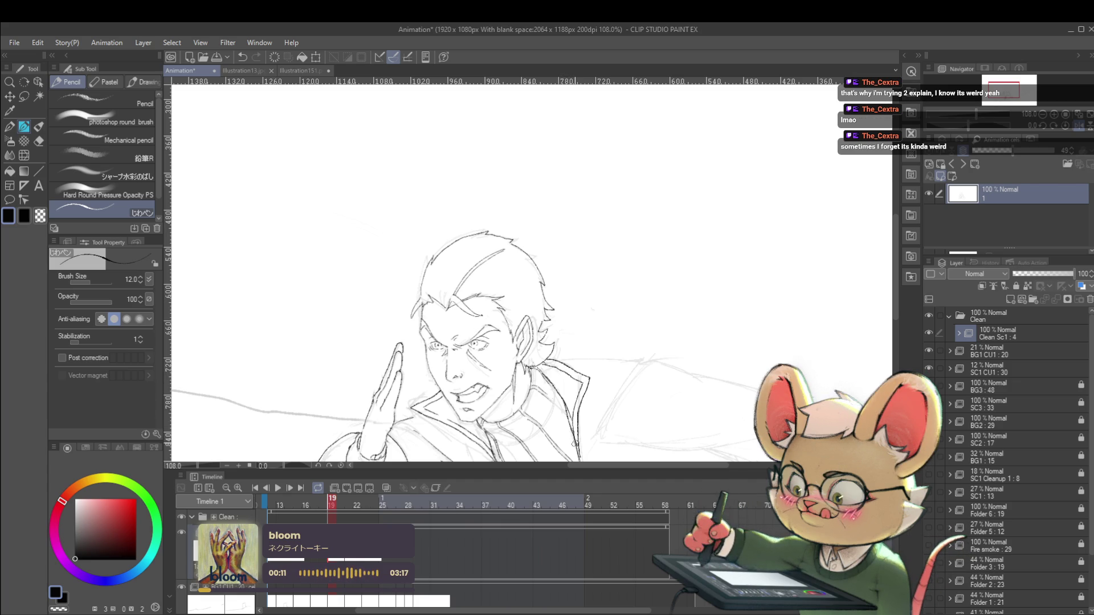
scroll(574, 441, down, 3)
- Reposition the view and ink a stroke along the jacket collar
mouse_move(626, 371)
mouse_down()
mouse_move(601, 355)
mouse_move(536, 248)
mouse_up()
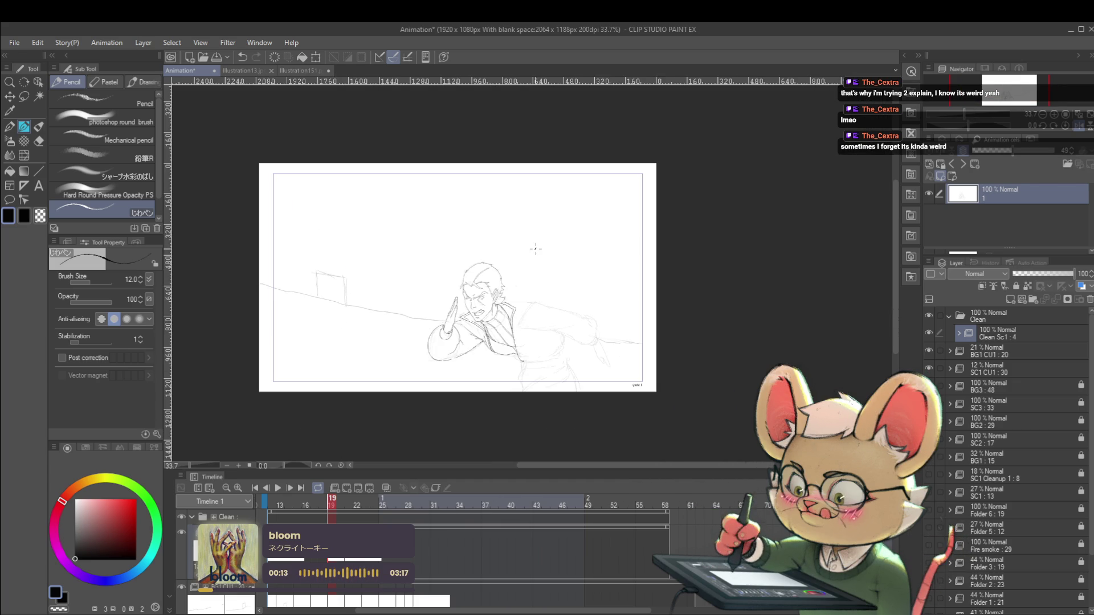
scroll(516, 297, up, 3)
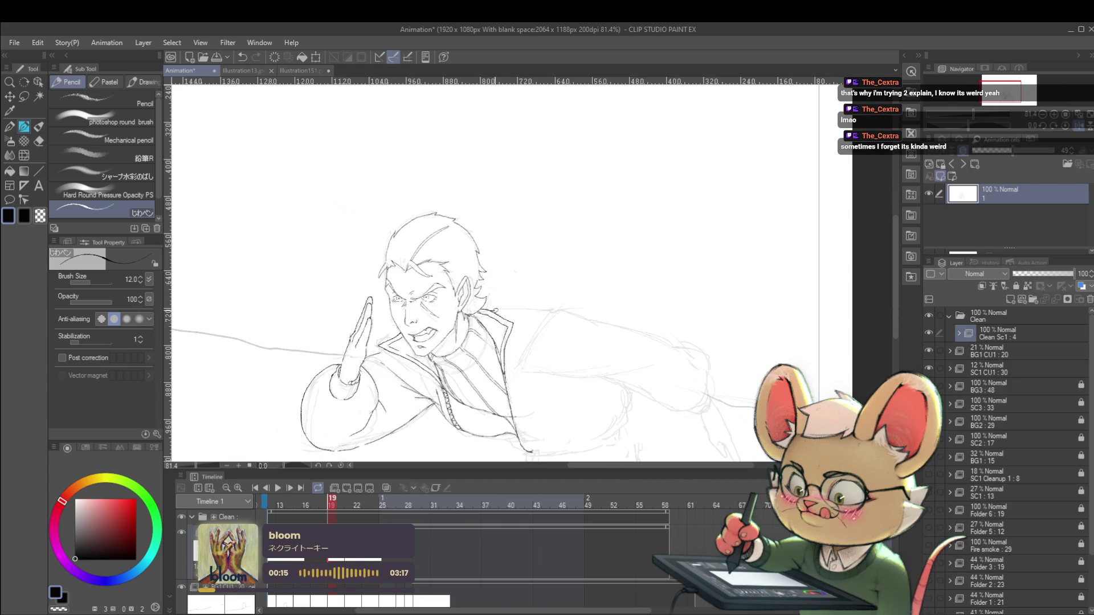
drag(546, 315, 486, 347)
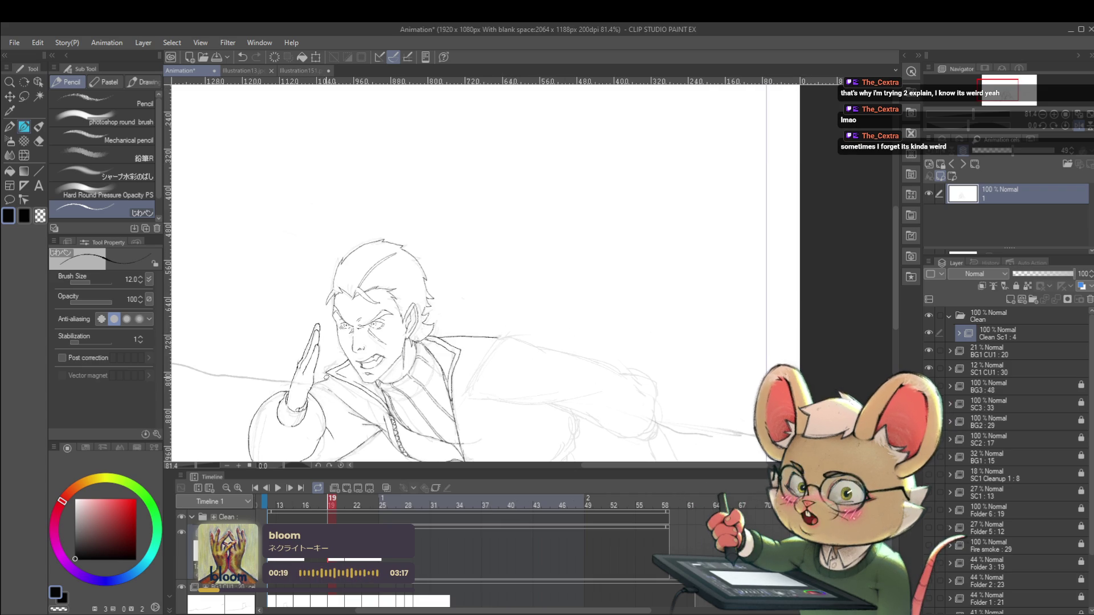
drag(326, 375, 360, 399)
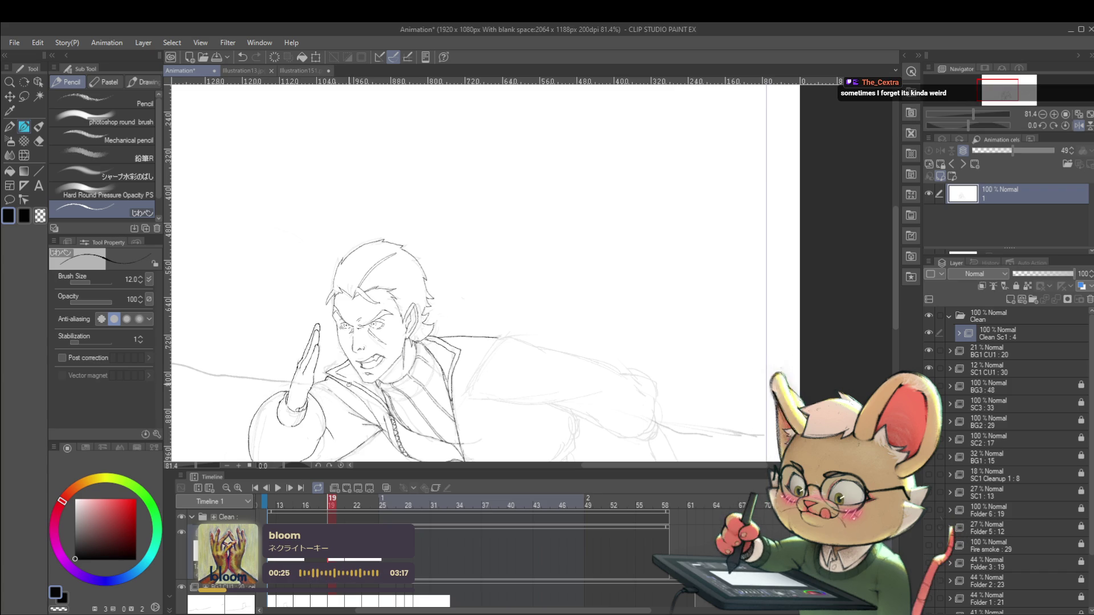
scroll(349, 385, down, 3)
drag(367, 344, 363, 339)
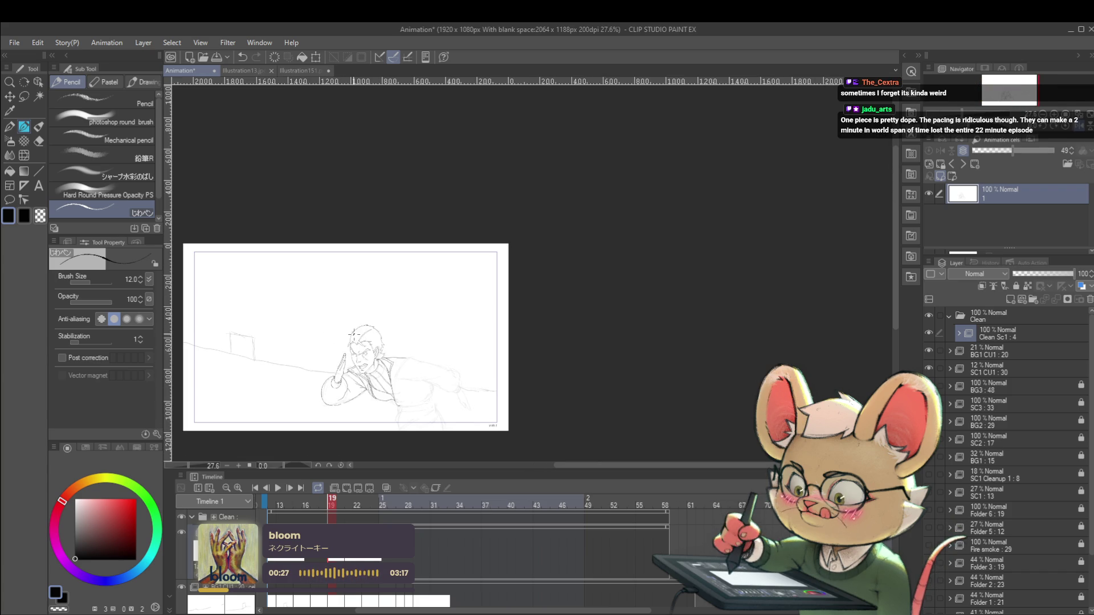
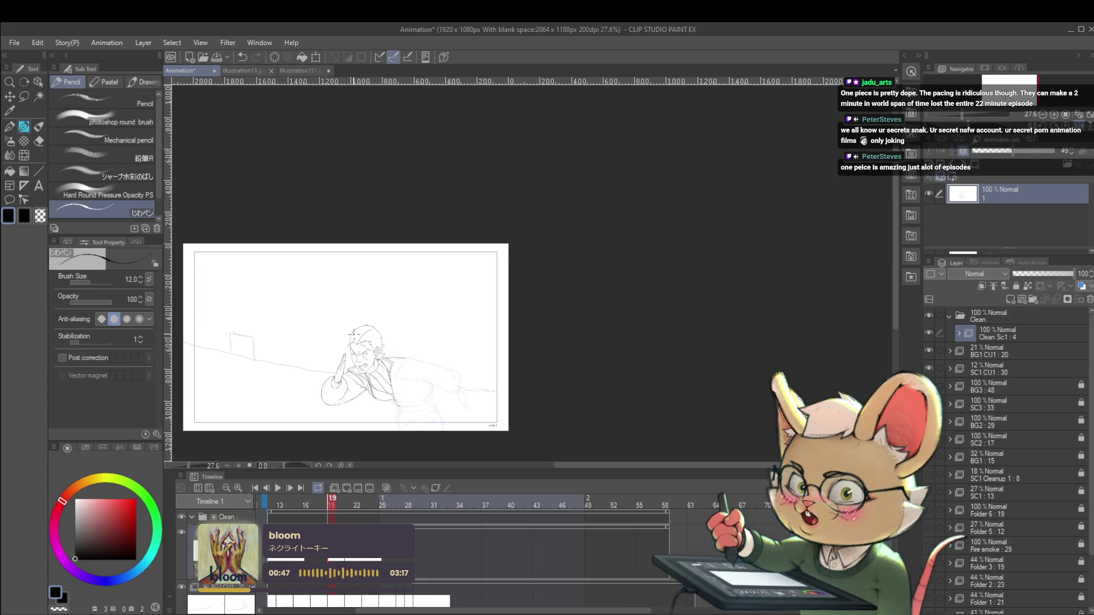
- Mirror the canvas view and zoom in to inspect the man's waist area
click(1062, 138)
scroll(749, 374, up, 5)
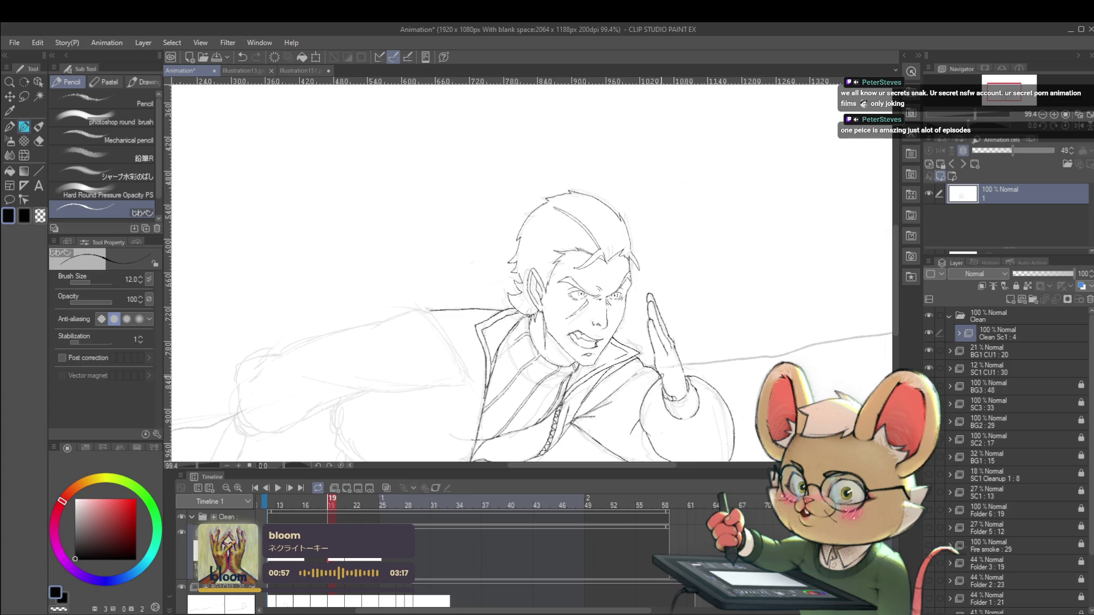
scroll(649, 363, down, 2)
scroll(649, 363, down, 2)
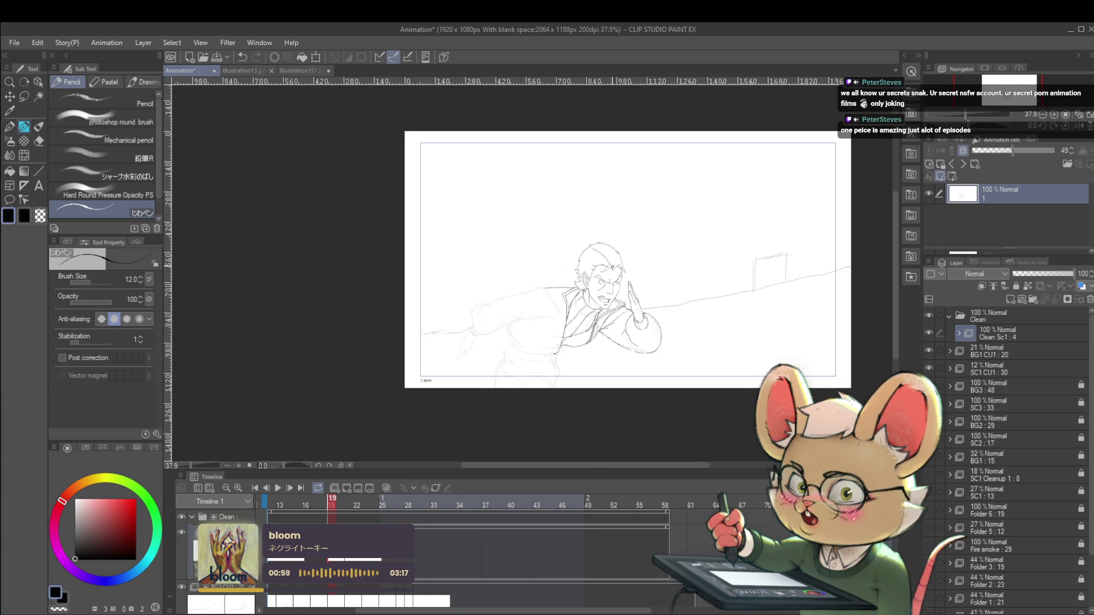
click(1078, 127)
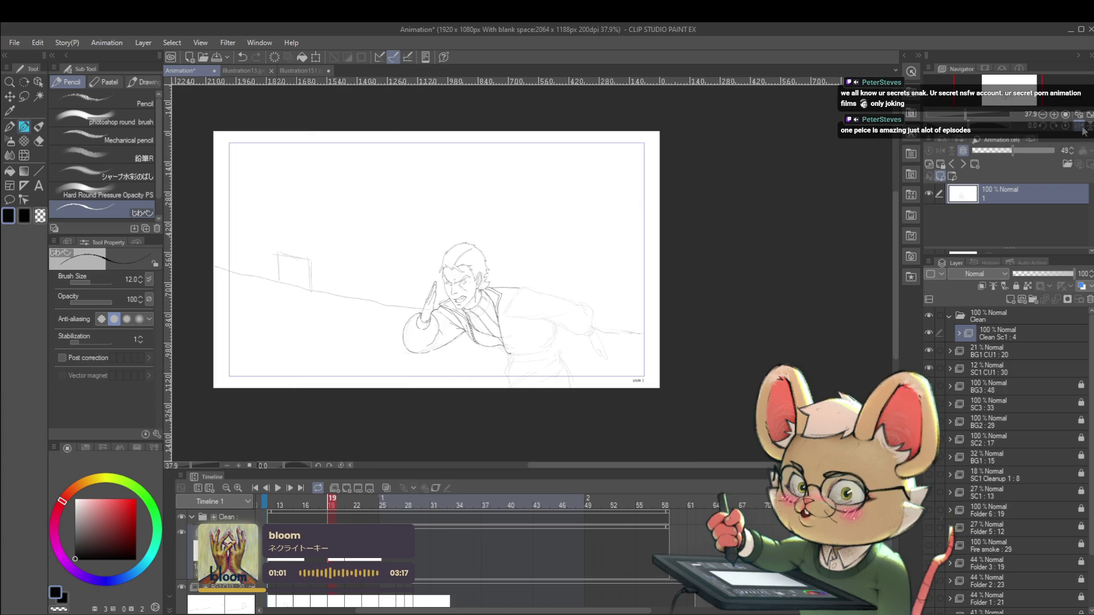
scroll(467, 339, up, 3)
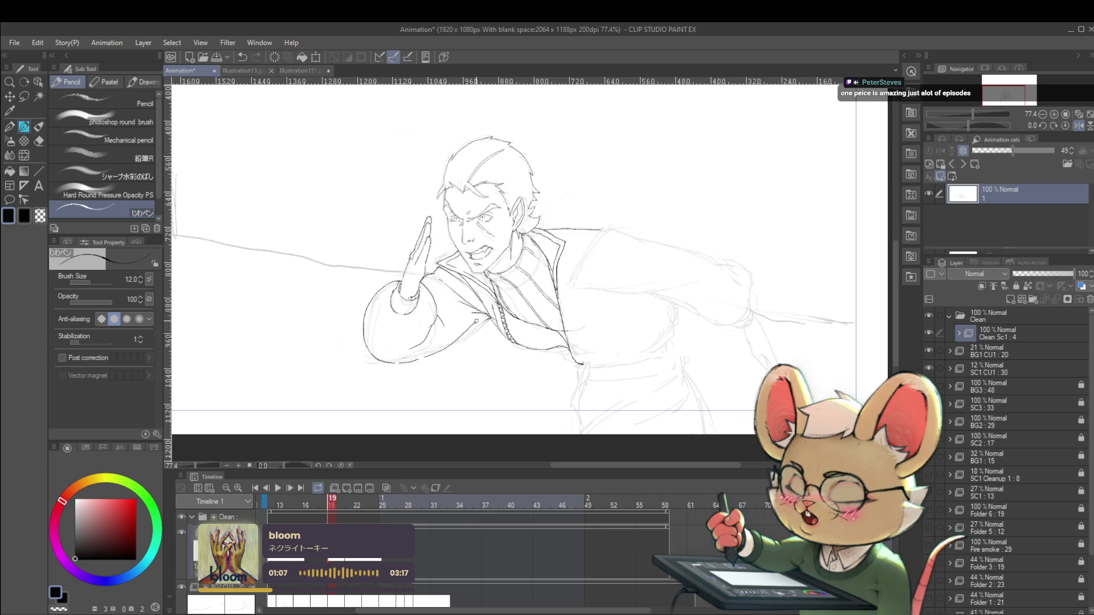
scroll(530, 307, down, 4)
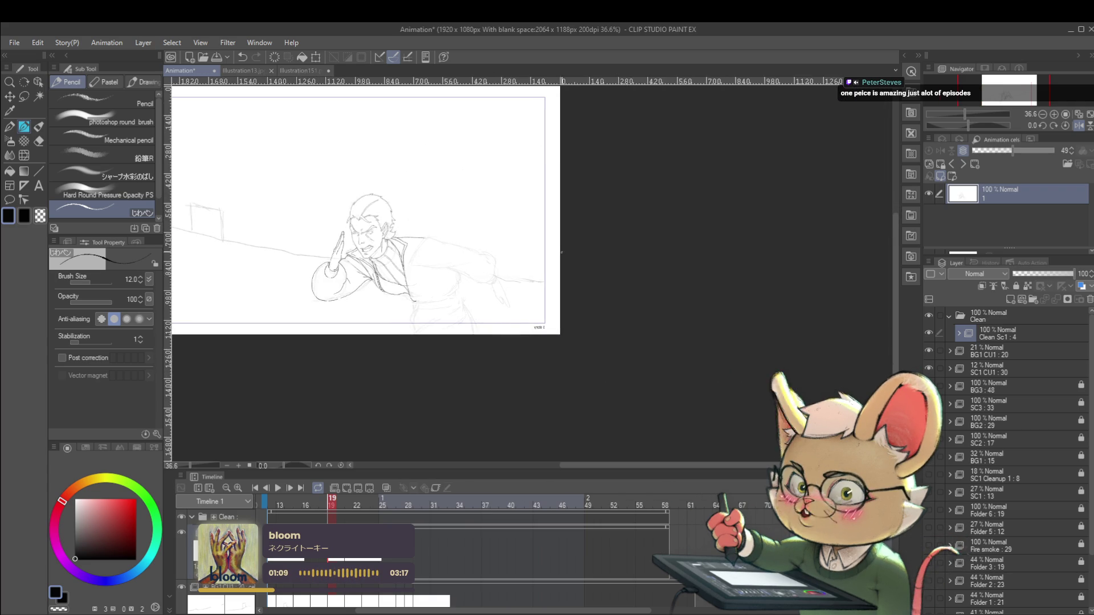
scroll(561, 251, up, 5)
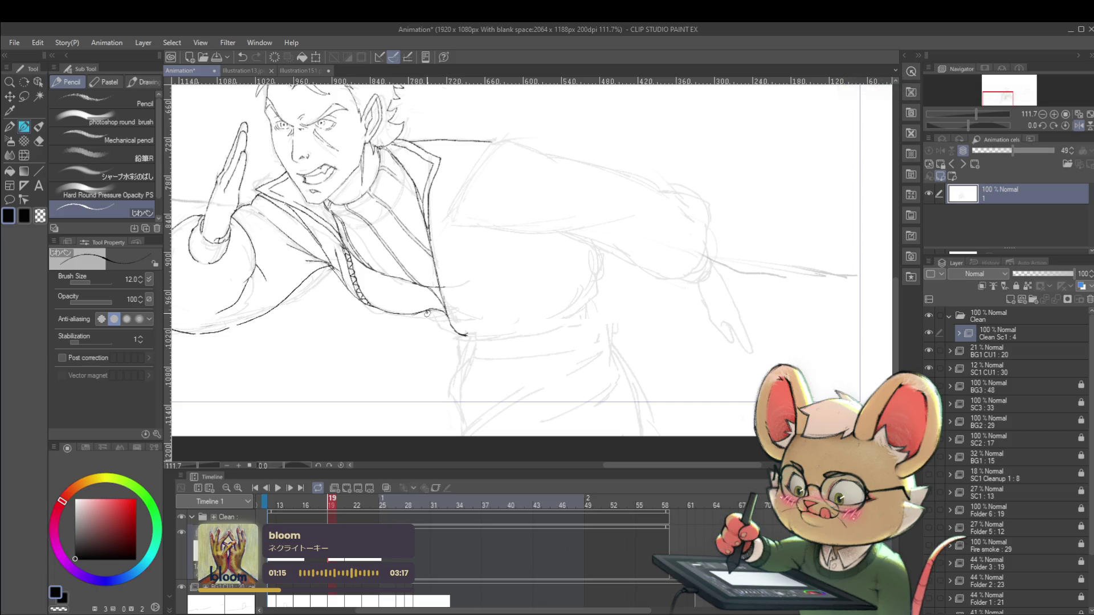
scroll(479, 329, down, 5)
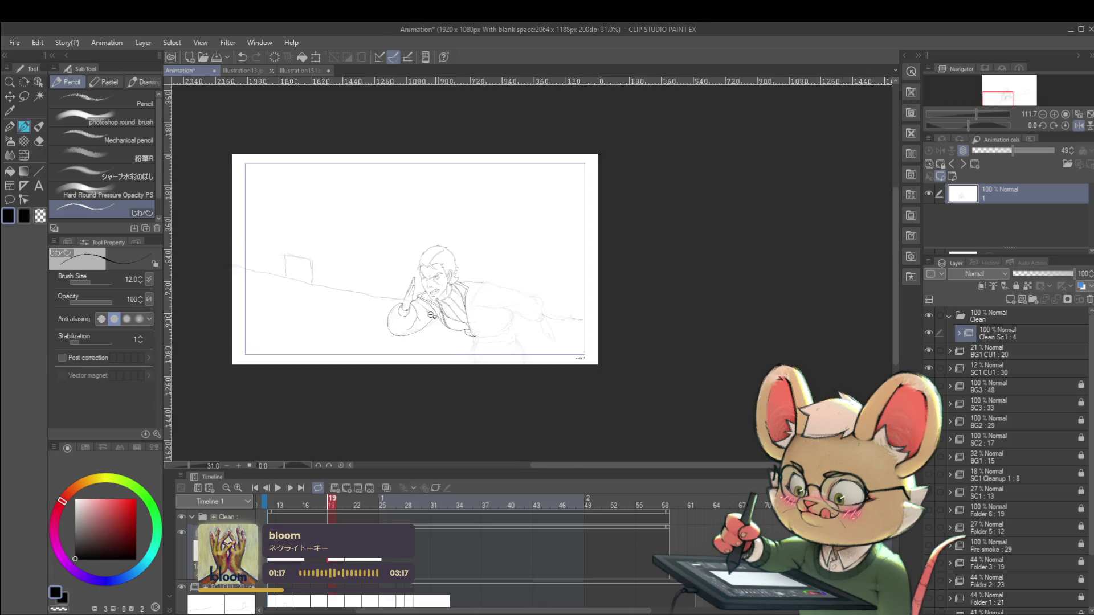
scroll(476, 344, up, 4)
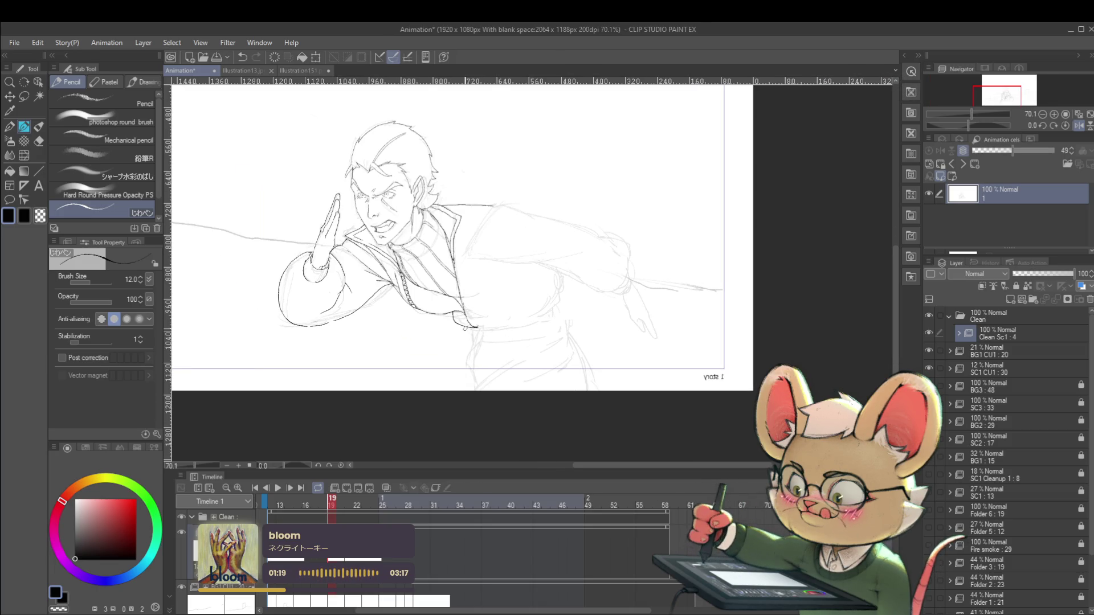
- Undo the short waist stroke, redraw it cleanly, and flip the view back to normal
key(ctrl+z)
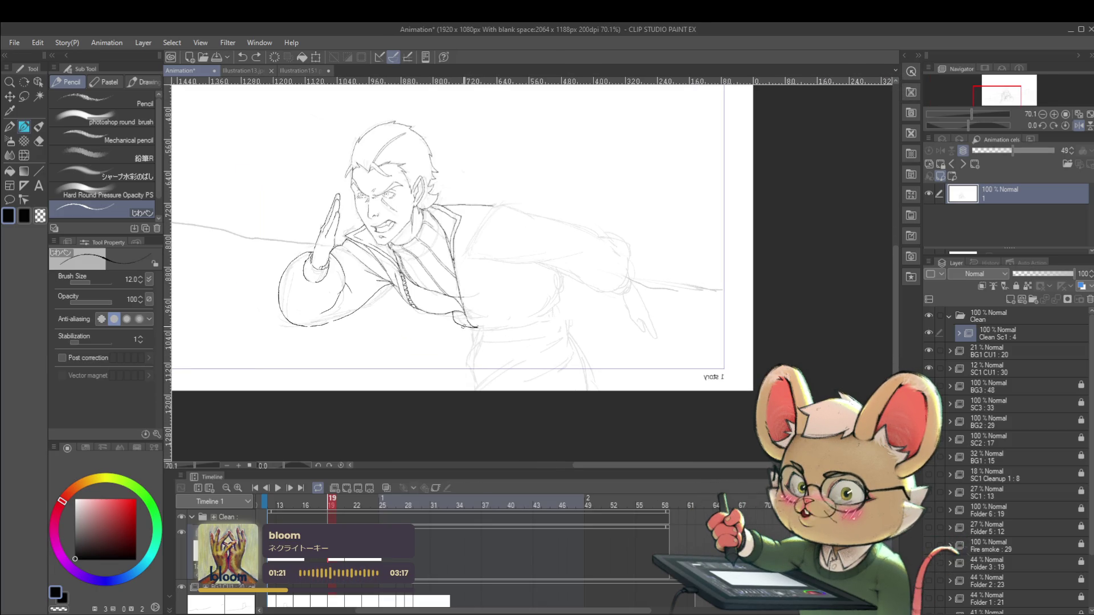
drag(466, 328, 506, 330)
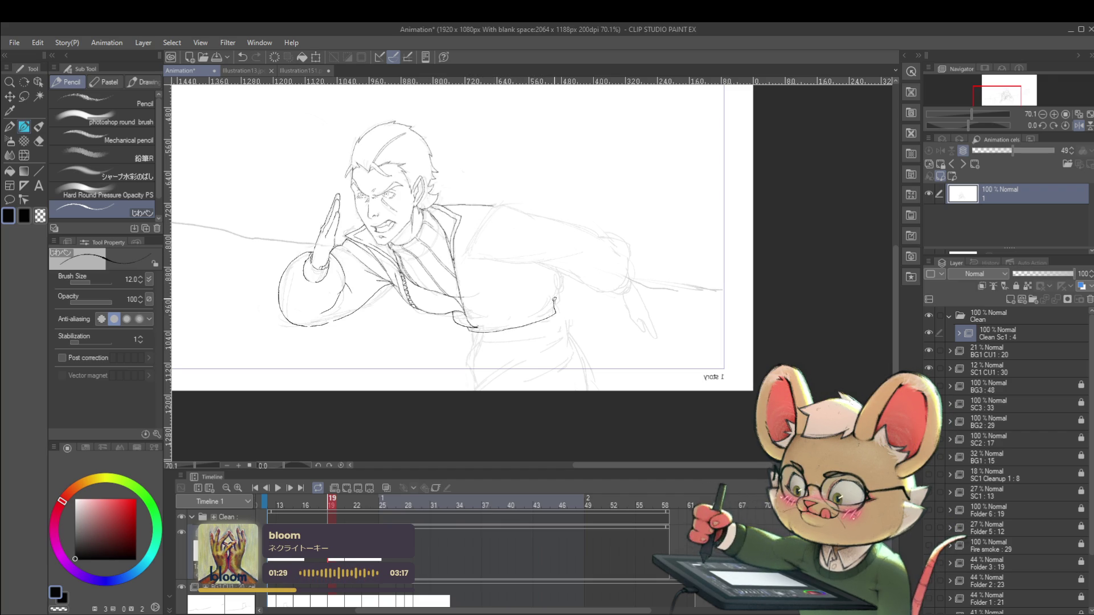
scroll(555, 299, down, 3)
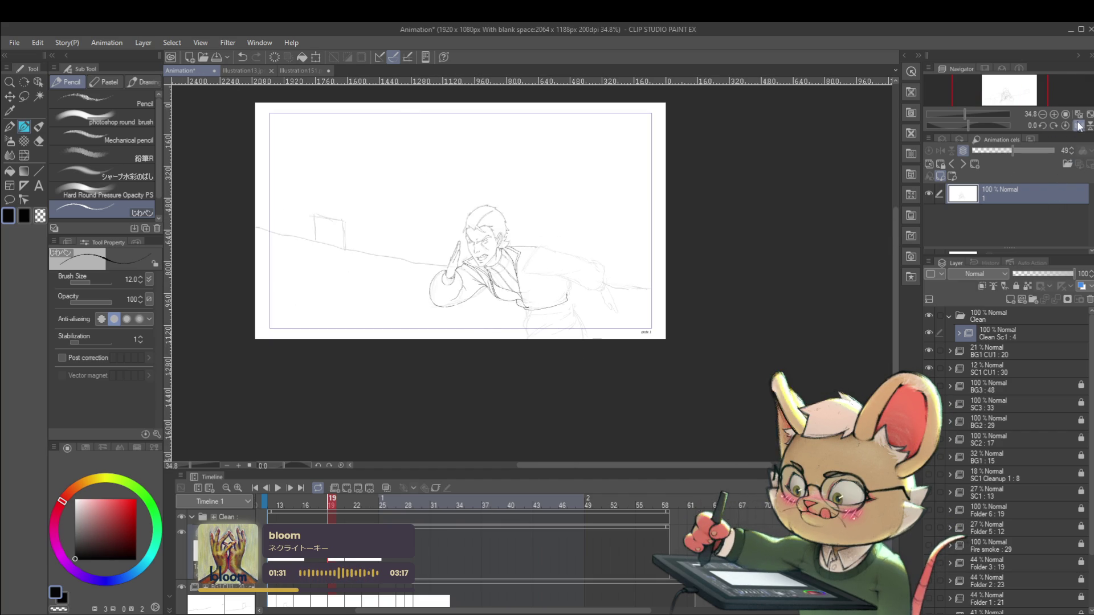
click(1075, 126)
scroll(501, 296, up, 3)
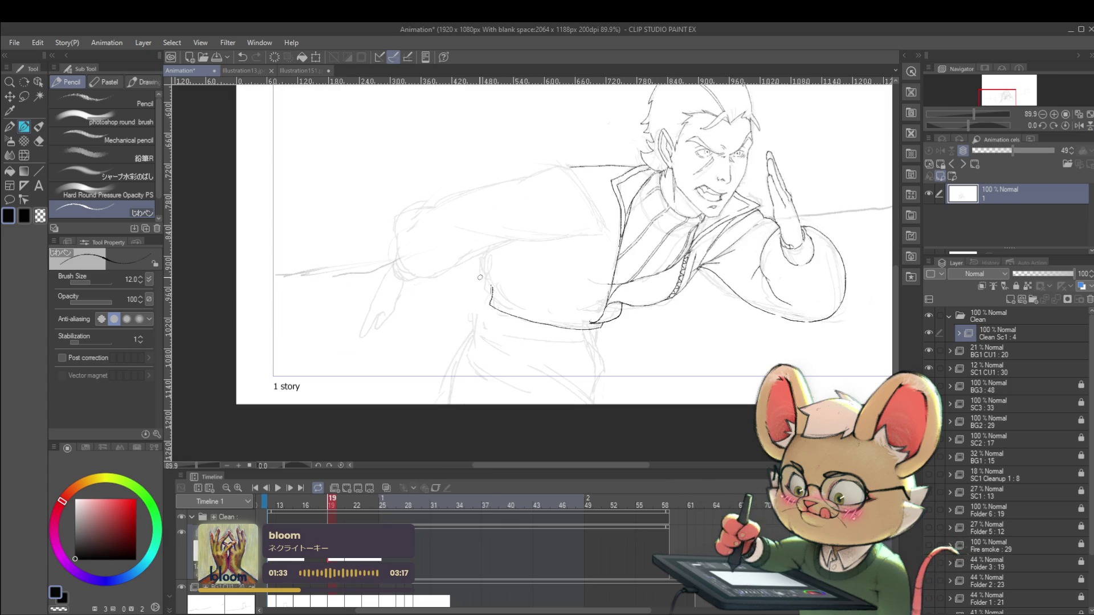
- Ink the left torso edge, a line down from the waist, and the coat's lower edge
mouse_move(482, 272)
mouse_down()
mouse_move(519, 308)
mouse_move(591, 328)
mouse_up()
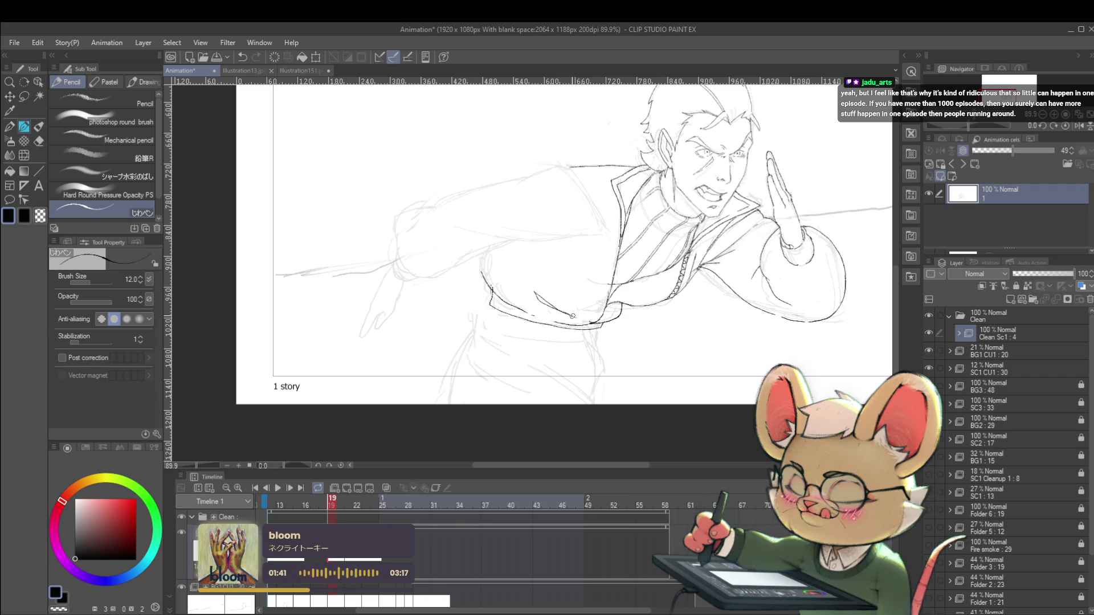
scroll(572, 316, down, 5)
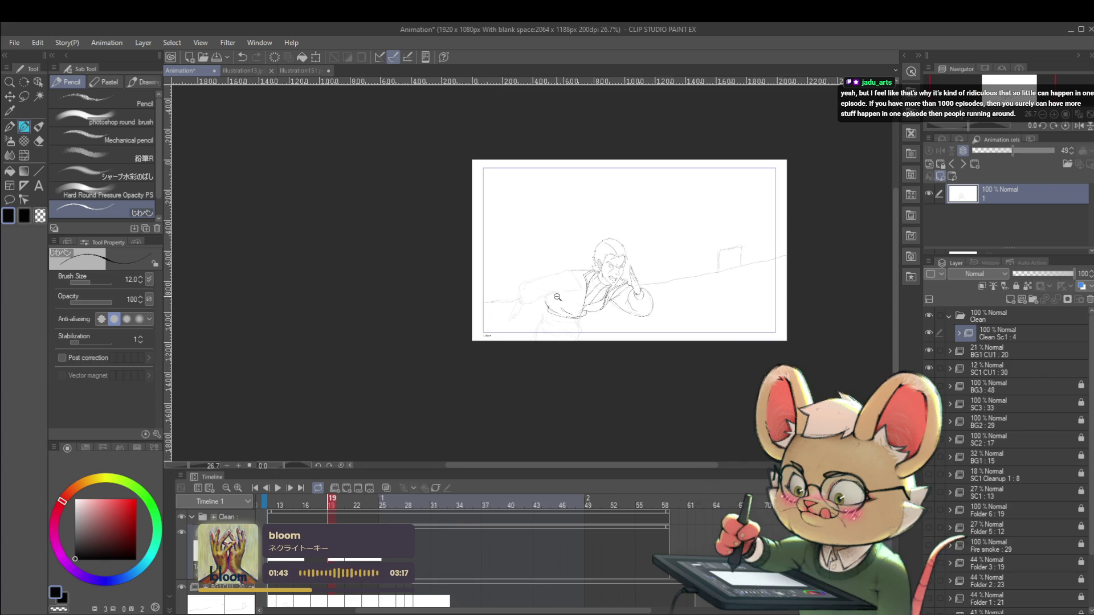
scroll(555, 297, up, 5)
scroll(523, 297, down, 4)
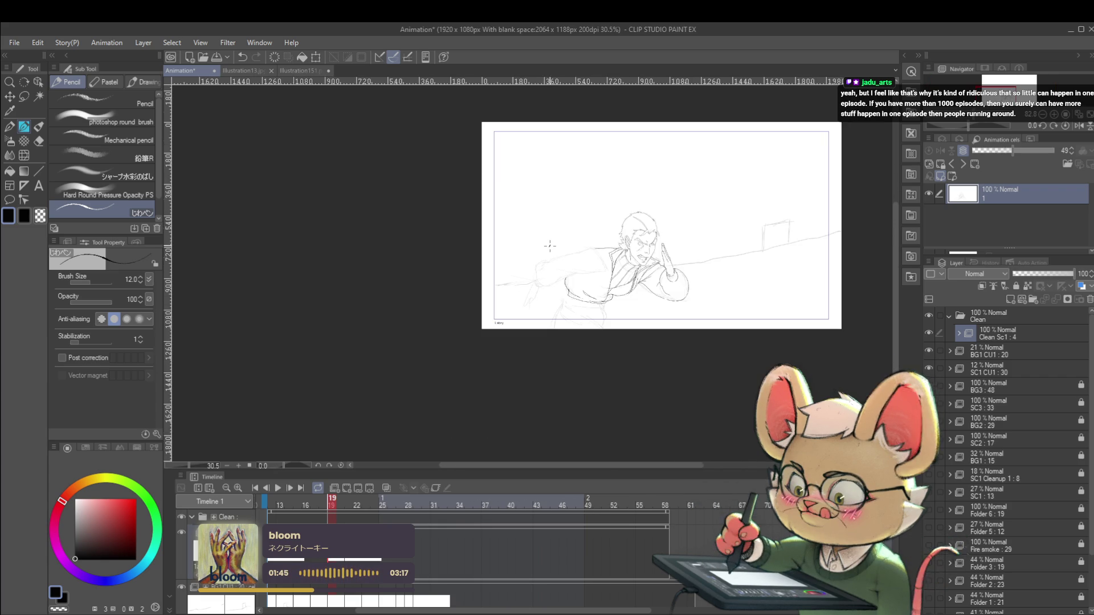
scroll(546, 245, up, 4)
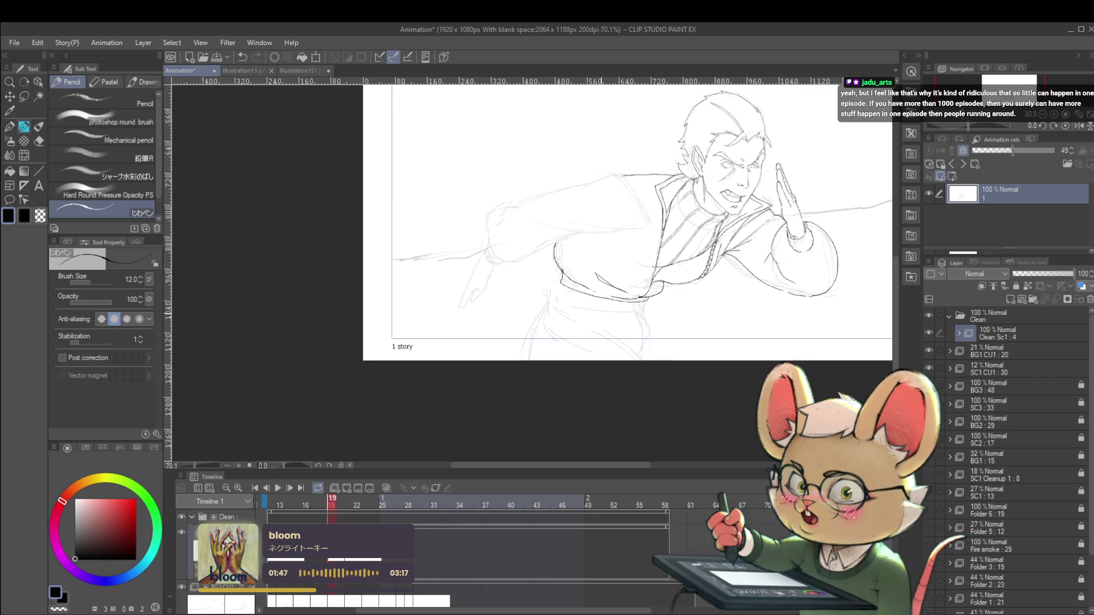
drag(557, 278, 548, 314)
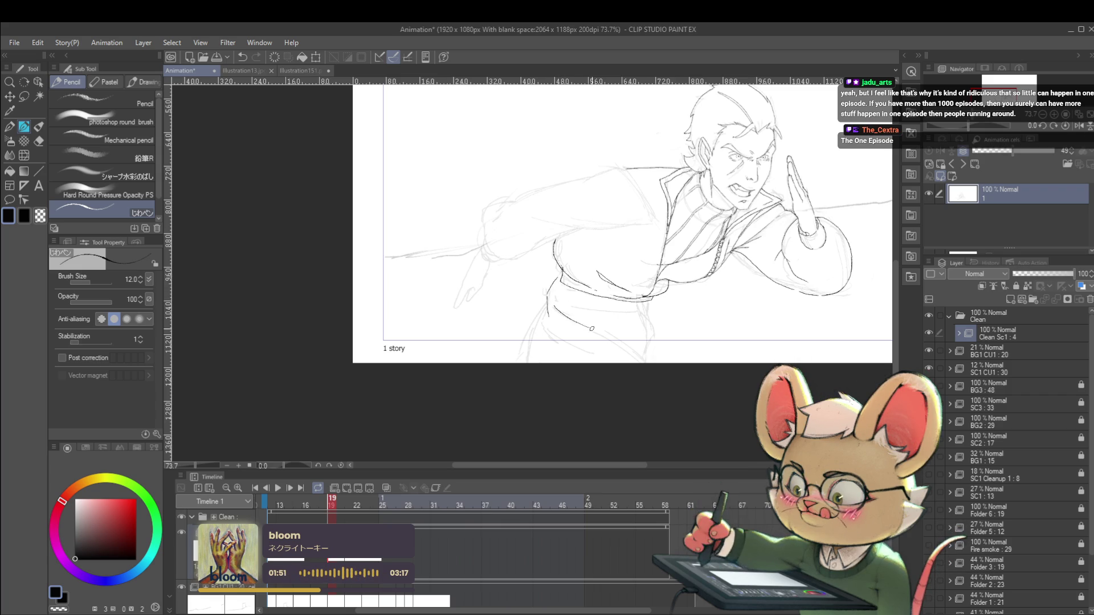
drag(605, 331, 640, 357)
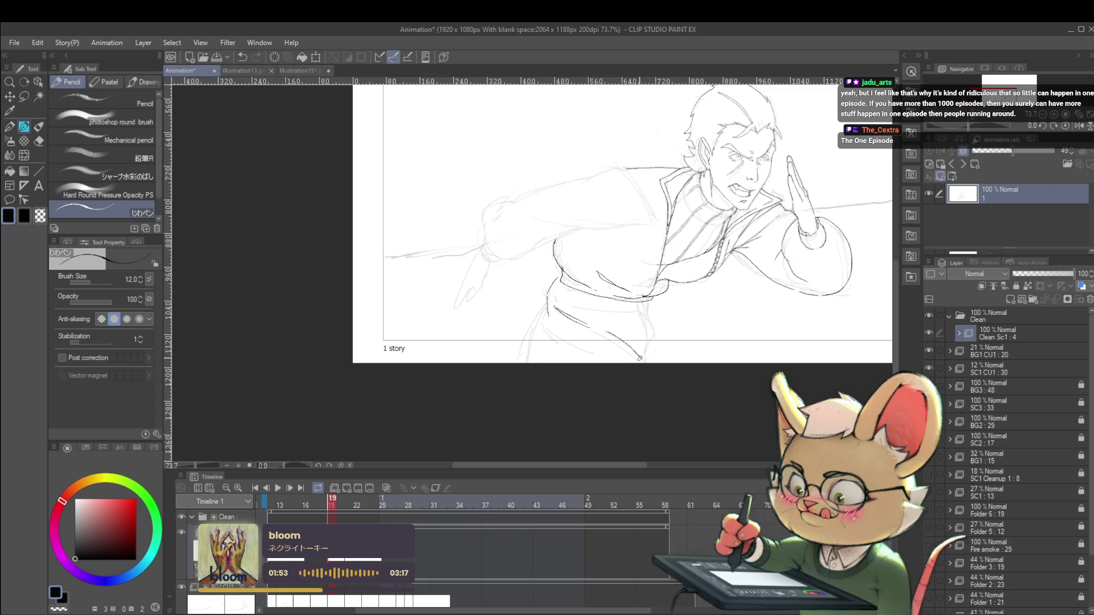
scroll(587, 273, down, 4)
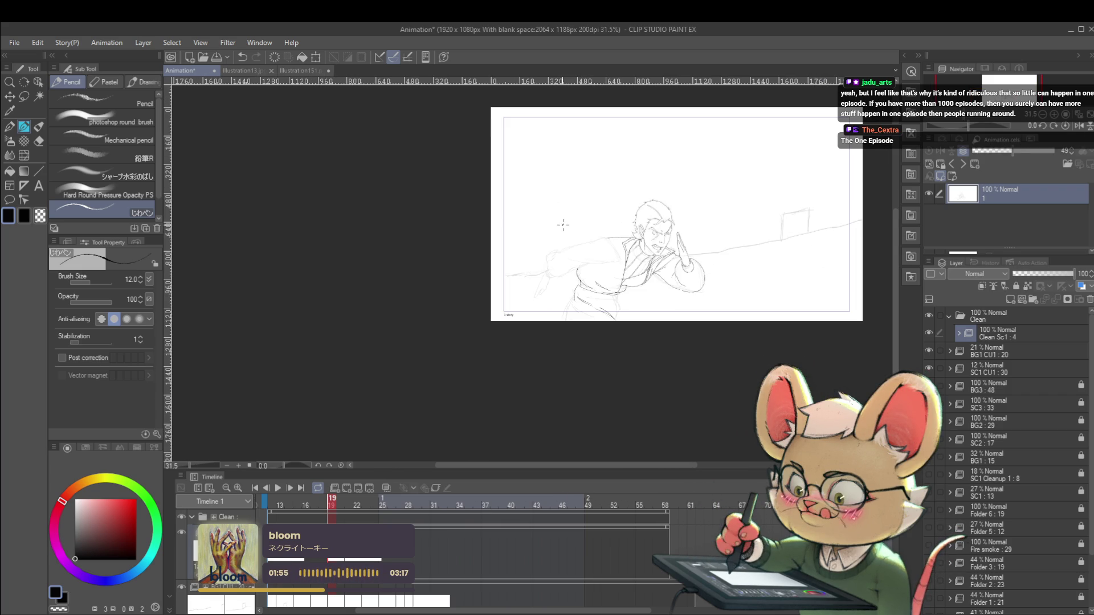
click(1077, 127)
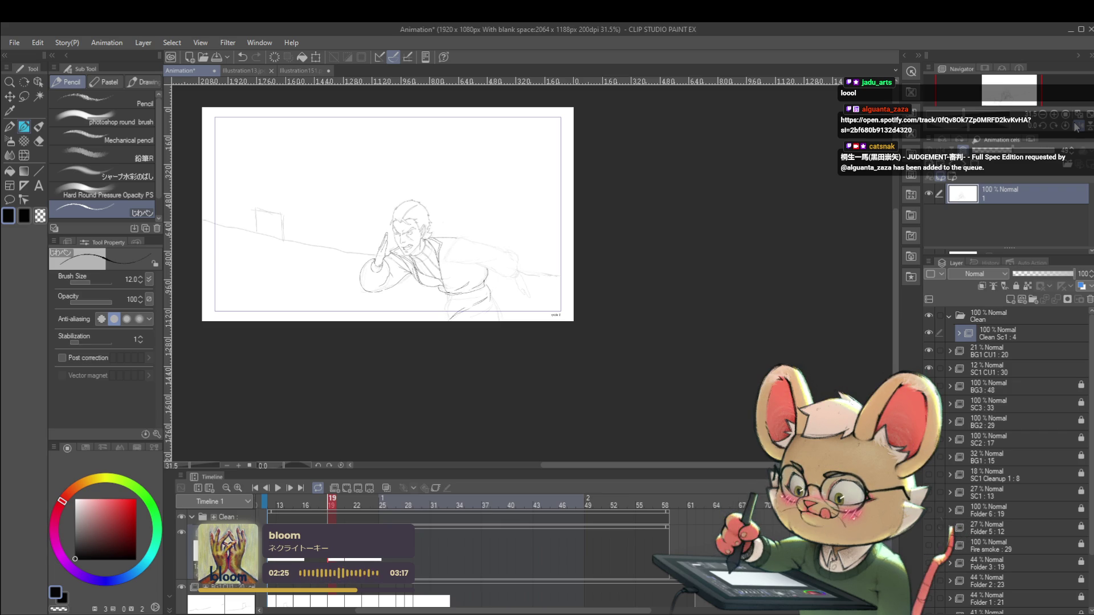
- Ink a vertical line on the coat front and the man's belt line
scroll(440, 305, up, 5)
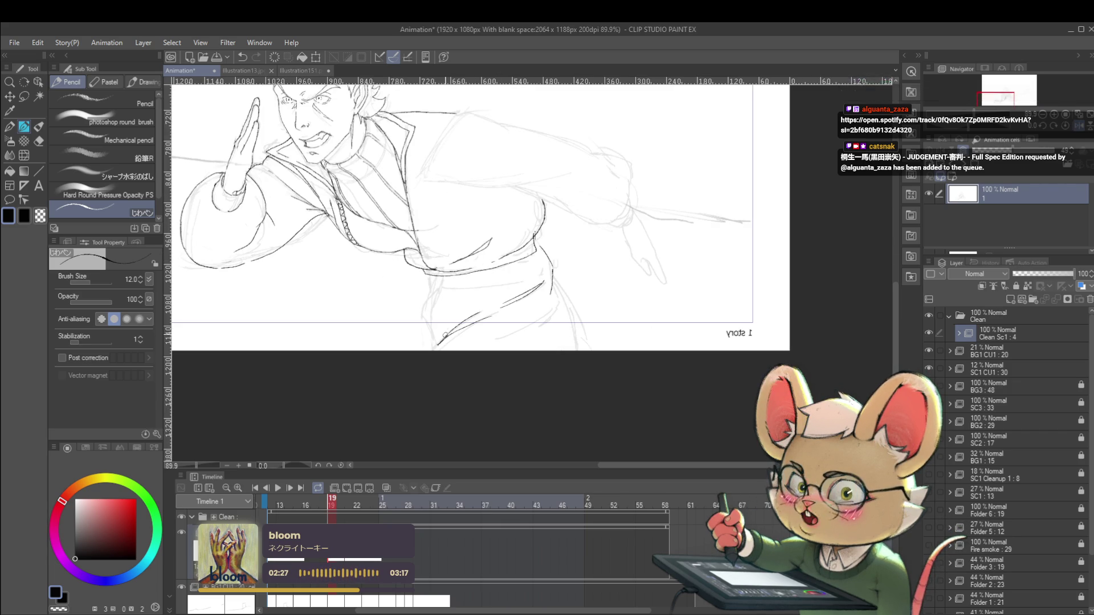
drag(438, 329, 443, 273)
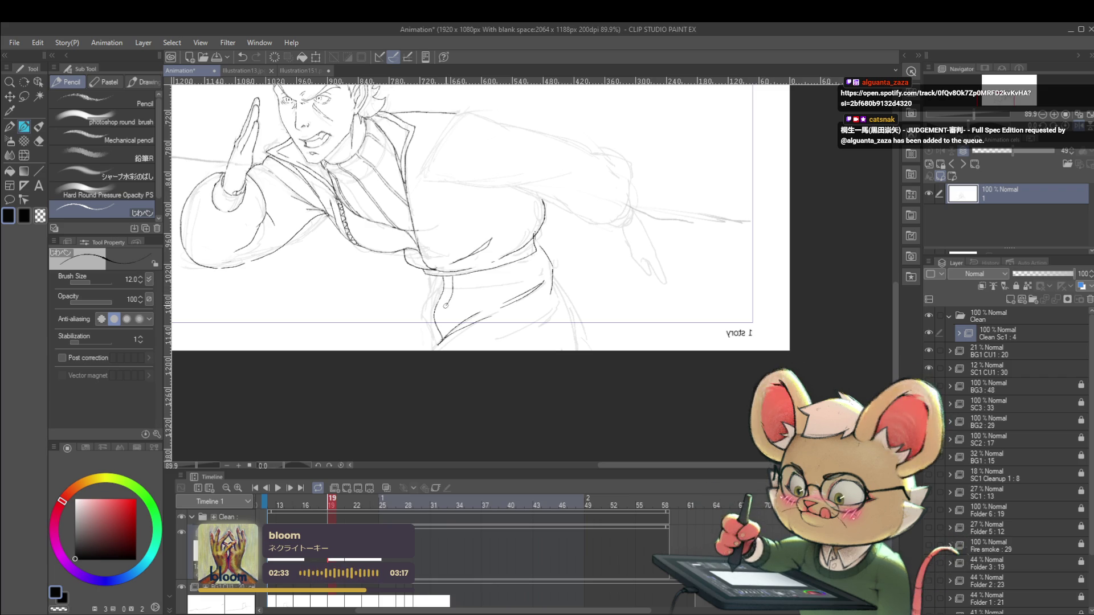
scroll(448, 283, down, 1)
scroll(448, 283, down, 3)
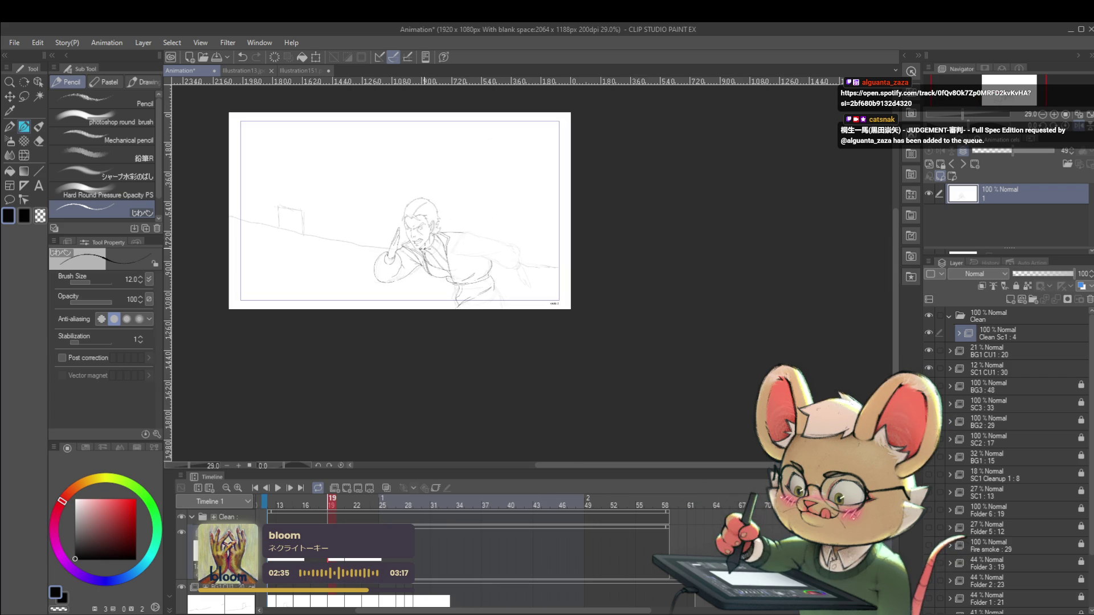
drag(318, 292, 577, 291)
scroll(577, 291, up, 3)
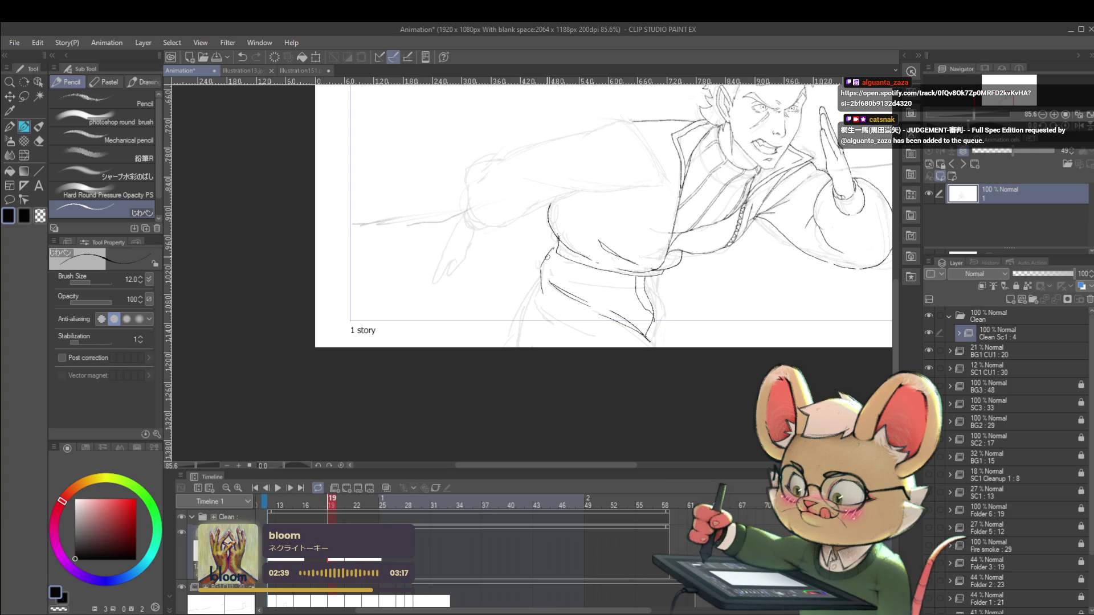
mouse_move(561, 274)
mouse_down()
mouse_move(596, 284)
mouse_move(646, 278)
mouse_up()
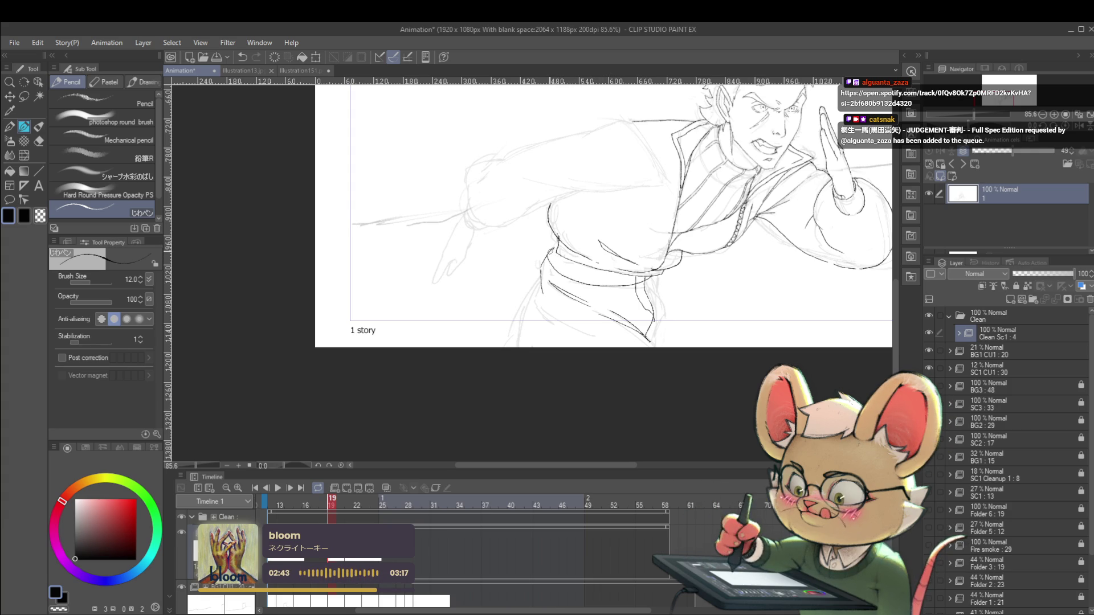
scroll(543, 226, down, 3)
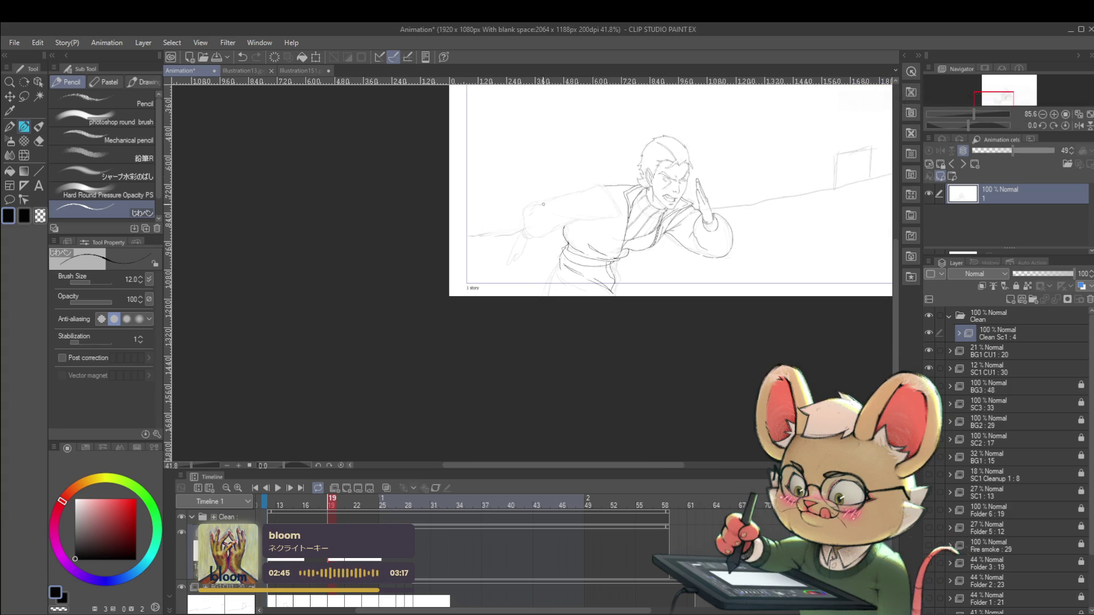
scroll(592, 243, up, 4)
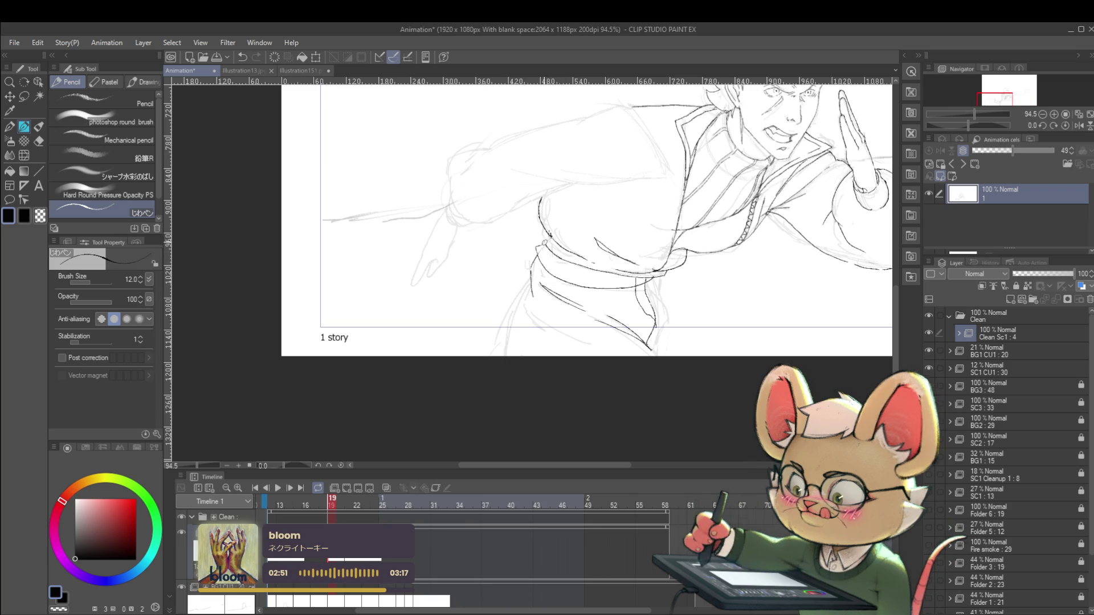
scroll(561, 239, down, 4)
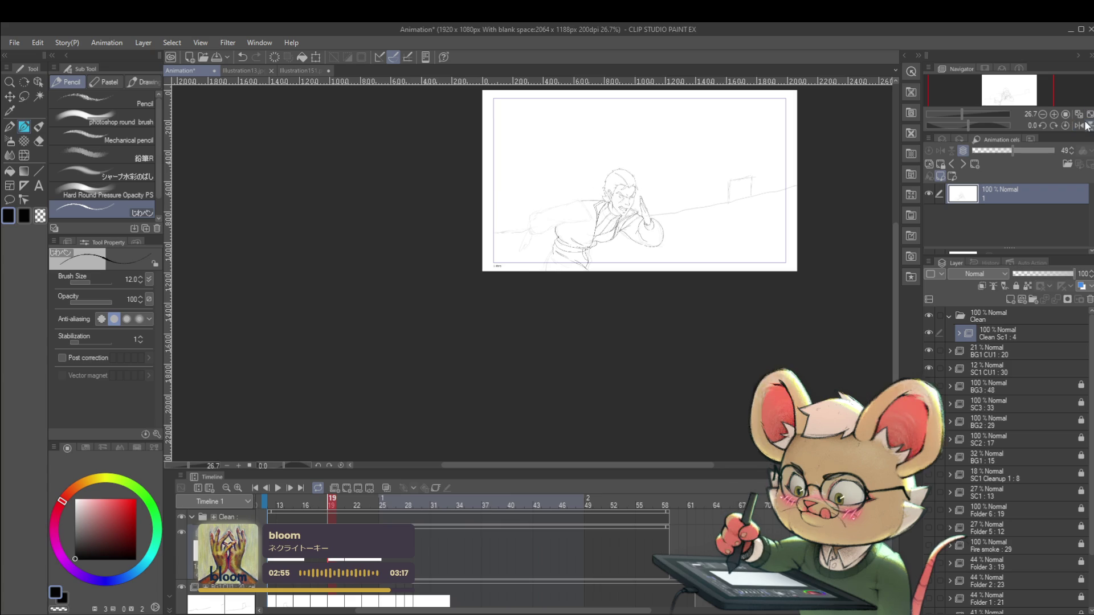
- In mirrored view, ink a line along the man's leg, then unmirror the view
click(1078, 125)
scroll(480, 256, up, 3)
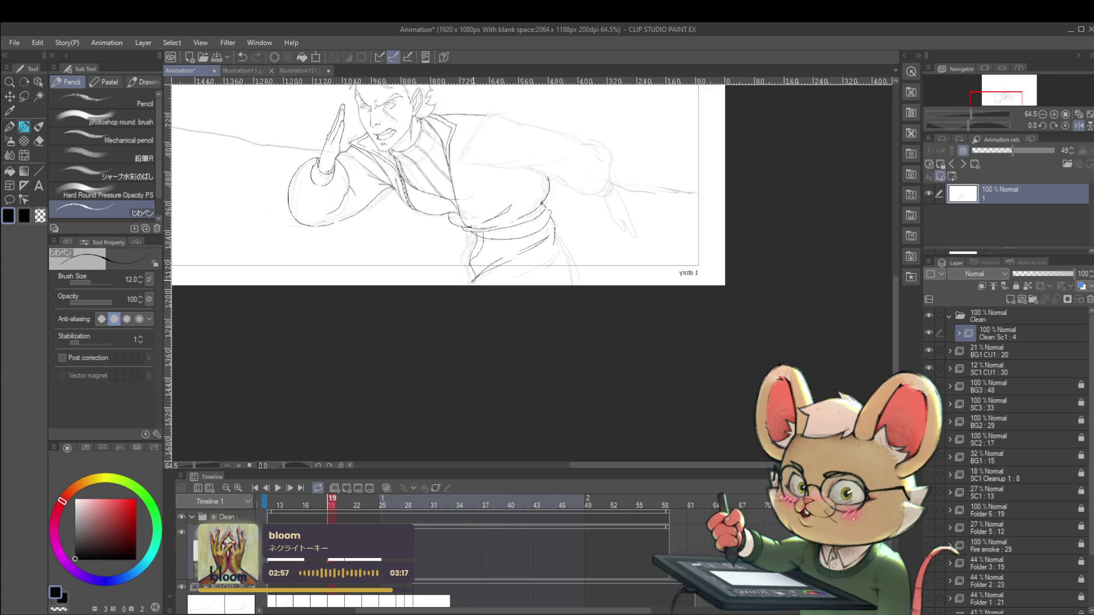
drag(556, 240, 567, 285)
scroll(575, 268, down, 3)
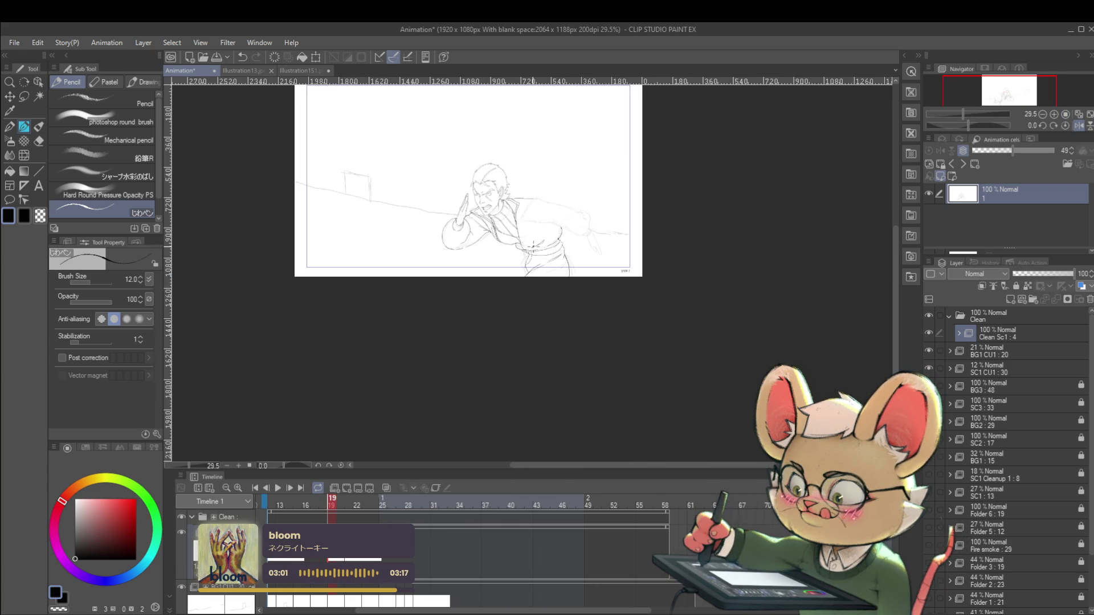
click(1080, 127)
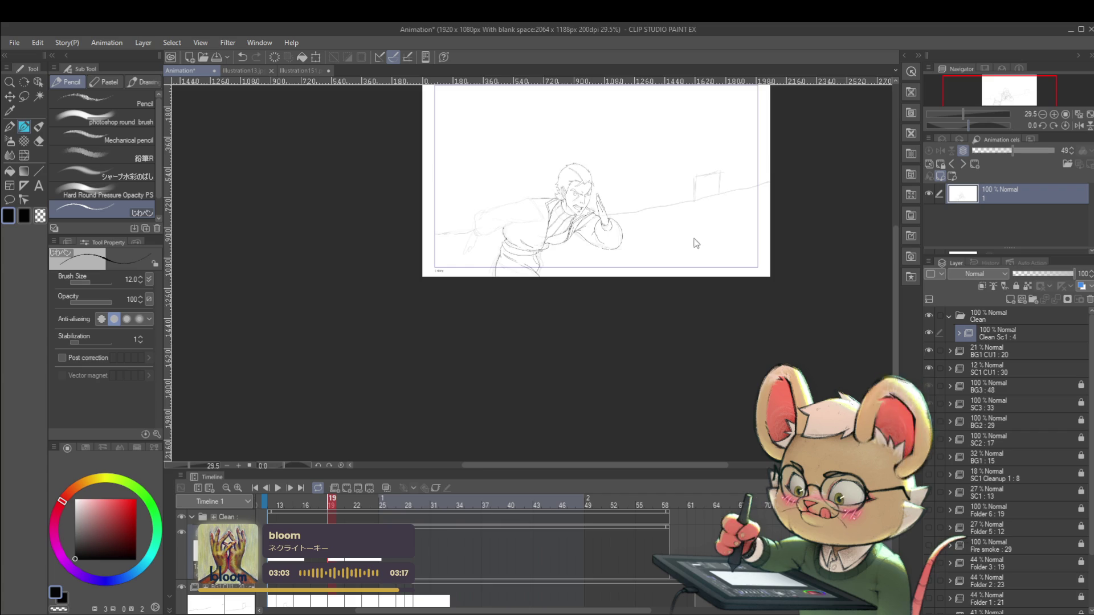
scroll(542, 234, up, 3)
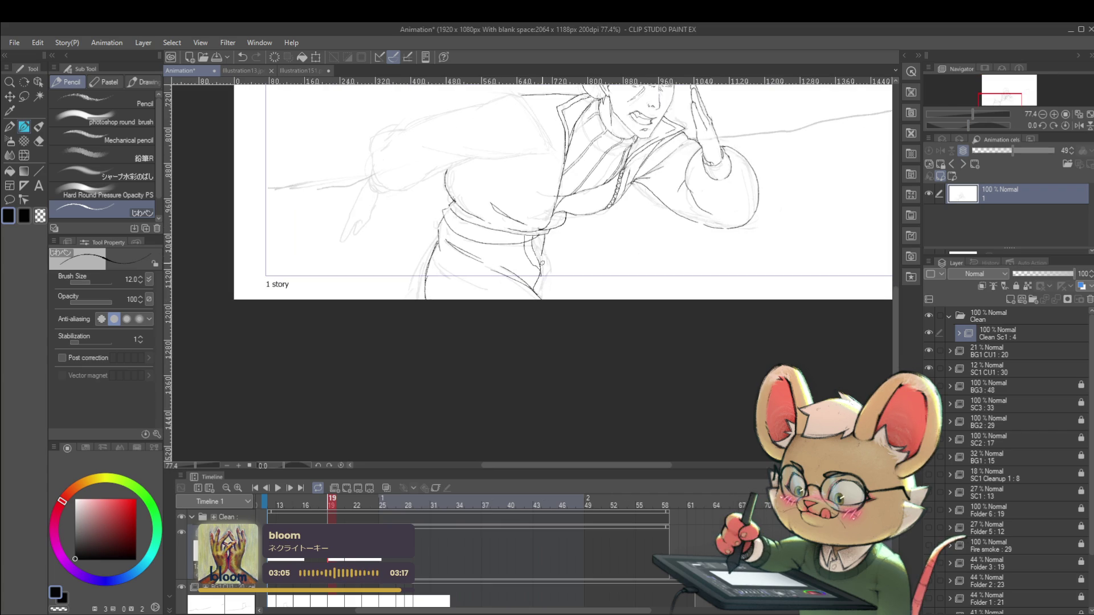
- Undo the leg stroke, fit the frame to the window, and mirror the view to check it
key(ctrl+z)
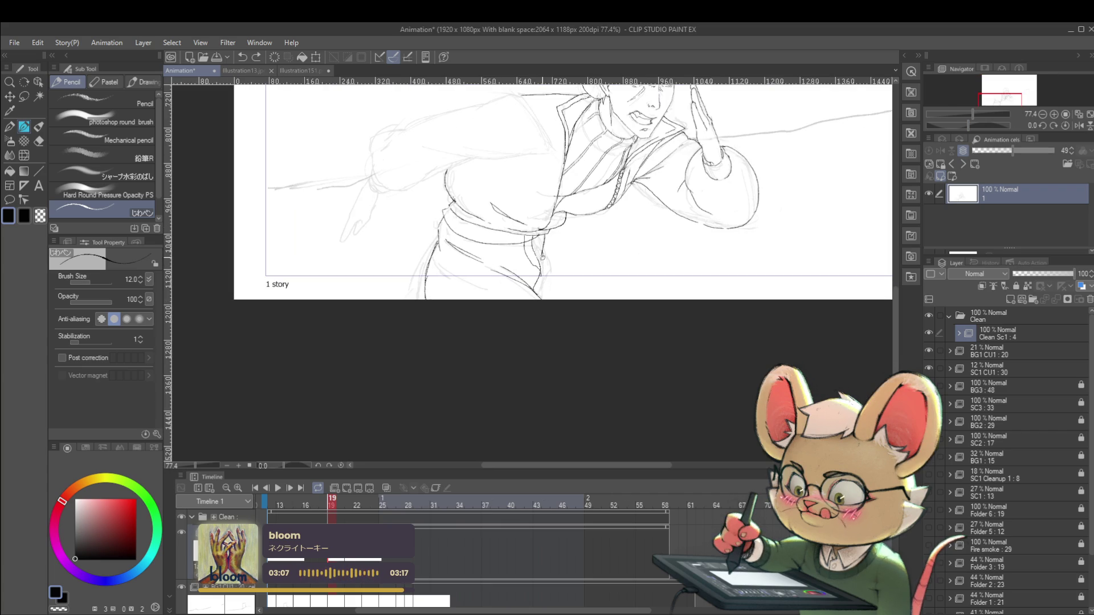
scroll(570, 234, down, 5)
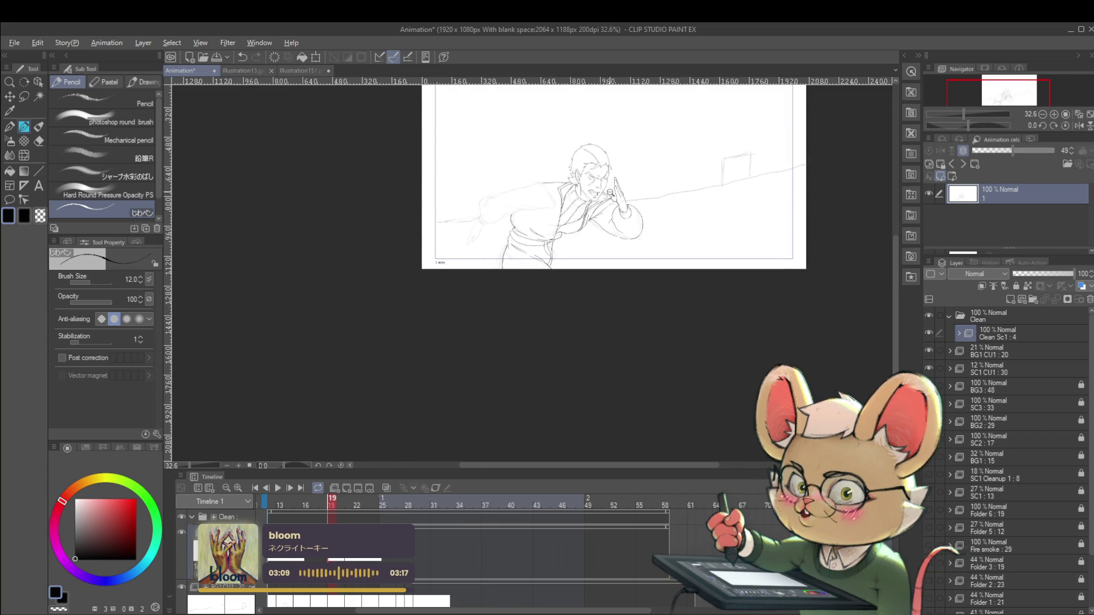
scroll(568, 242, up, 2)
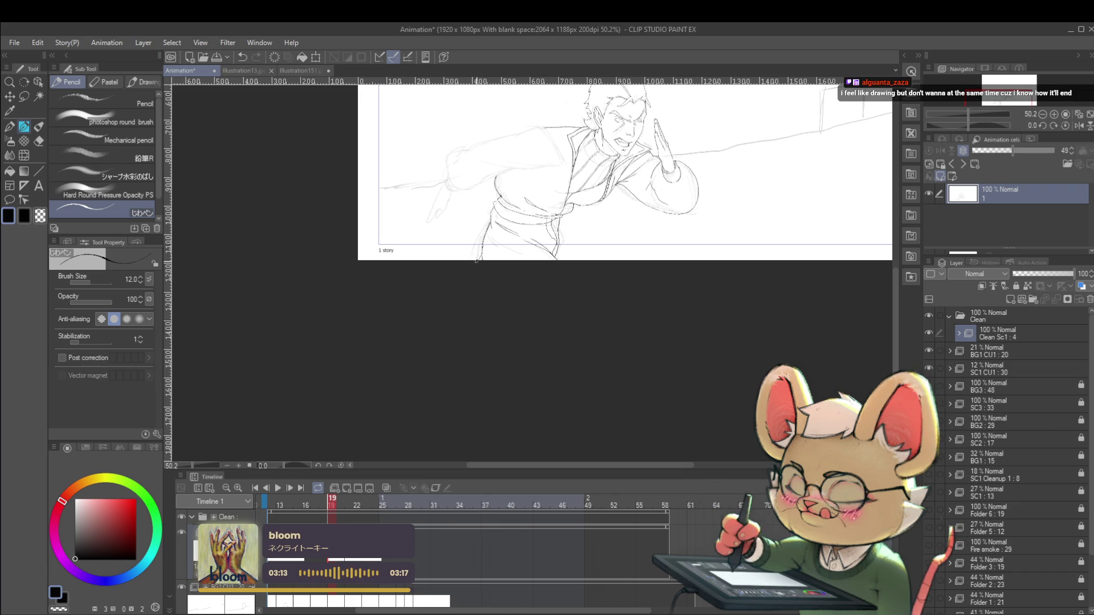
scroll(556, 171, down, 2)
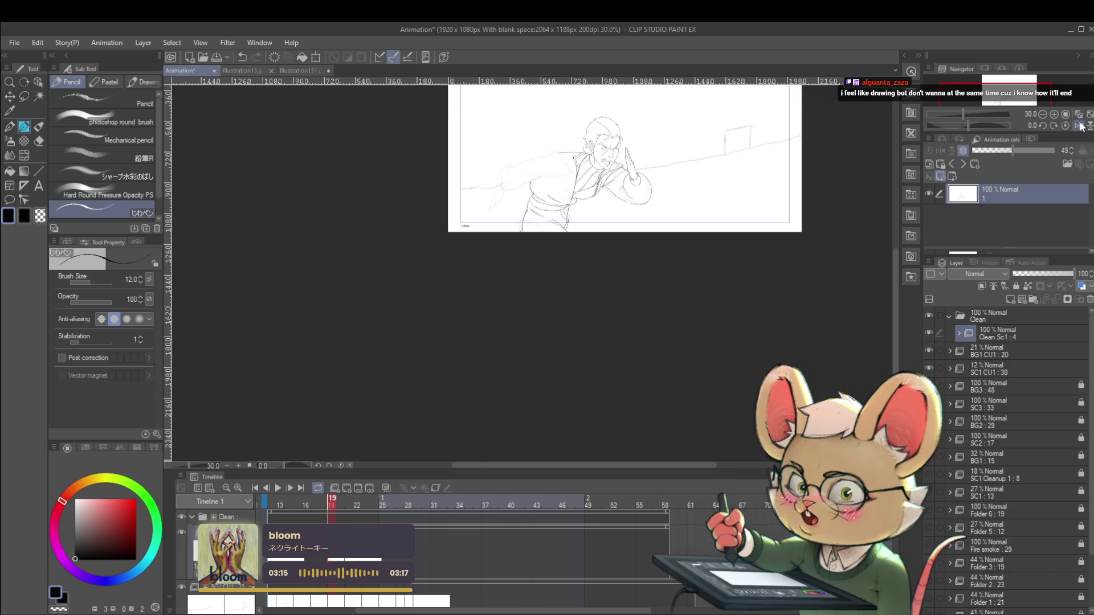
key(ctrl+0)
drag(559, 344, 582, 222)
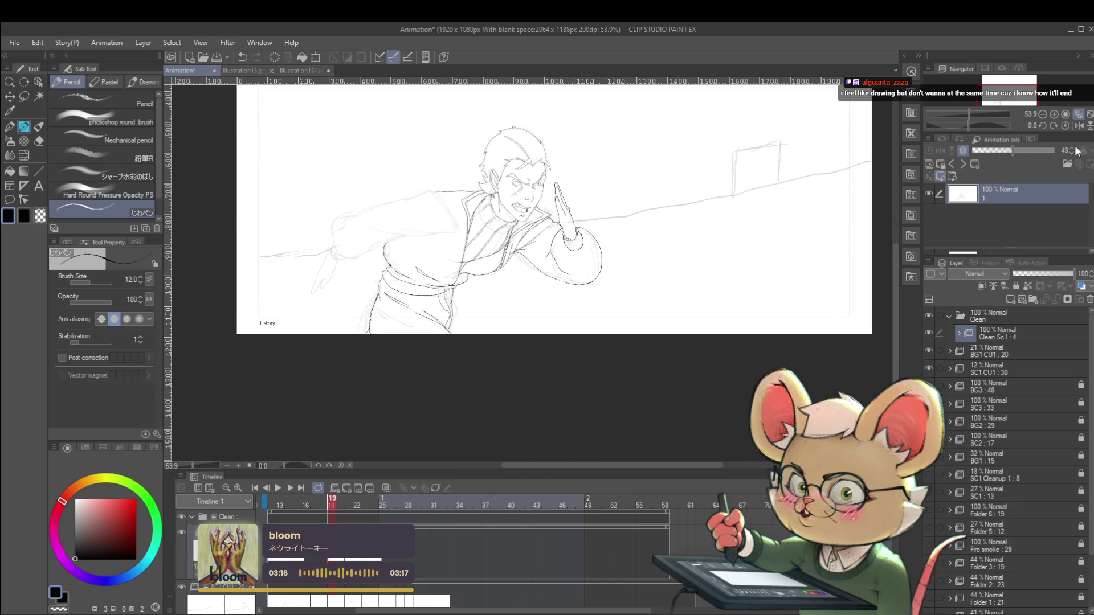
click(1078, 126)
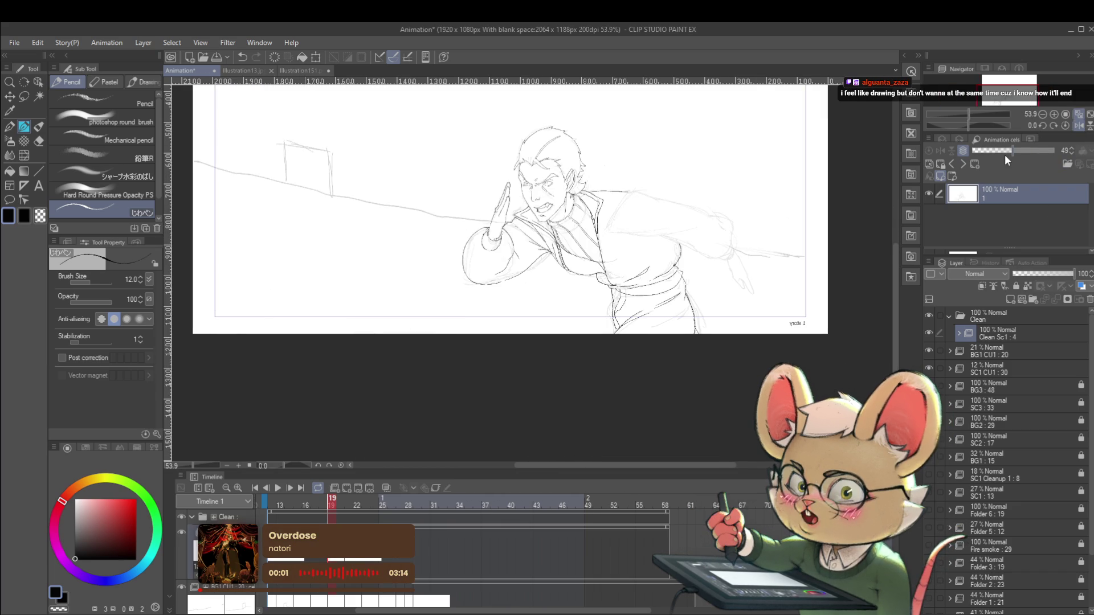
- Undo the last stroke and thin the pencil to brush size 10
scroll(520, 172, up, 4)
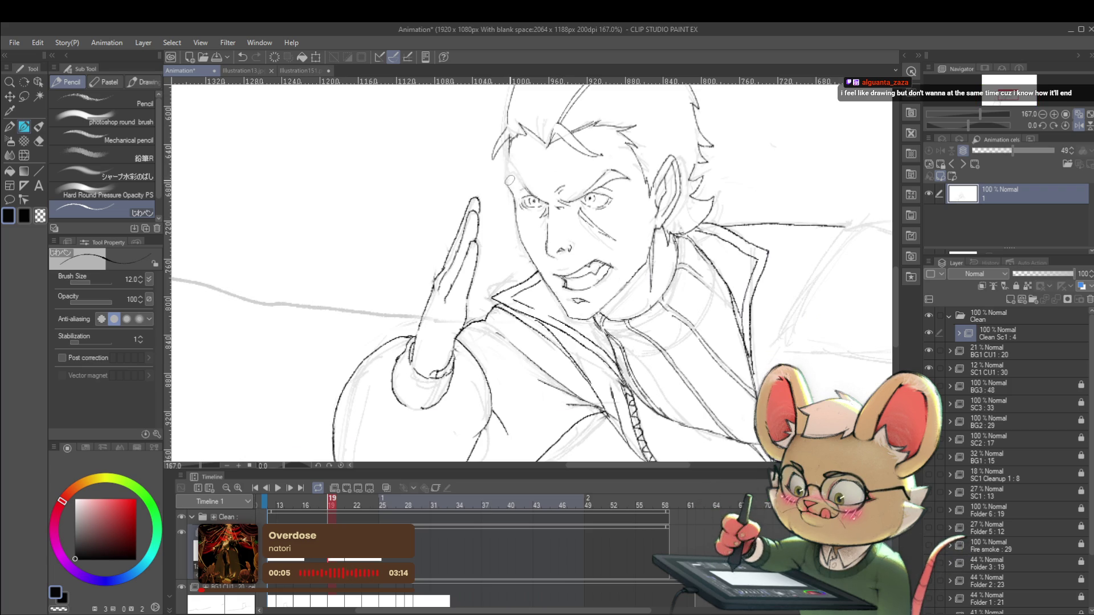
key(ctrl+z)
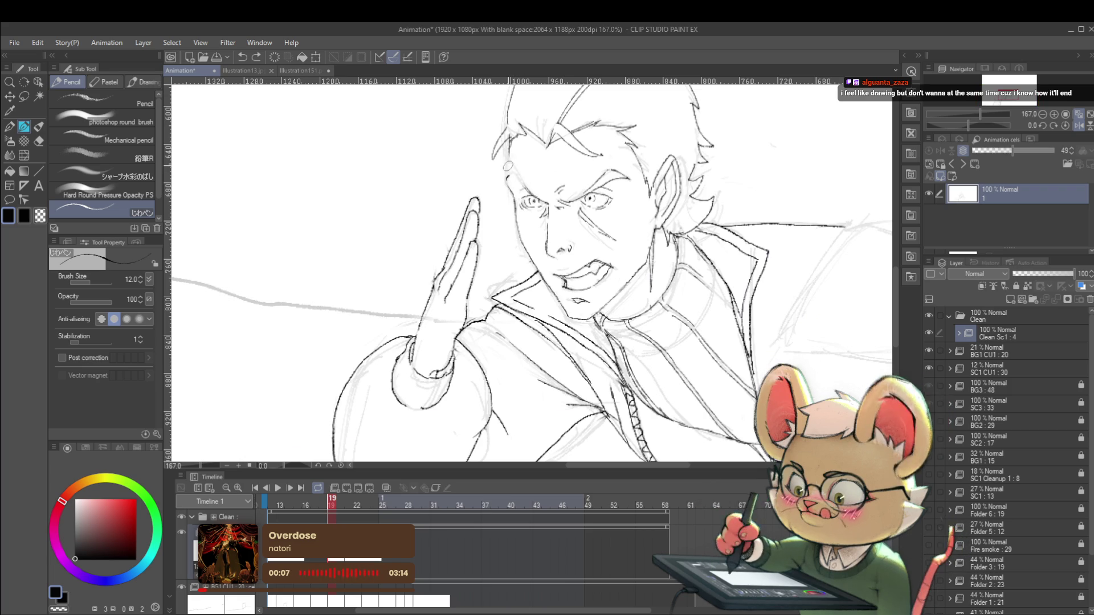
key(bracketleft)
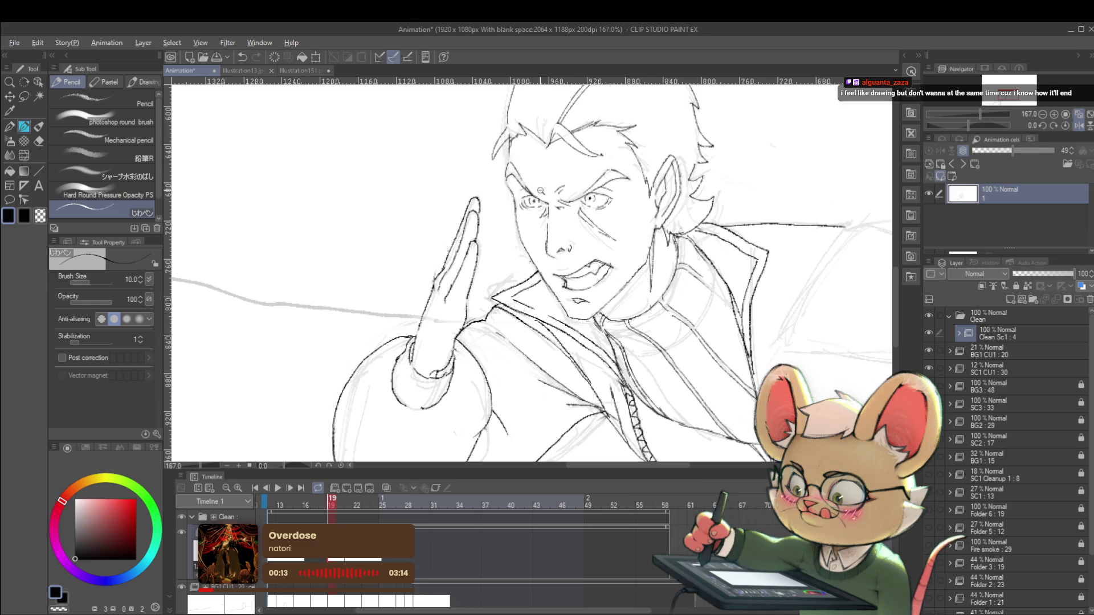
scroll(537, 183, down, 5)
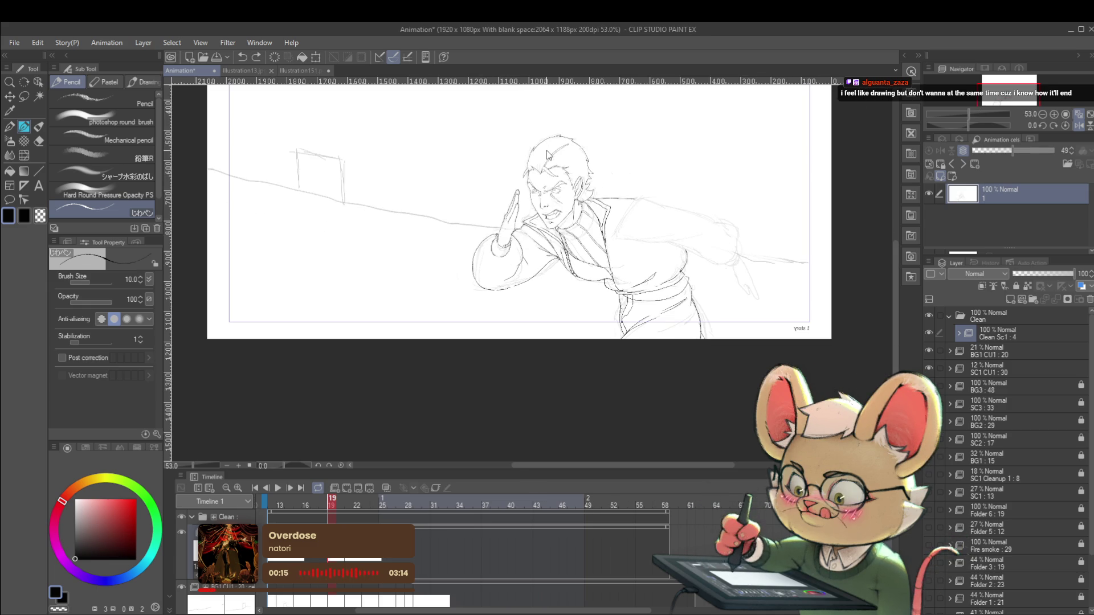
scroll(532, 180, up, 5)
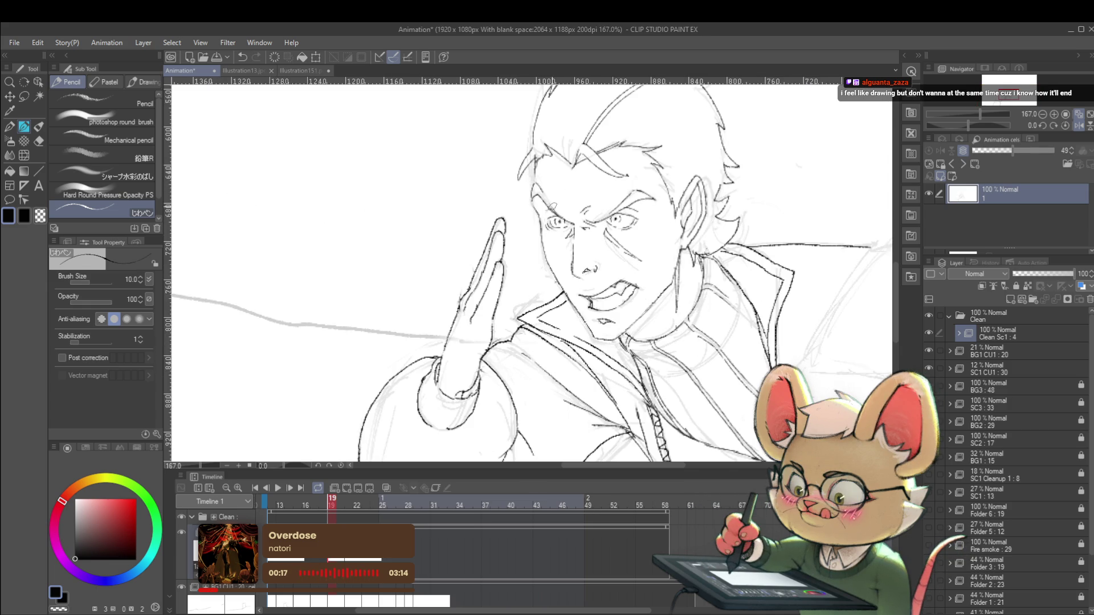
scroll(534, 182, down, 4)
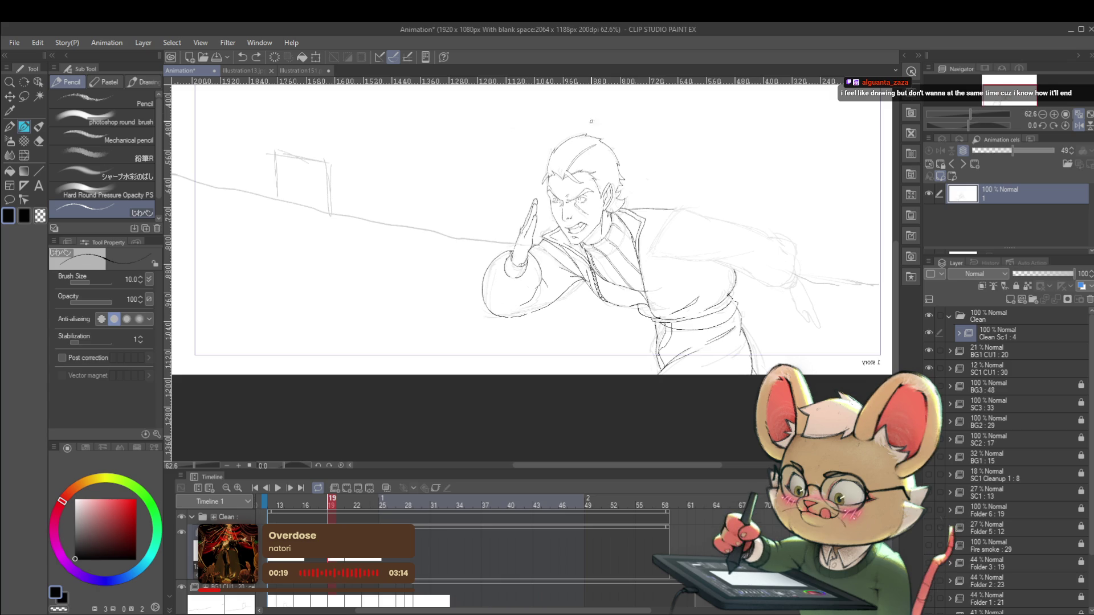
drag(675, 211, 663, 210)
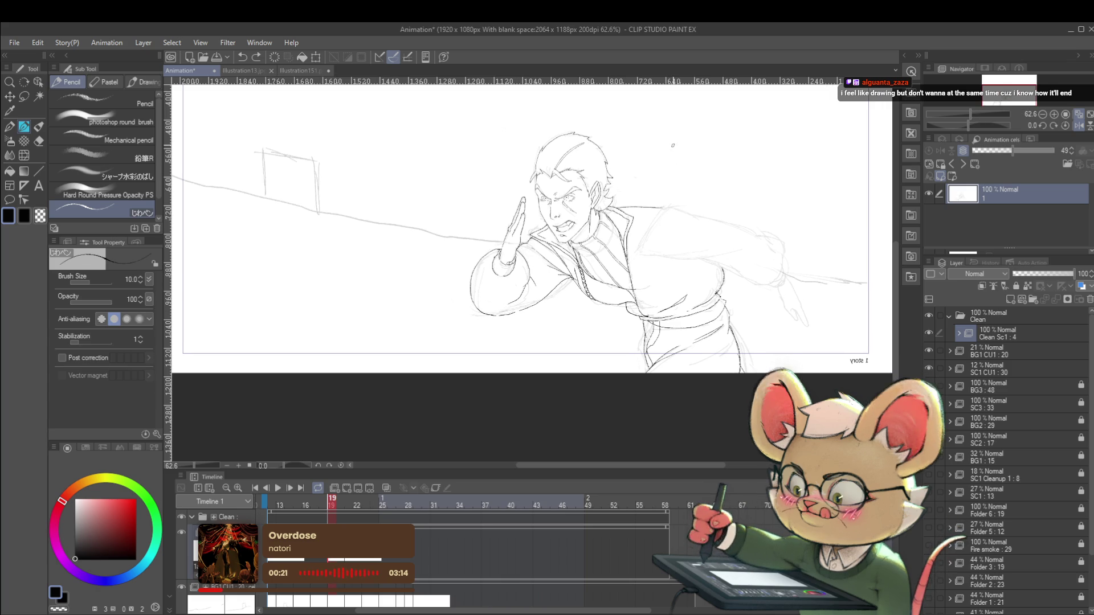
drag(621, 251, 645, 244)
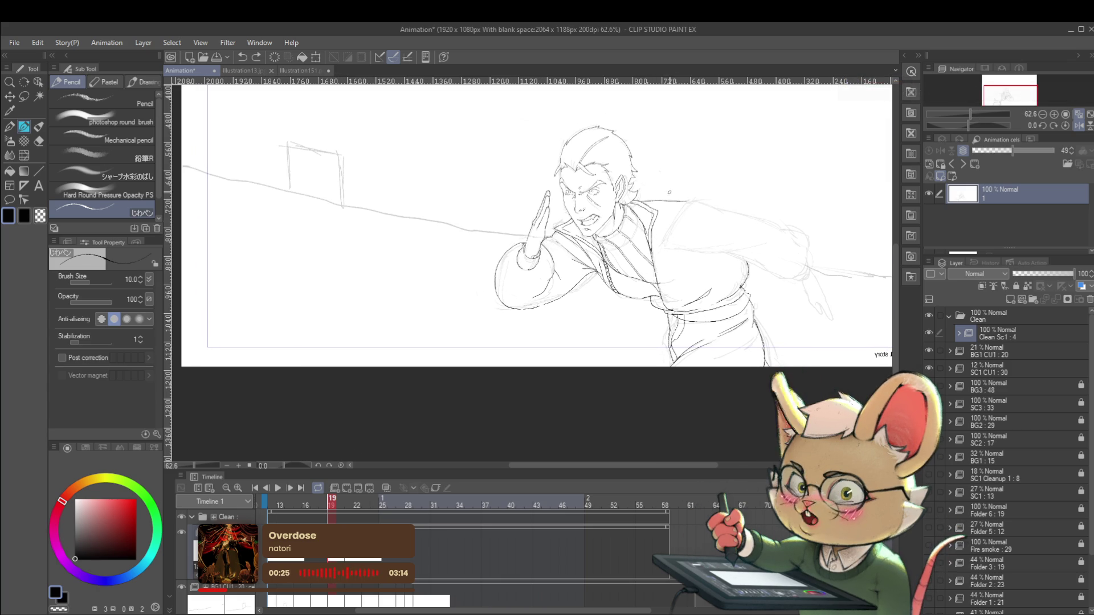
scroll(607, 196, up, 5)
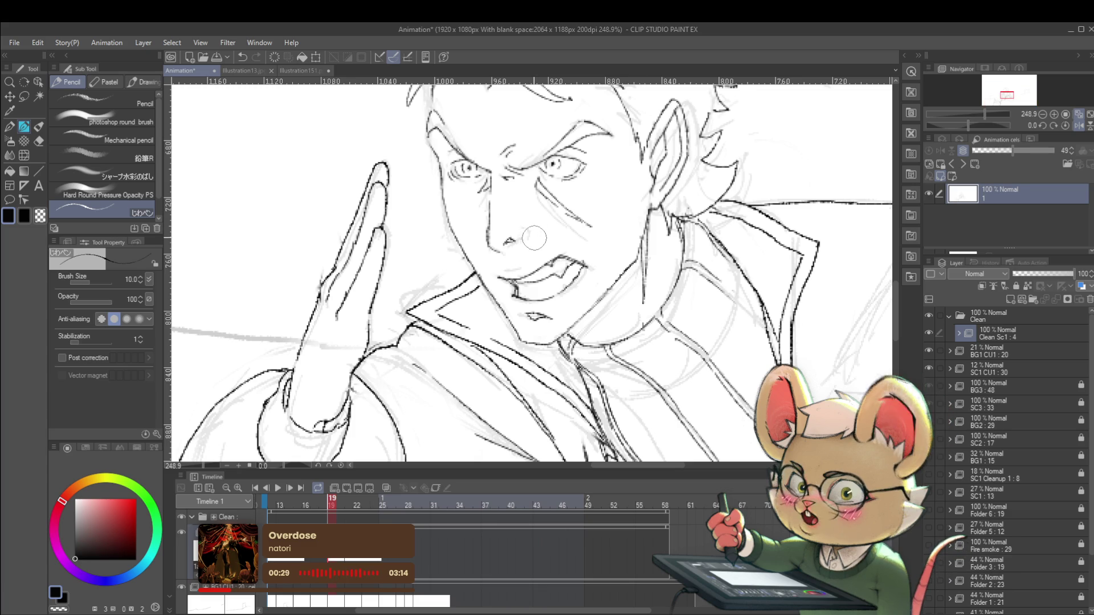
scroll(519, 229, down, 3)
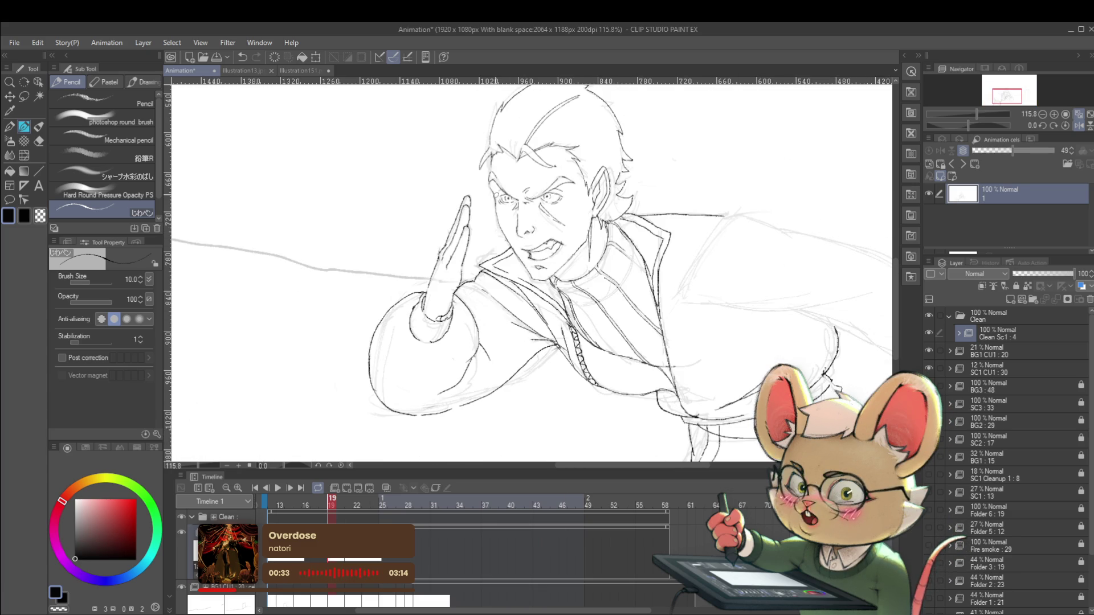
scroll(772, 283, down, 5)
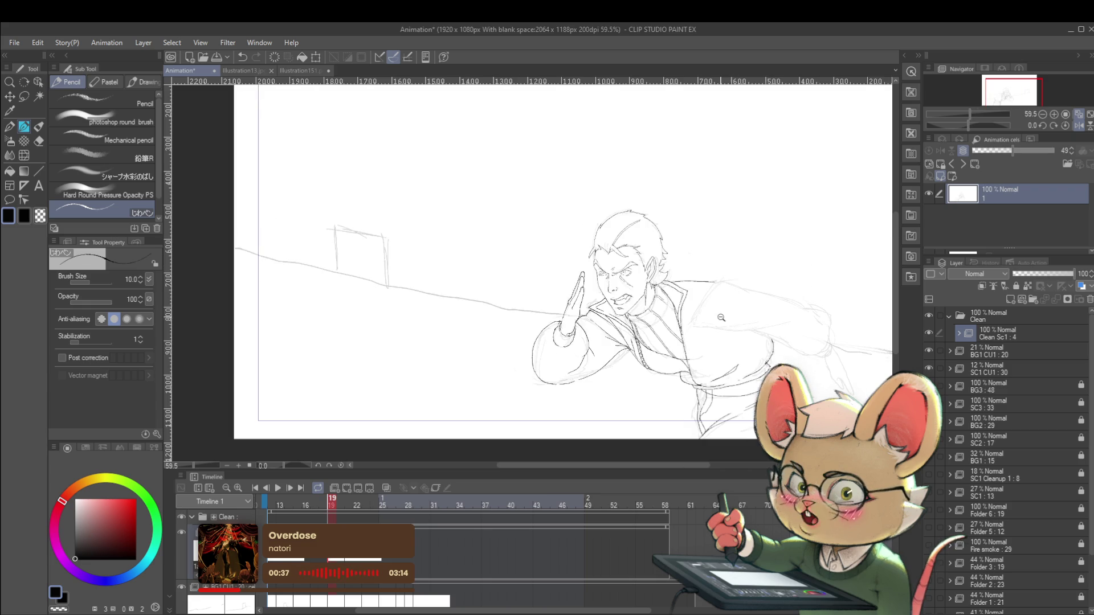
scroll(780, 228, up, 3)
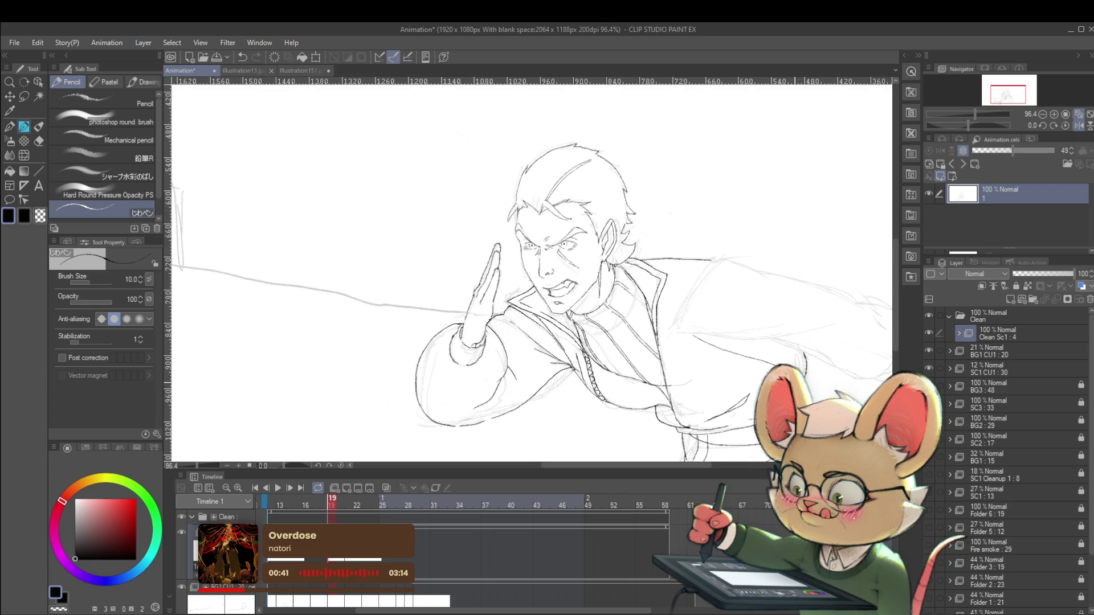
- Redraw the faint sleeve line darker and extend the arm contour up and right
key(ctrl+z)
drag(678, 332, 740, 354)
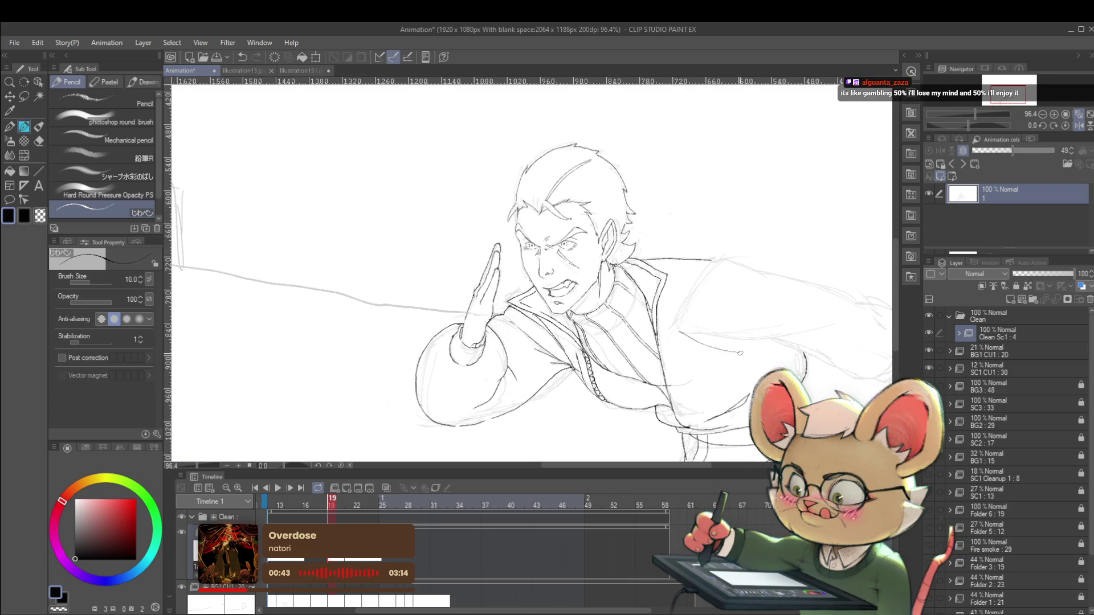
scroll(759, 353, down, 5)
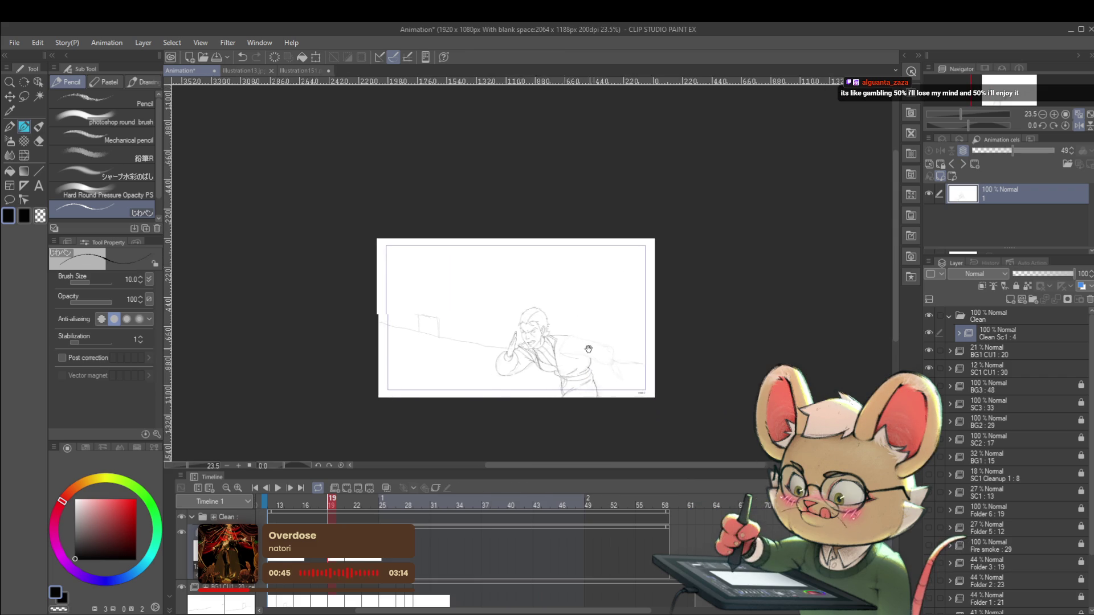
scroll(610, 356, up, 4)
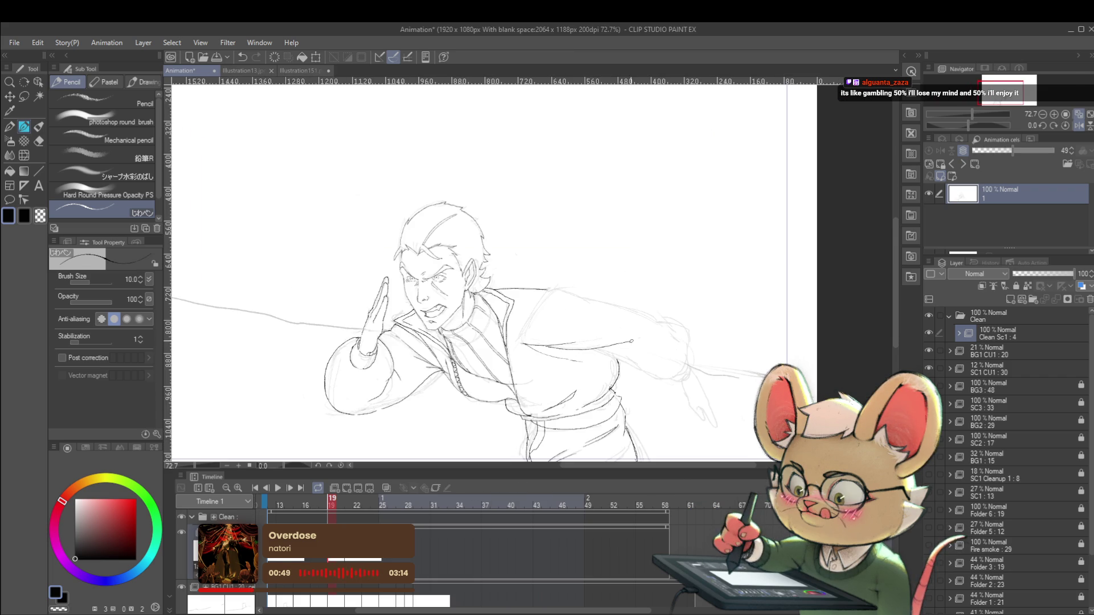
scroll(645, 340, down, 2)
scroll(587, 330, up, 3)
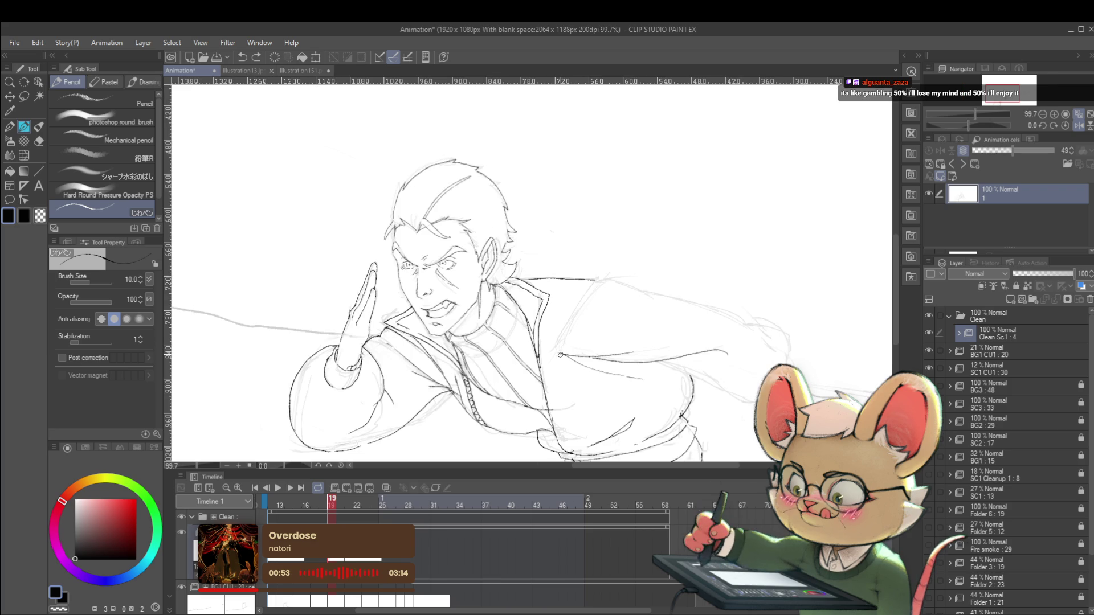
drag(581, 308, 608, 280)
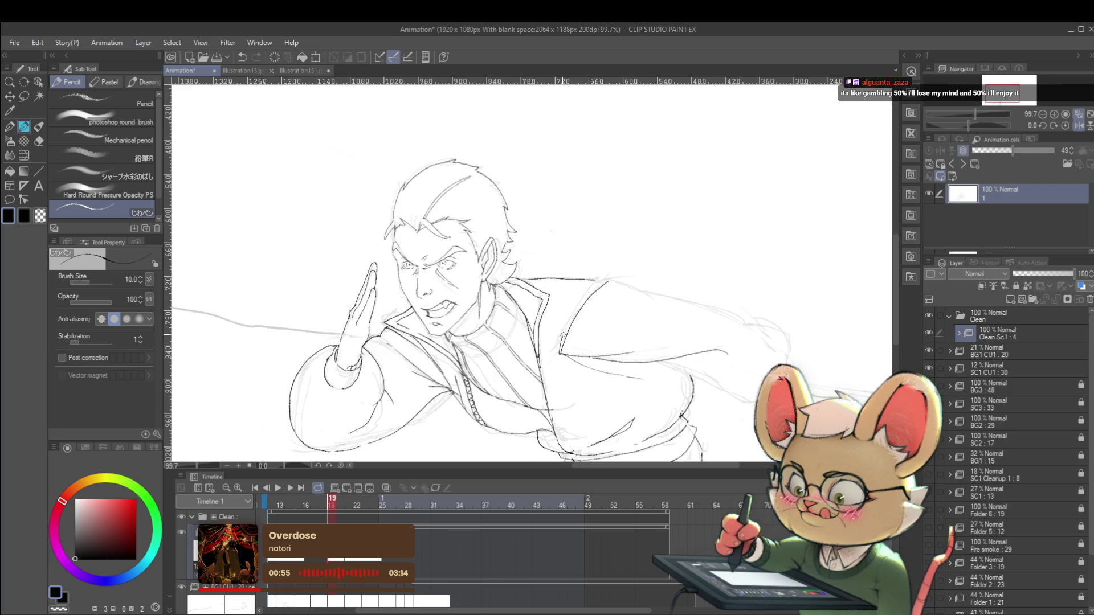
scroll(588, 273, down, 3)
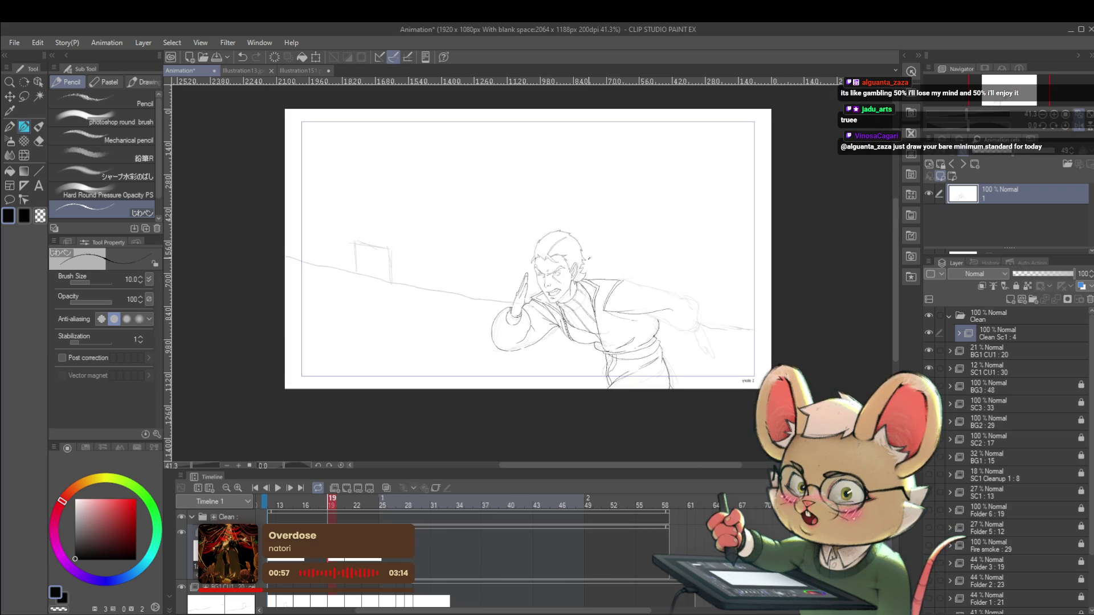
- Undo the tiny stray mark on the mirrored frame, then switch to Illustration151.png
click(1079, 126)
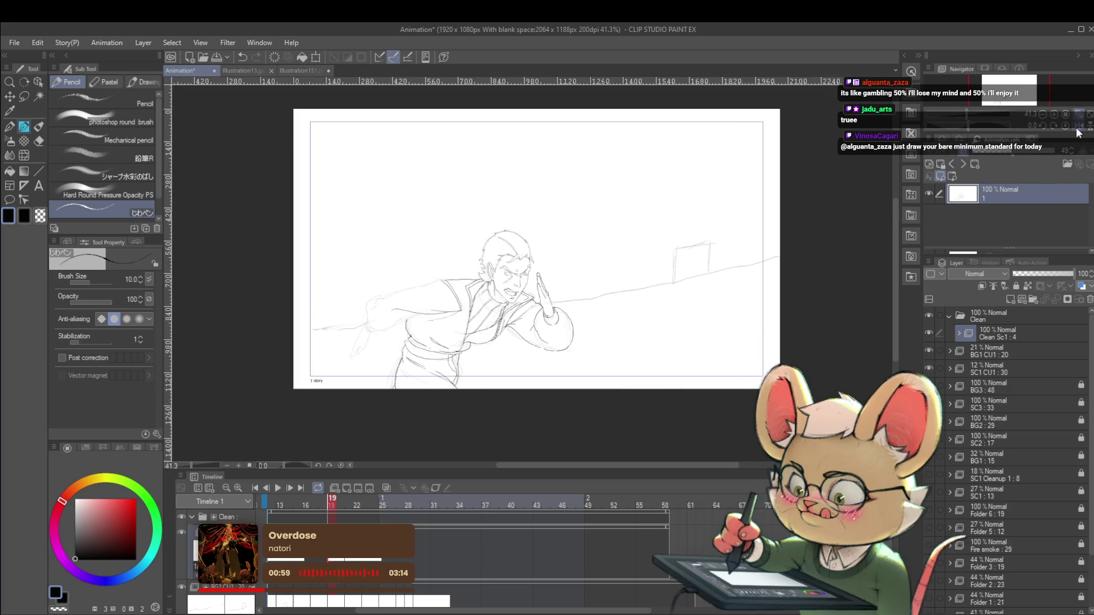
drag(693, 293, 910, 237)
scroll(712, 281, up, 2)
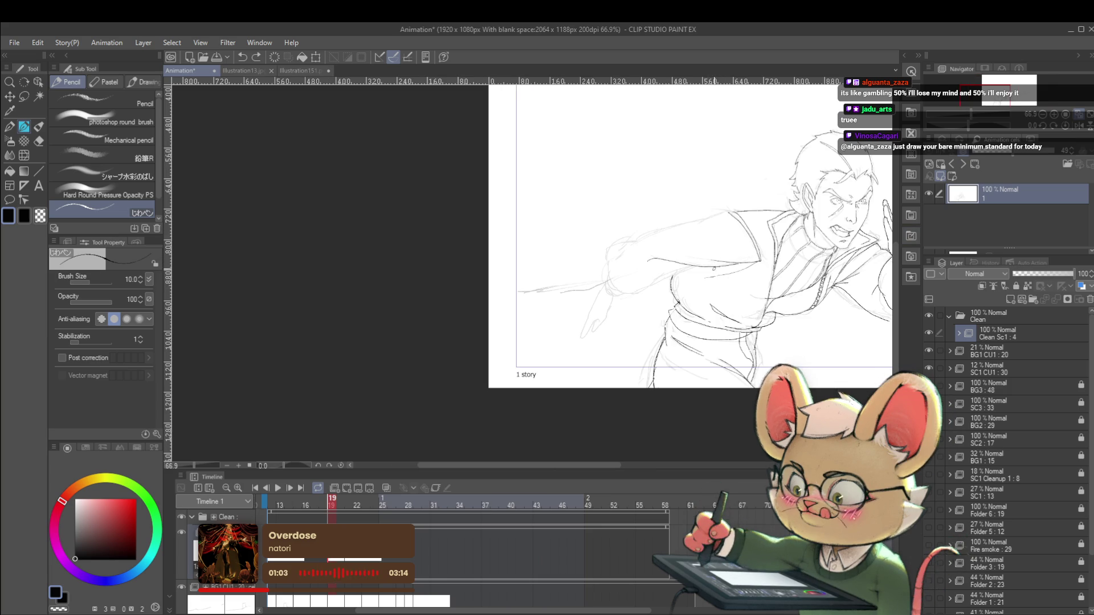
key(ctrl+z)
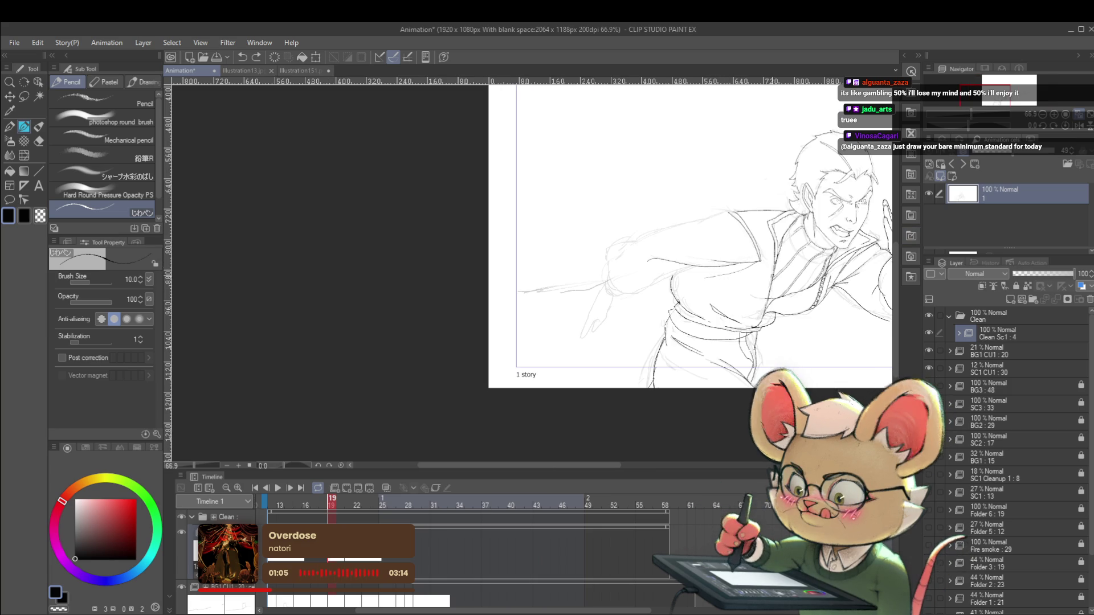
scroll(791, 217, down, 1)
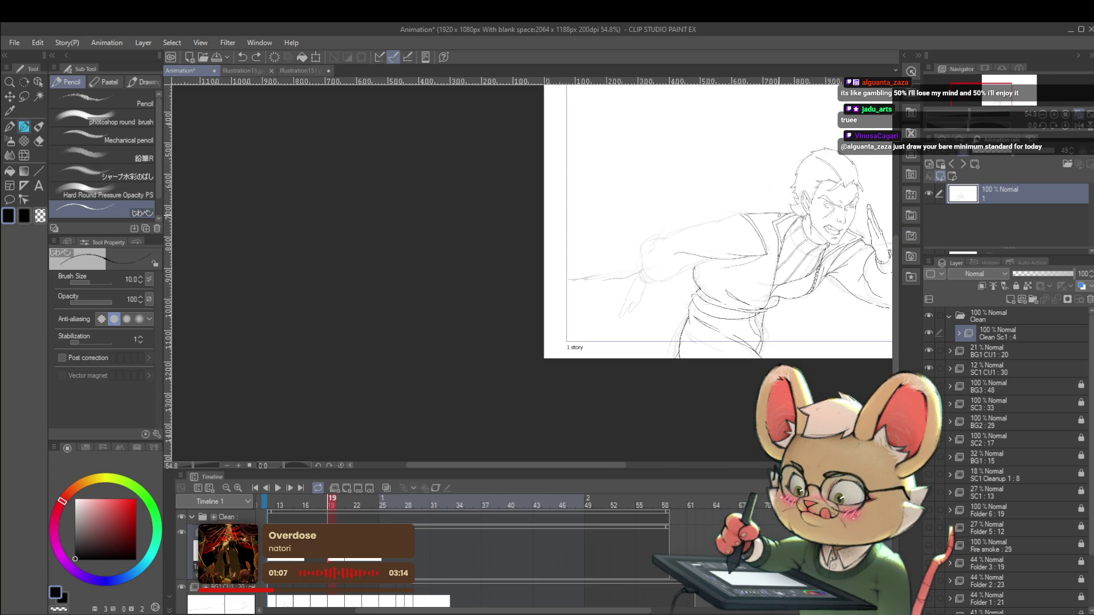
click(292, 72)
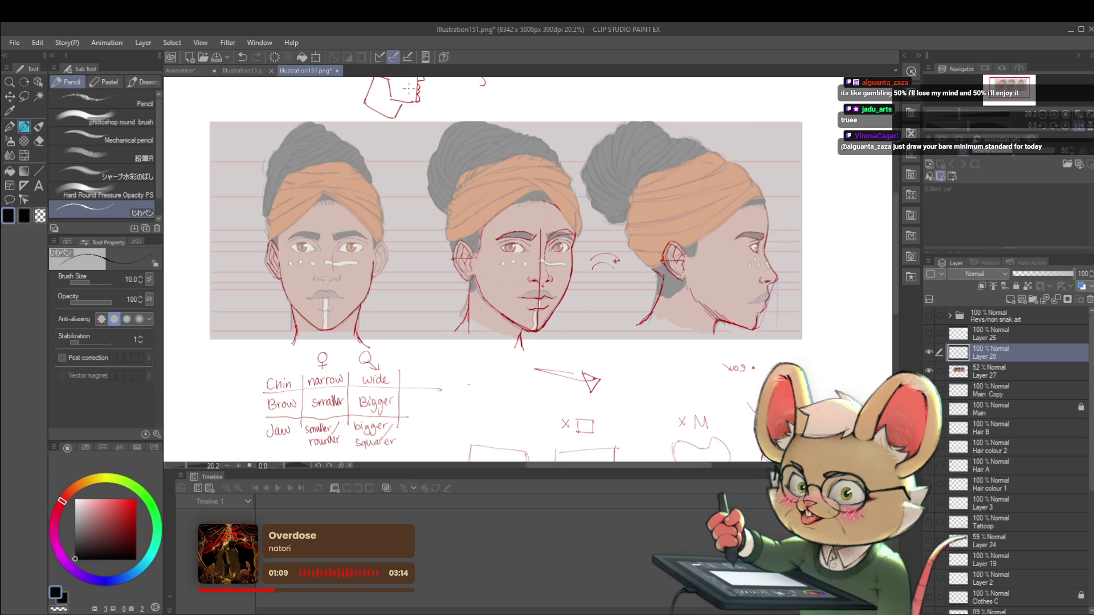
- Toggle reference layers to show the character lineup sketch, mirror it, then return to Animation
click(248, 73)
click(305, 71)
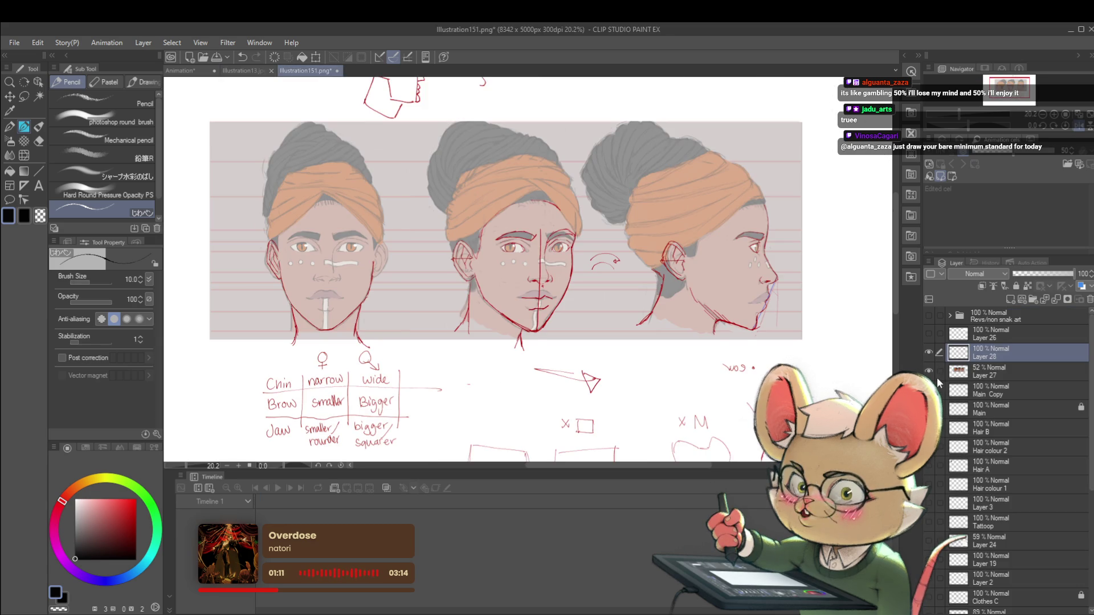
click(928, 371)
click(929, 353)
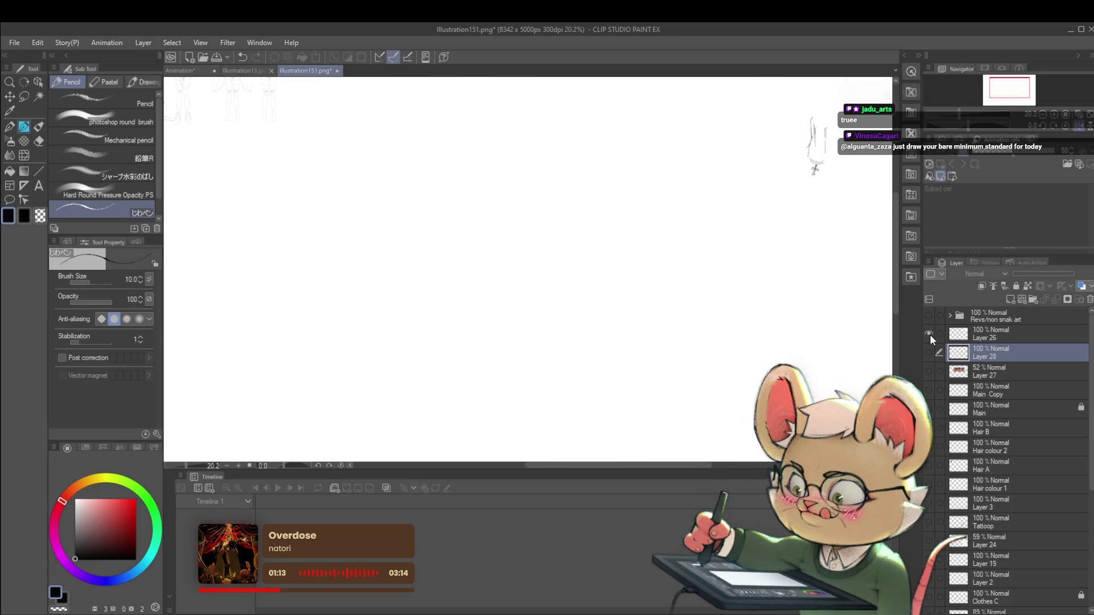
click(929, 352)
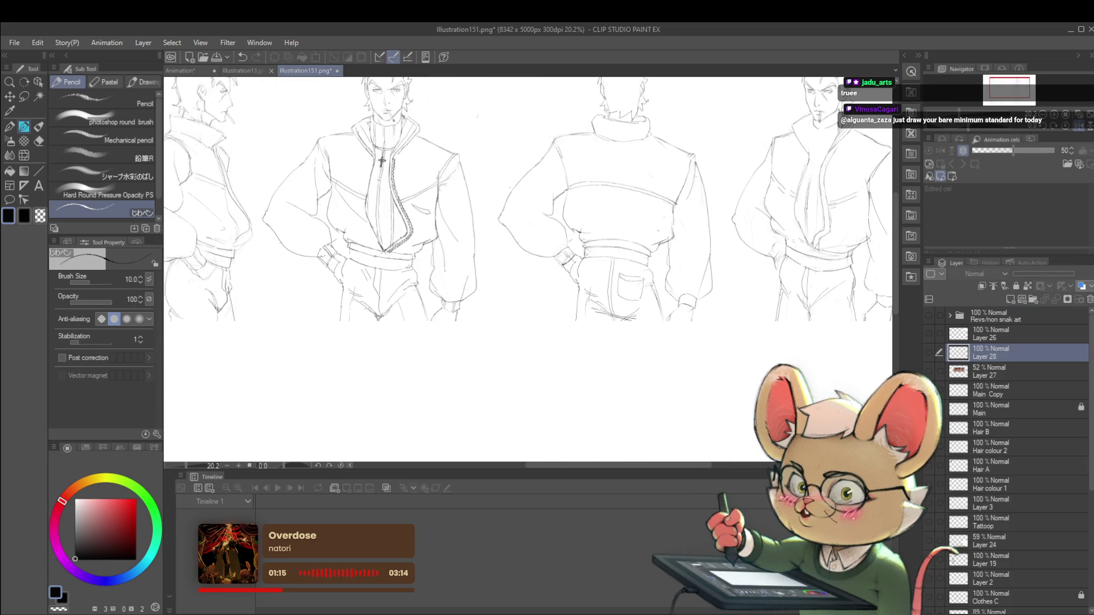
drag(434, 187, 449, 220)
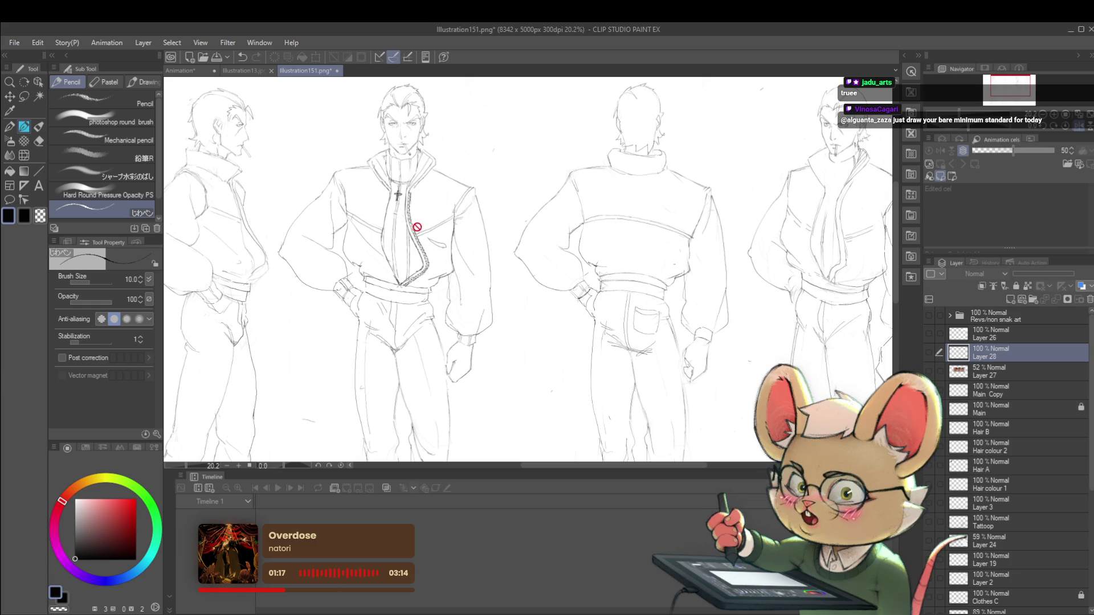
click(1079, 129)
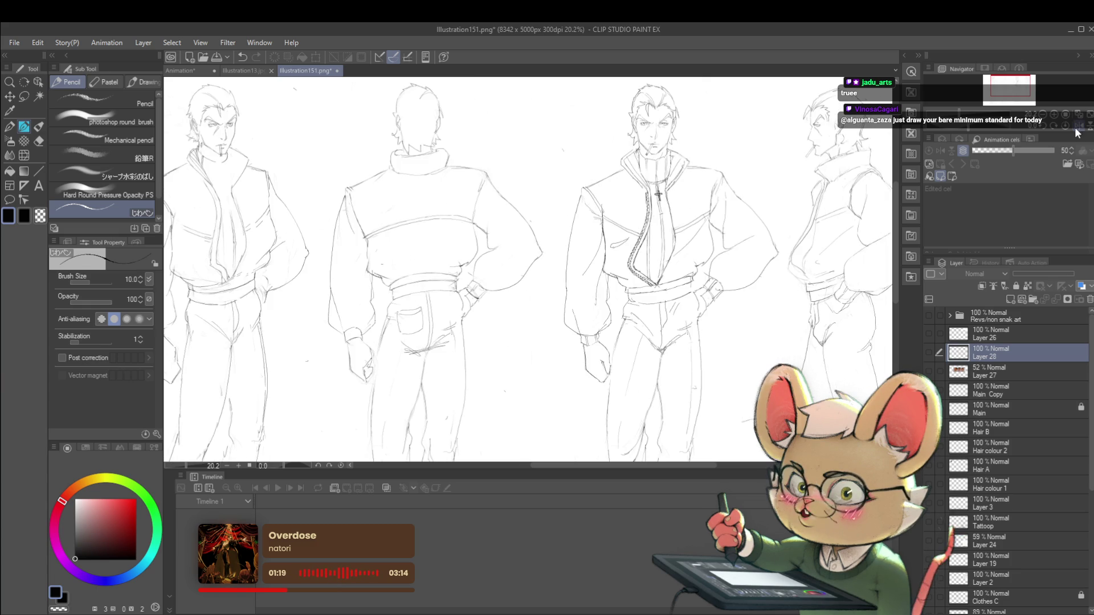
click(180, 70)
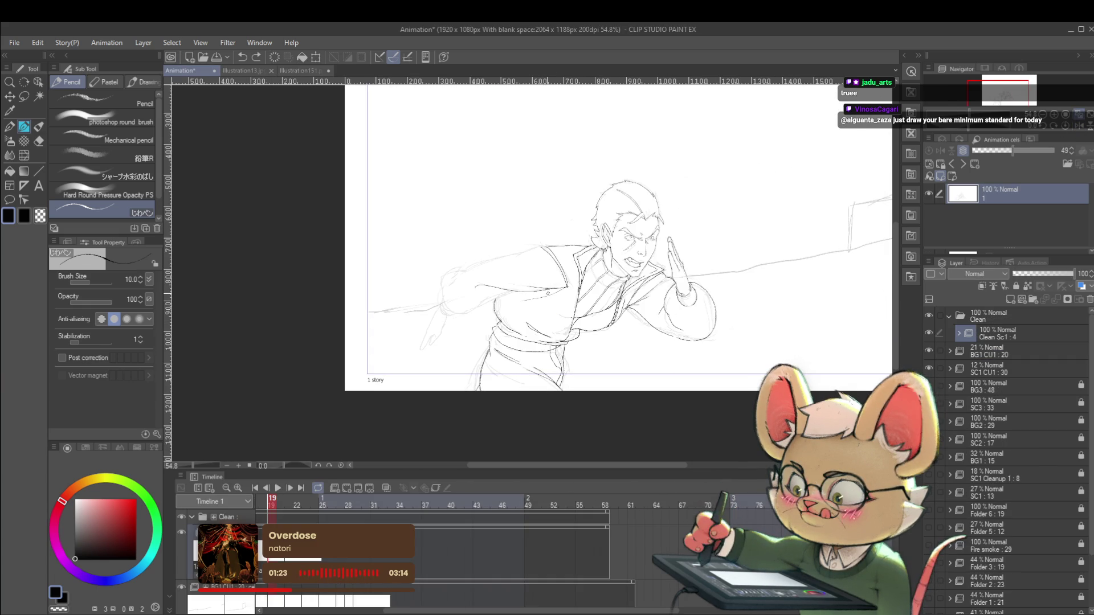
- Try a faint stroke across the shirt and undo it
click(535, 297)
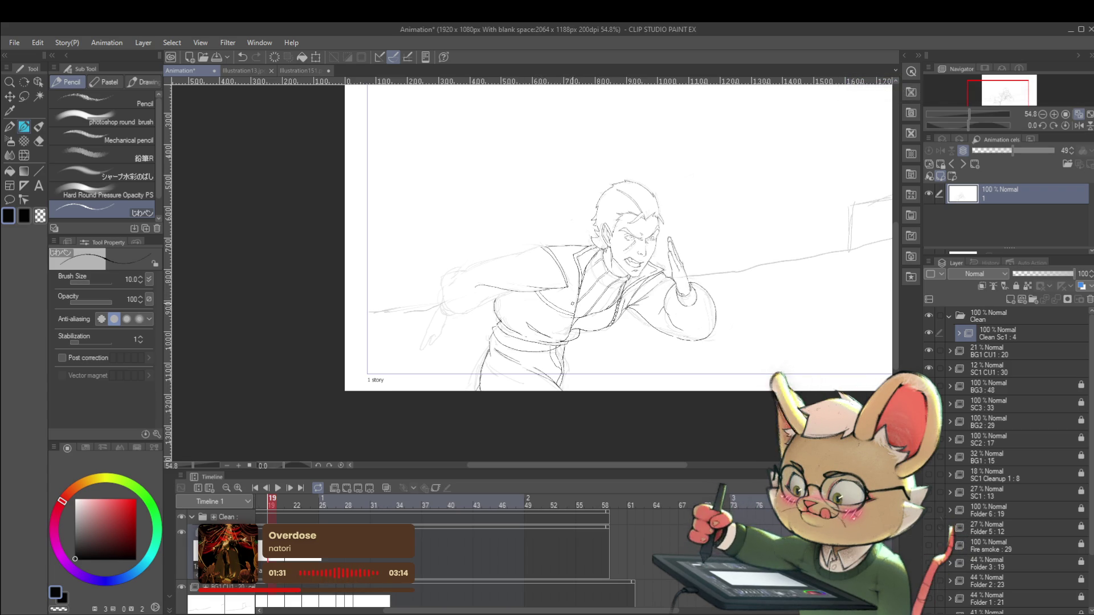
scroll(537, 278, down, 3)
scroll(568, 289, up, 3)
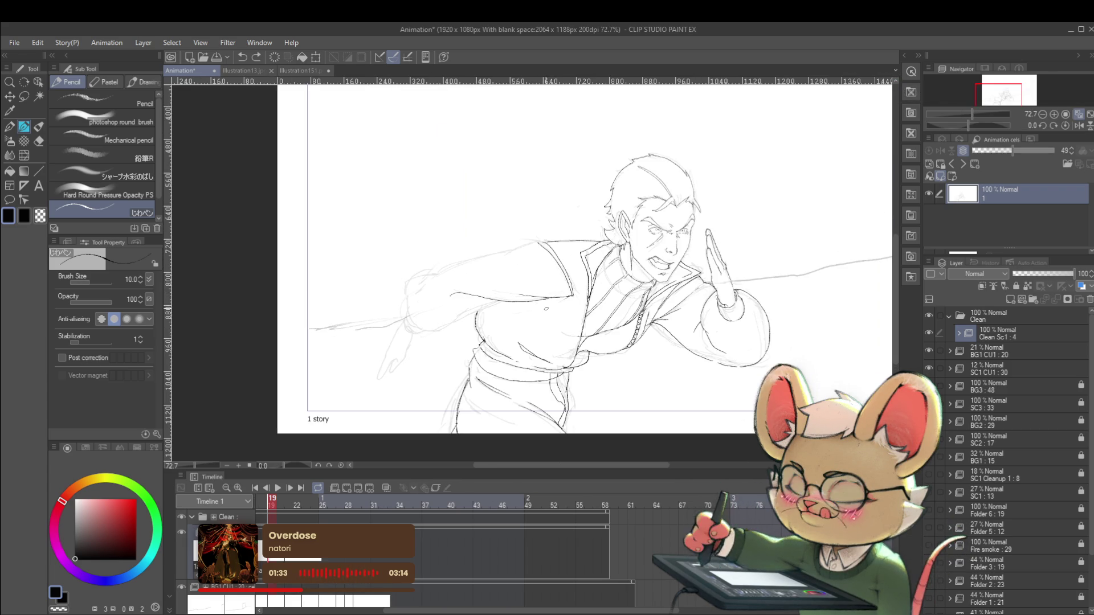
drag(534, 300, 586, 330)
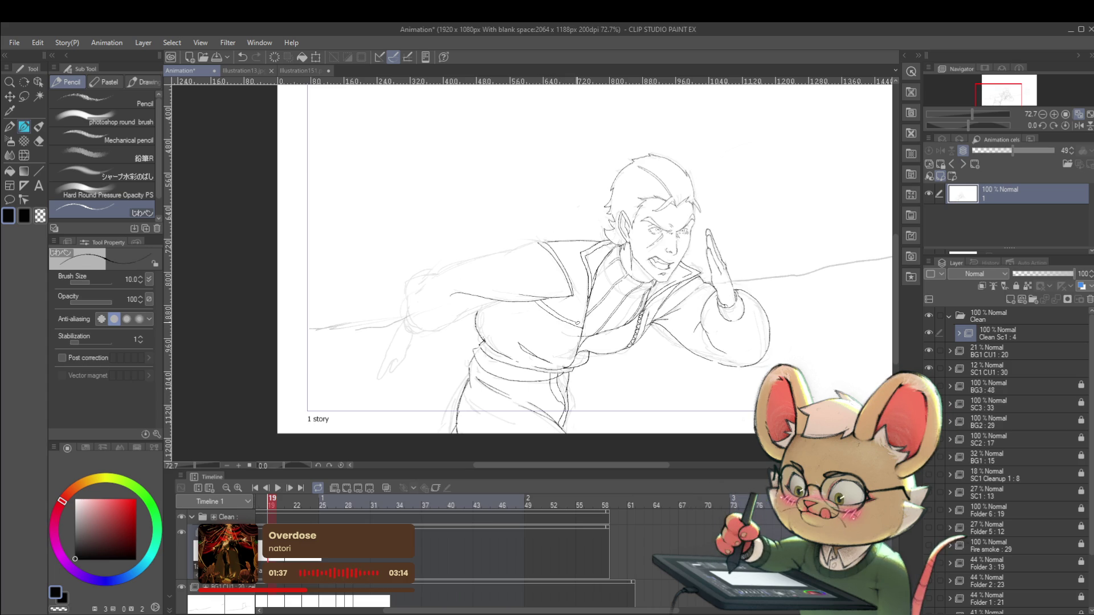
key(ctrl+z)
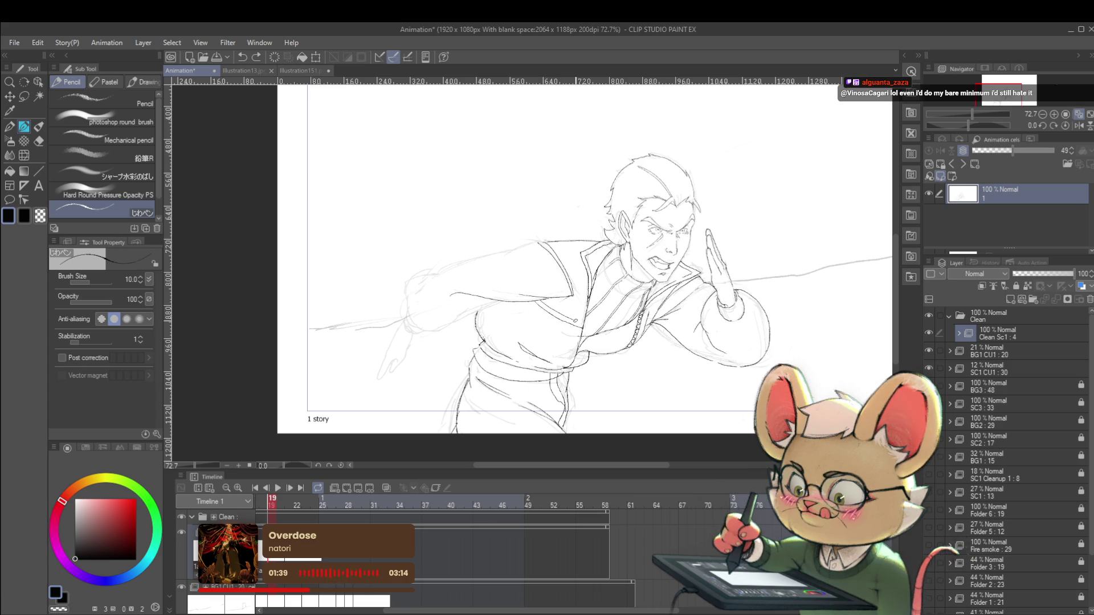
scroll(583, 323, down, 3)
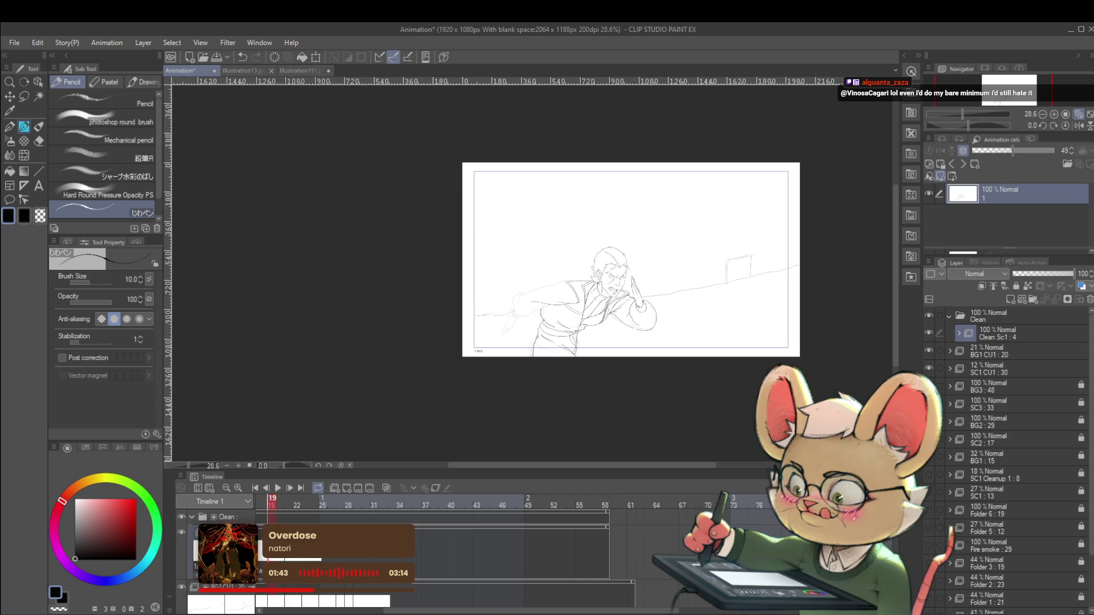
- In mirrored view, ink the back shoulder and upper-arm line, then restore the view and zoom out
click(1078, 126)
scroll(487, 305, up, 4)
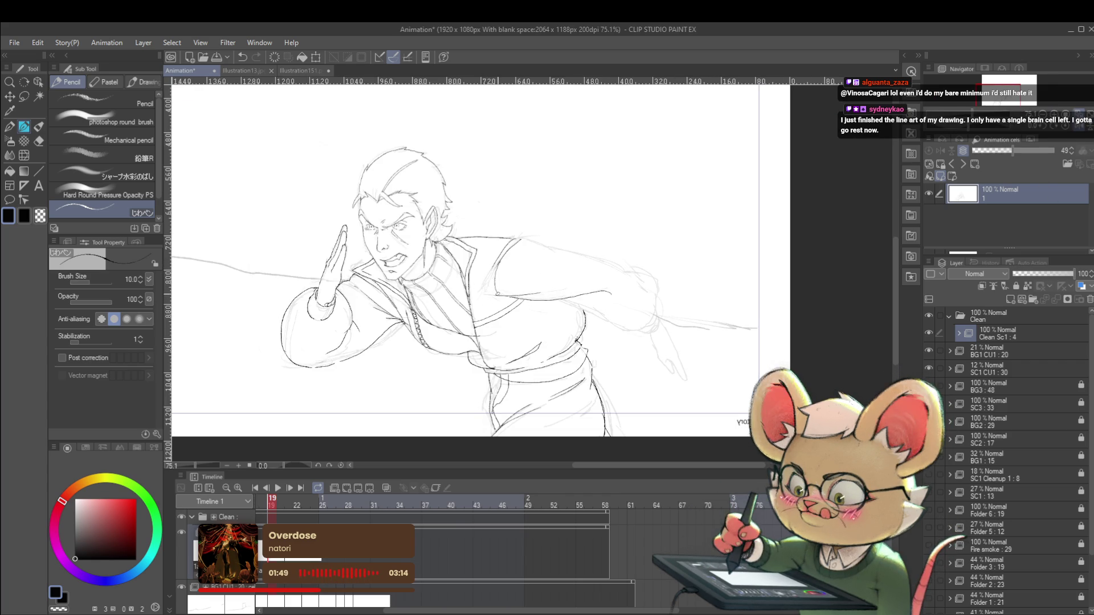
scroll(505, 269, down, 4)
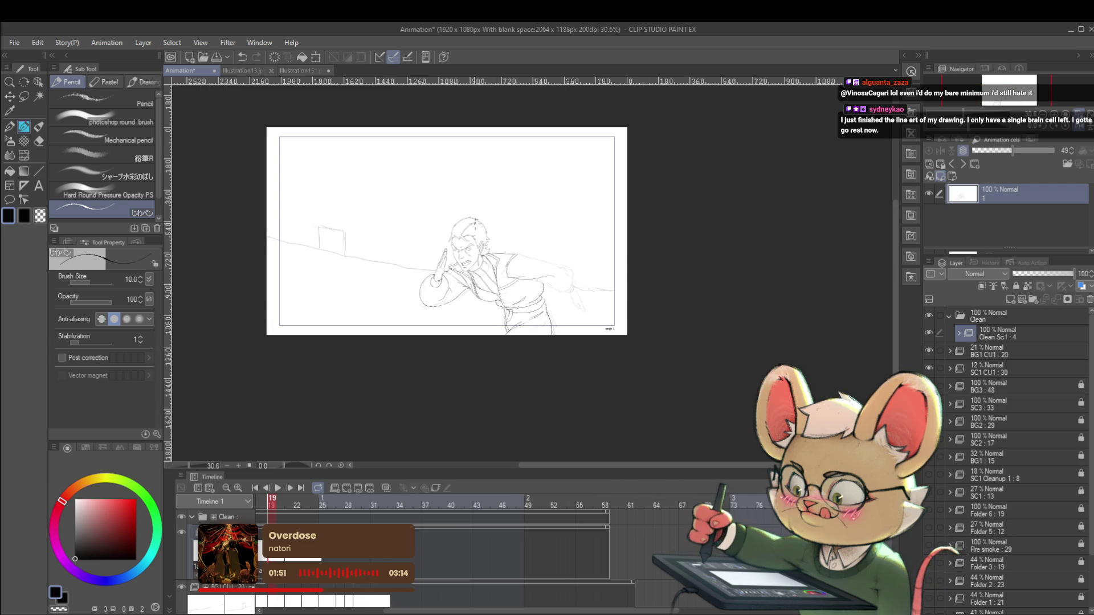
scroll(523, 263, up, 4)
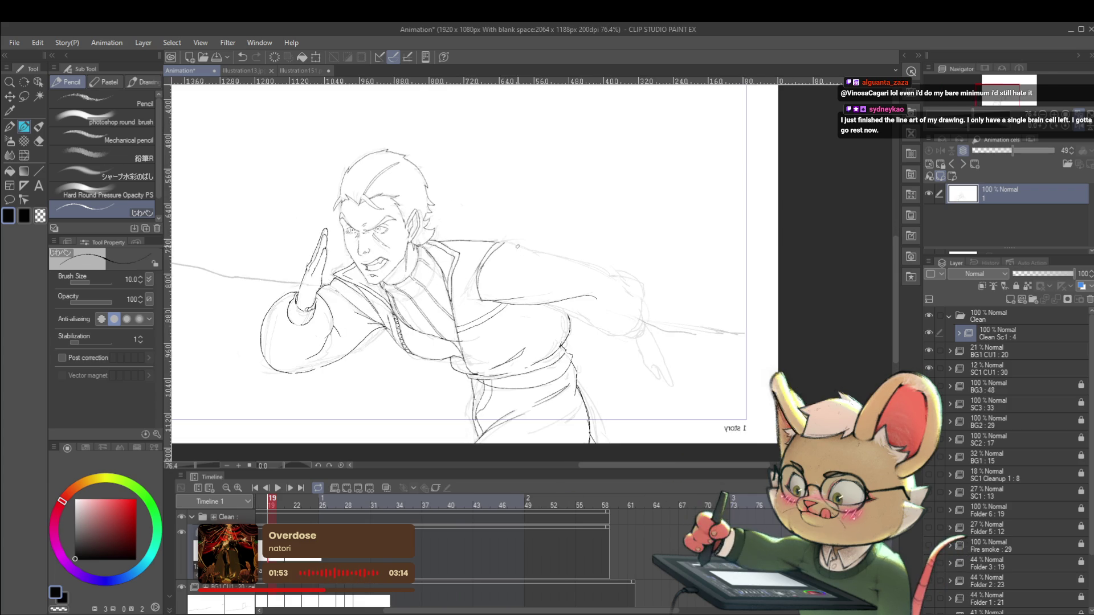
drag(521, 249, 580, 258)
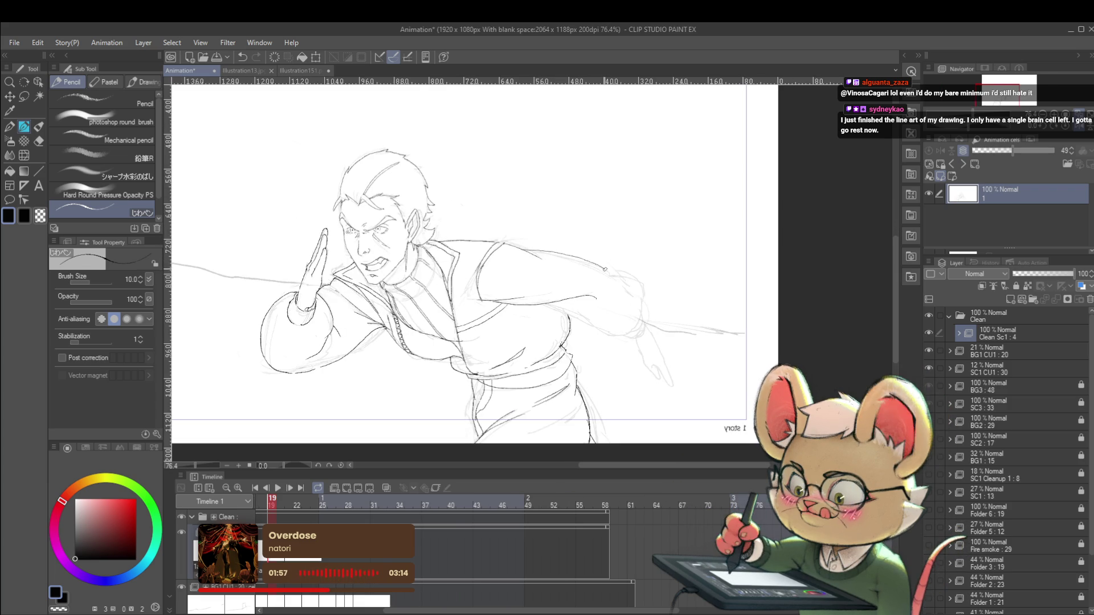
scroll(557, 223, down, 4)
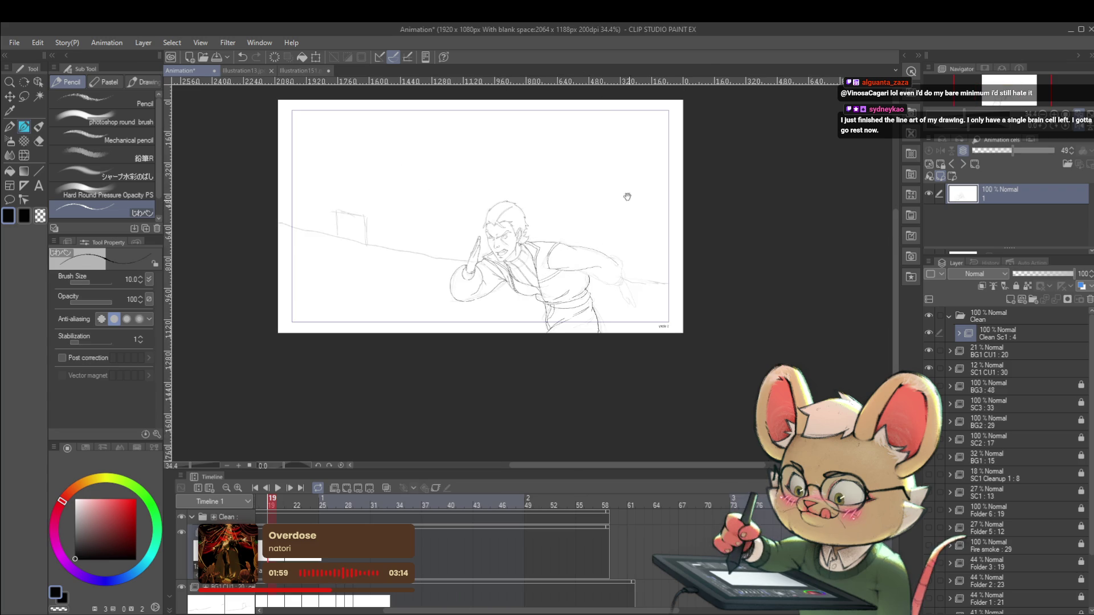
scroll(625, 171, up, 3)
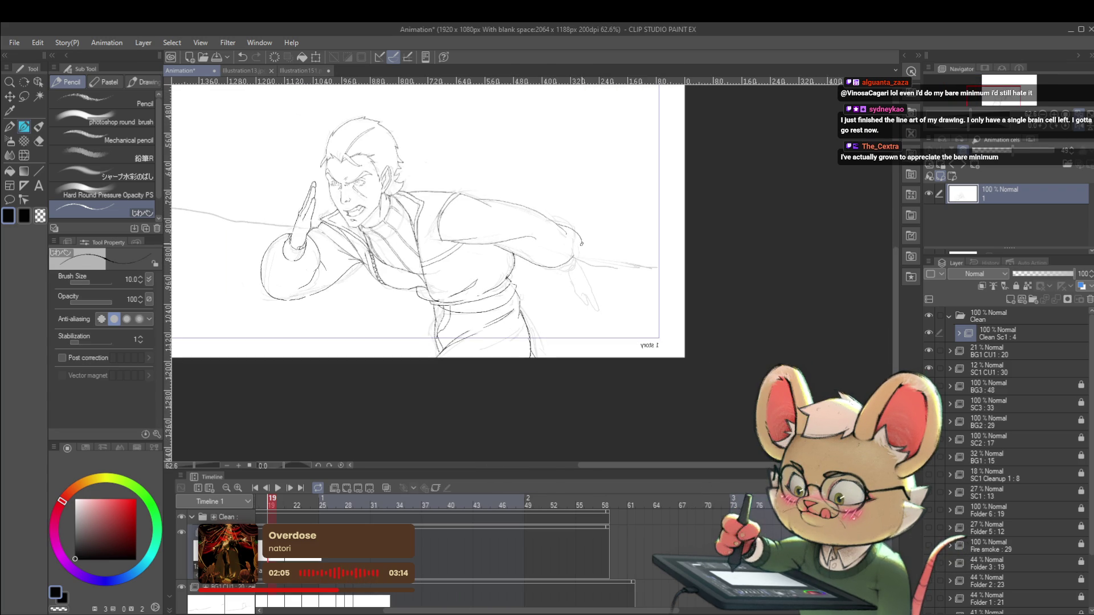
scroll(573, 215, down, 3)
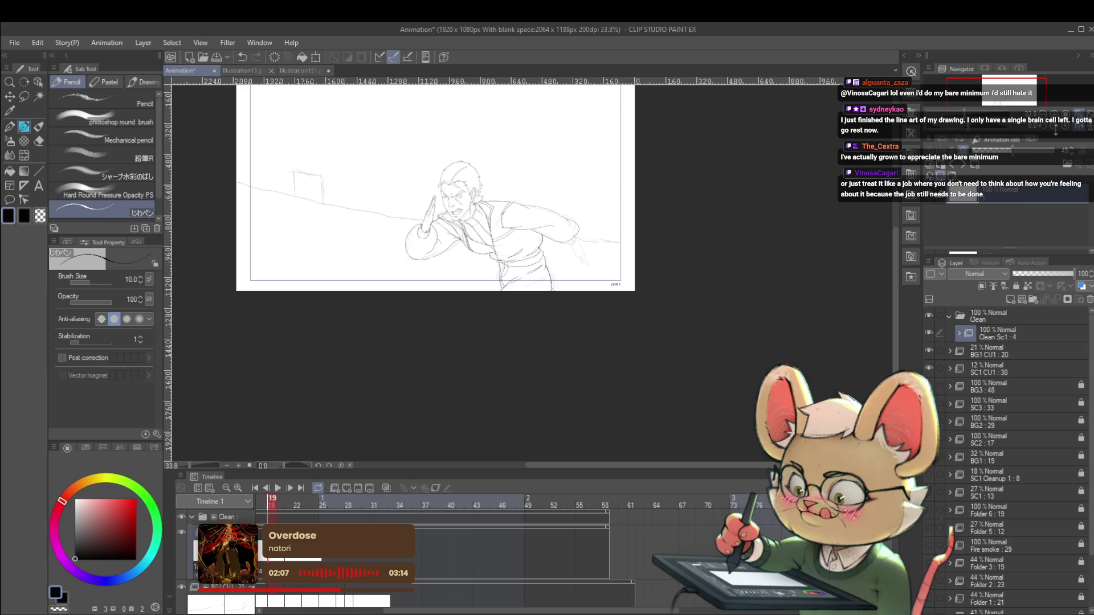
click(1079, 121)
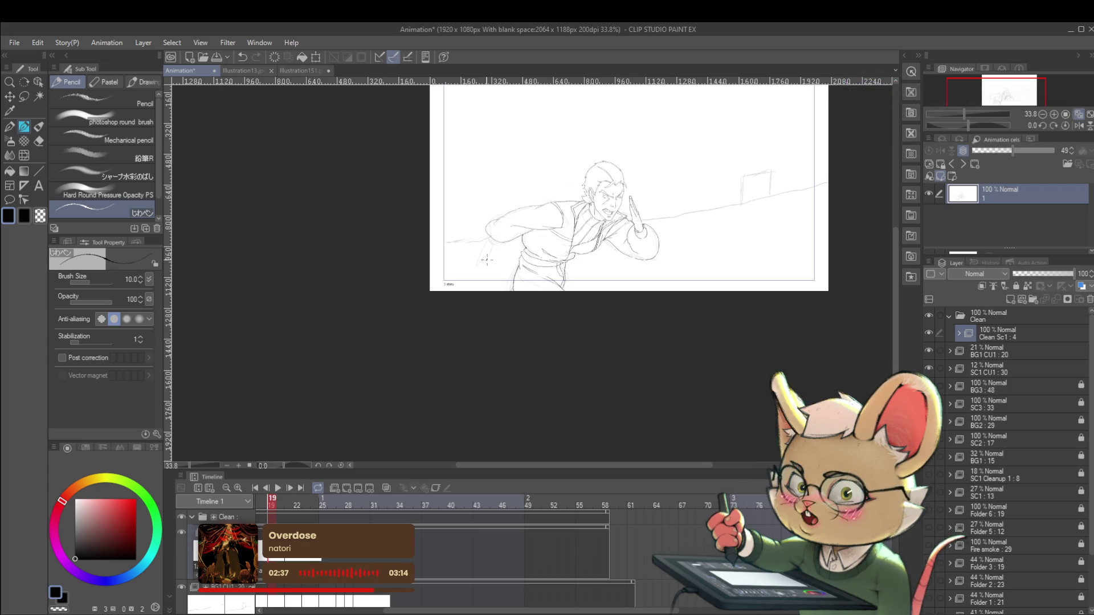
scroll(500, 236, up, 3)
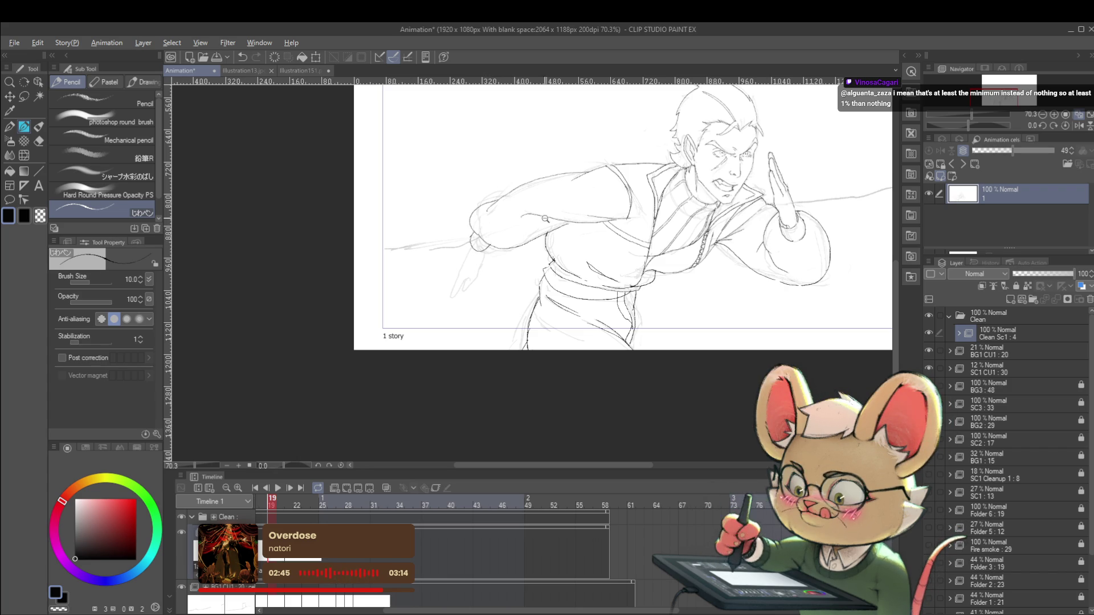
key(ctrl+minus)
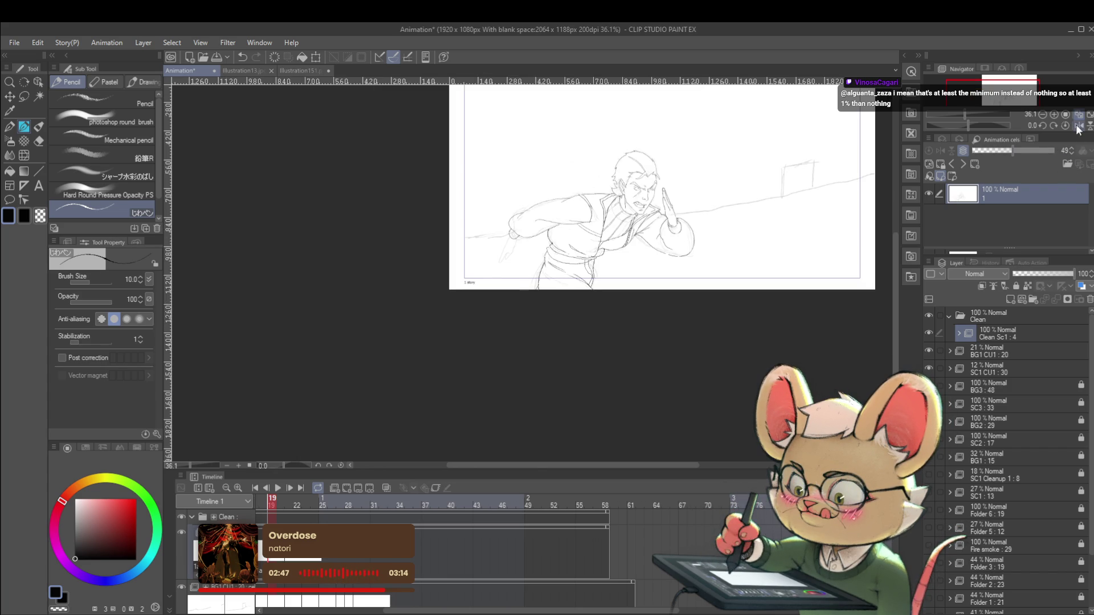
- In mirrored, zoomed view, ink the trailing hand's outline, fingers and fingertips
click(1077, 125)
key(ctrl+plus)
key(ctrl+plus)
key(ctrl+plus)
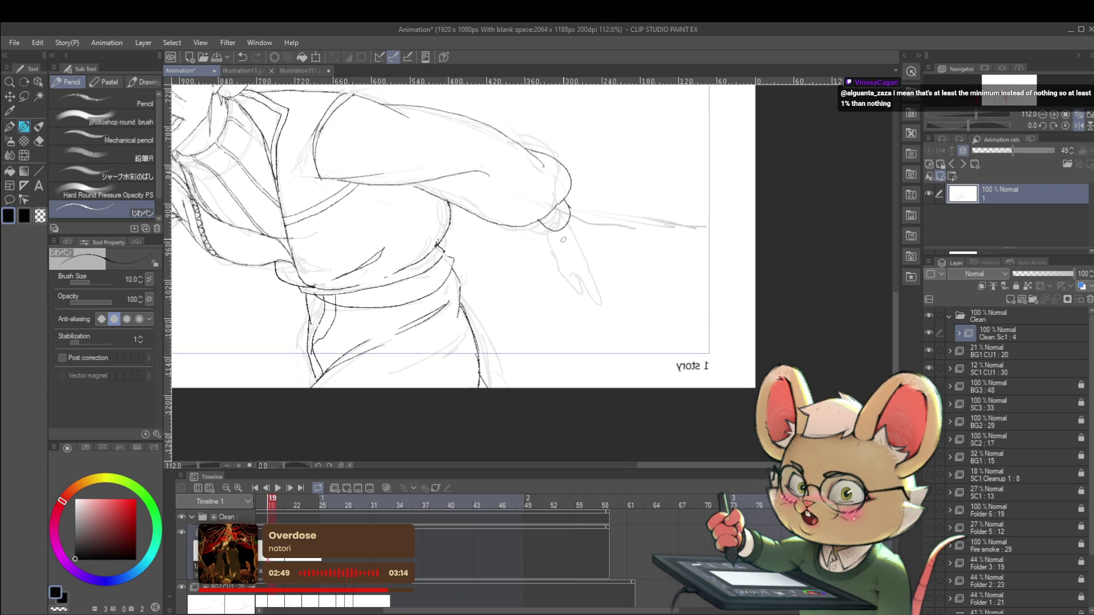
drag(567, 249, 593, 261)
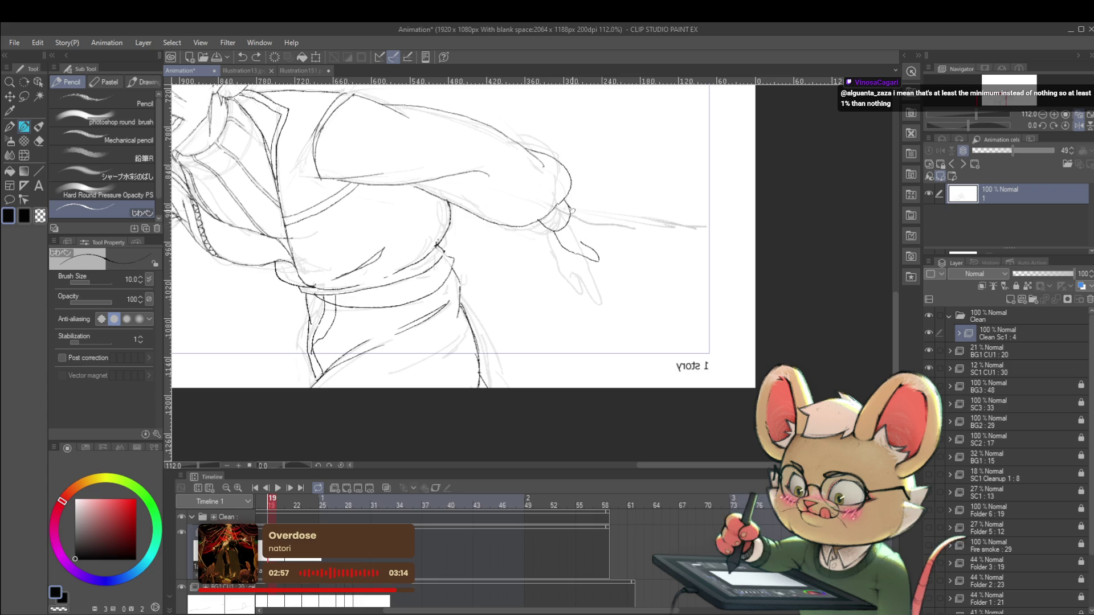
drag(574, 215, 600, 231)
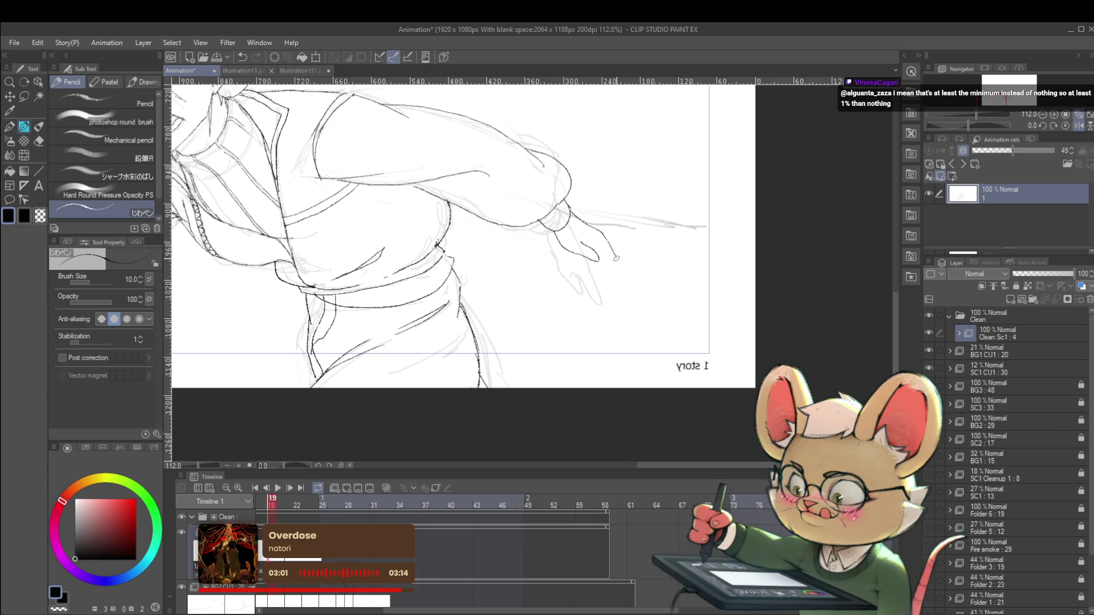
key(ctrl+z)
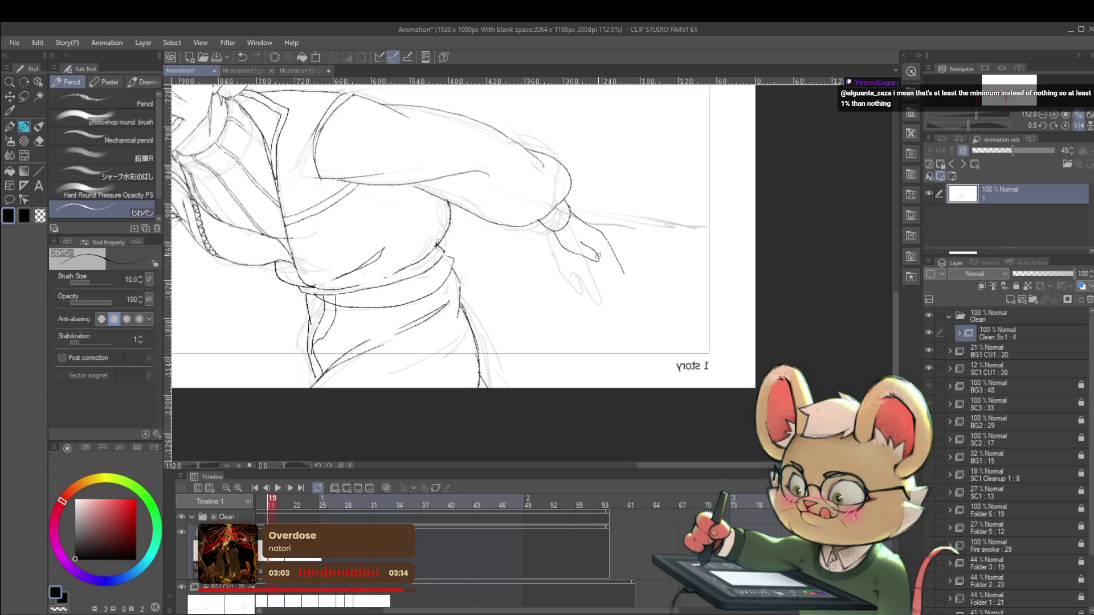
drag(582, 244, 604, 256)
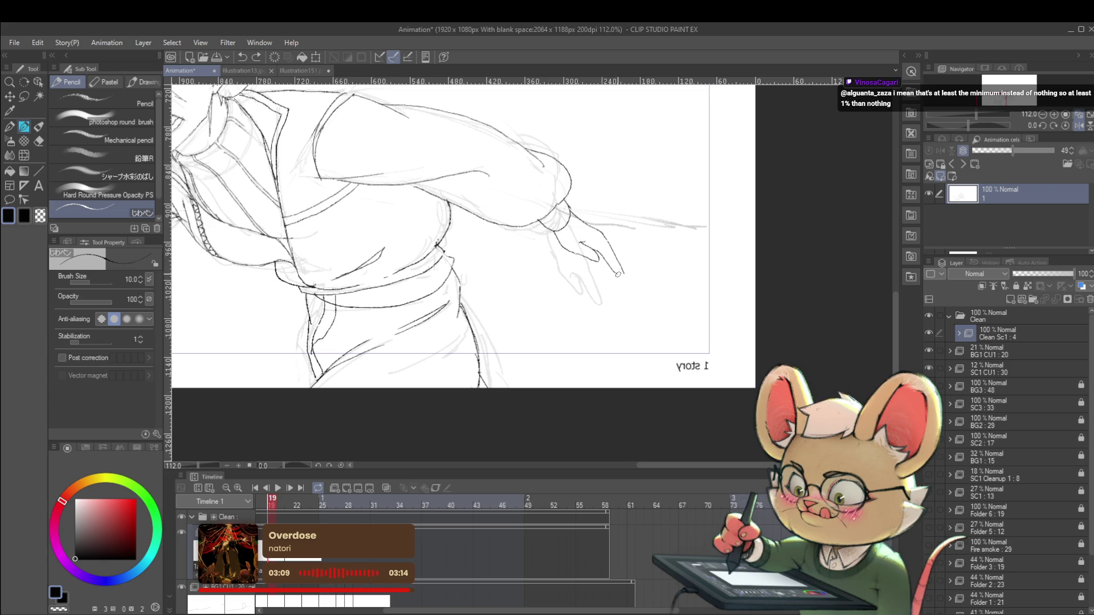
drag(600, 262, 606, 273)
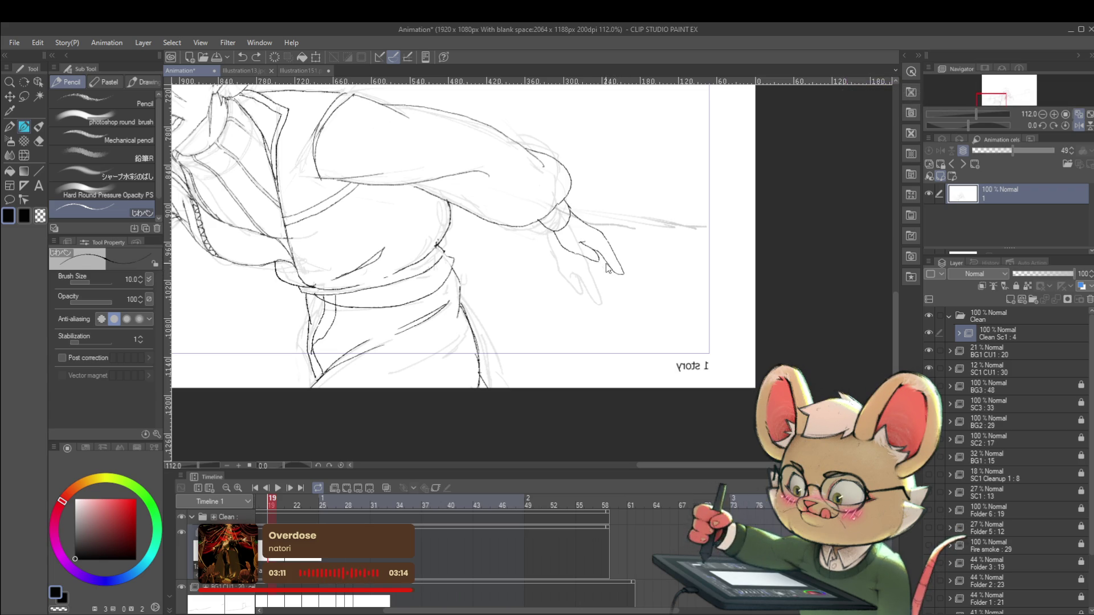
drag(606, 269, 587, 170)
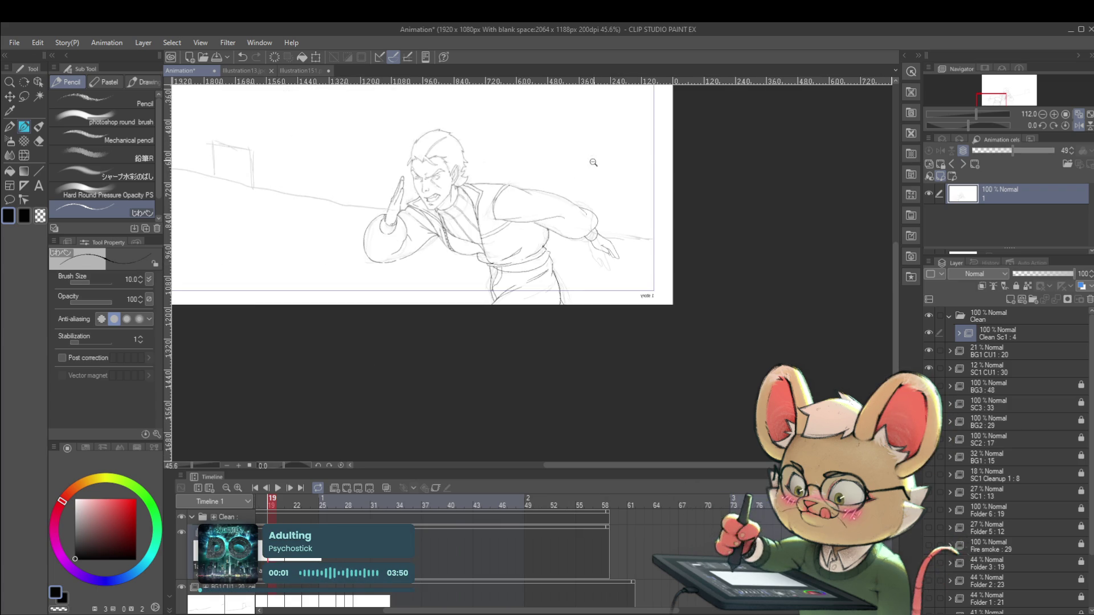
drag(663, 190, 644, 190)
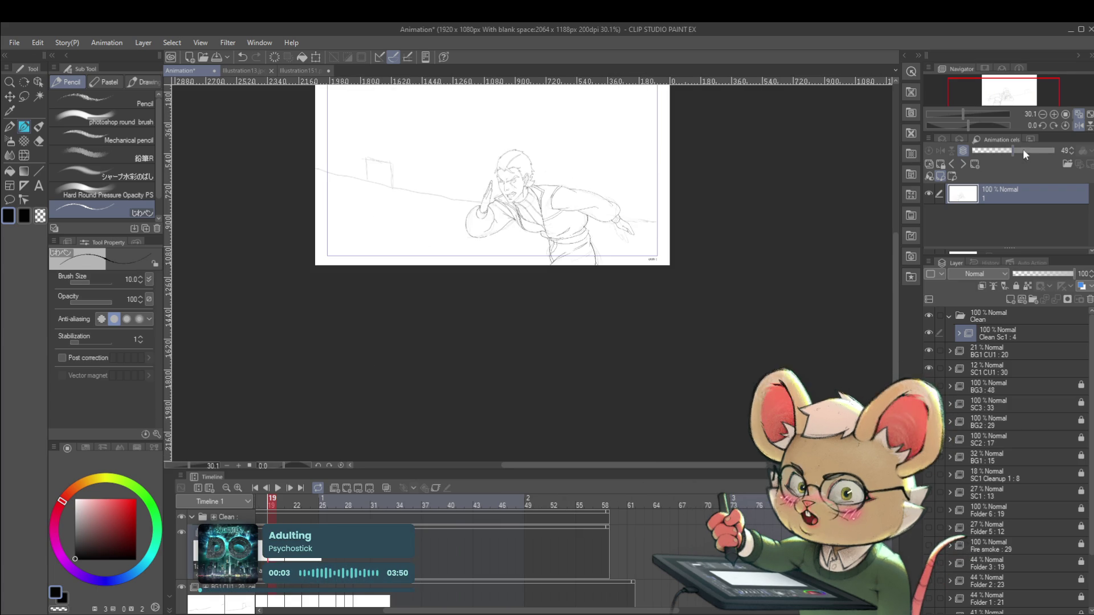
click(1078, 126)
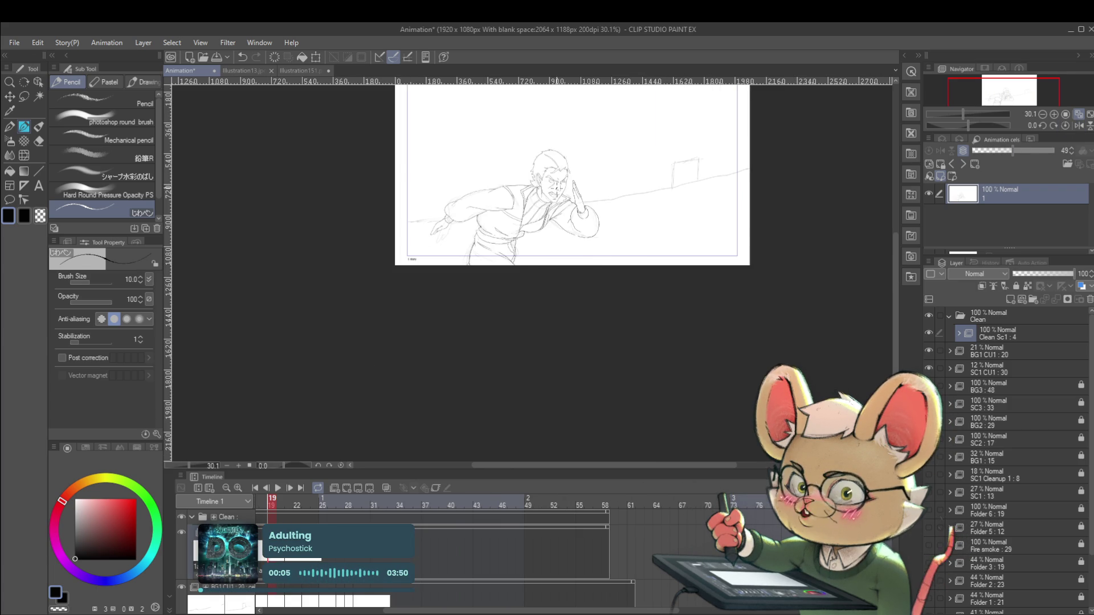
drag(603, 170, 617, 199)
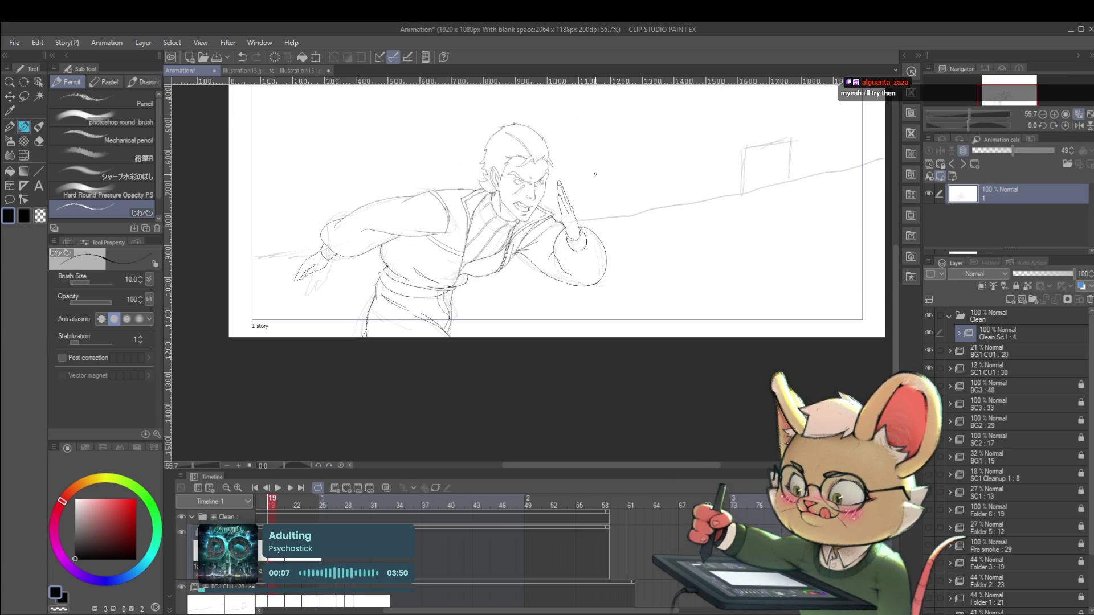
- Zoom across the waist and belt to review the inks, then mirror the canvas view
drag(452, 305, 496, 306)
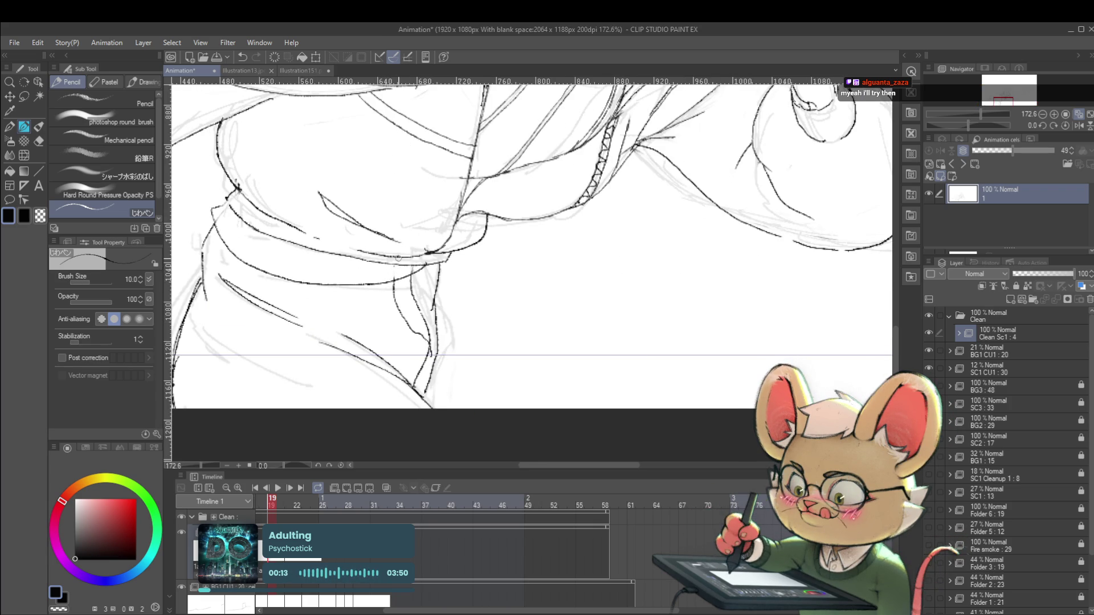
scroll(398, 258, down, 5)
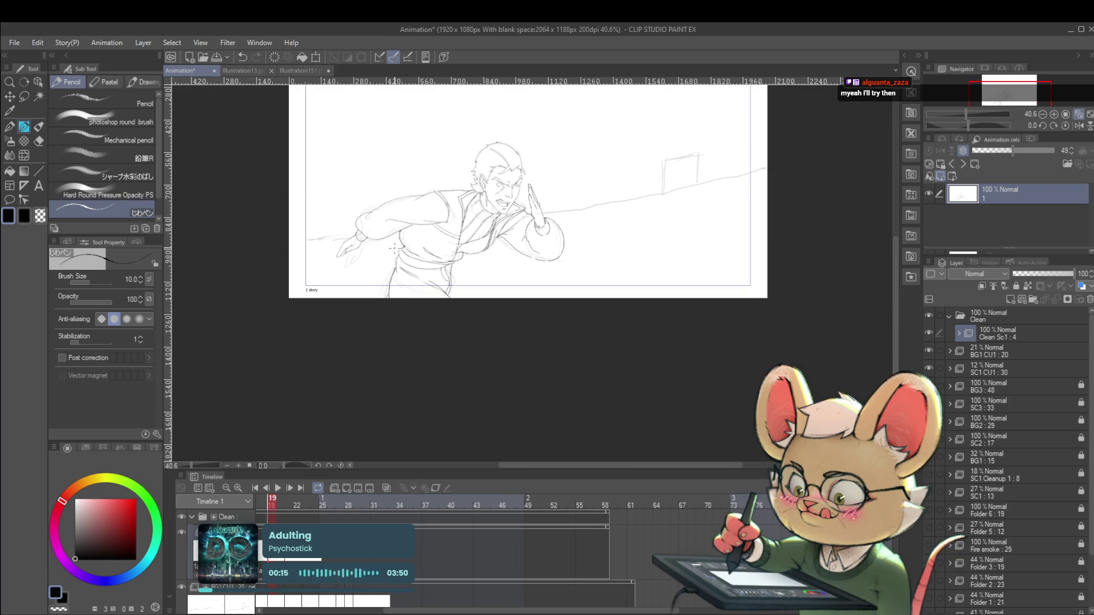
scroll(496, 247, up, 5)
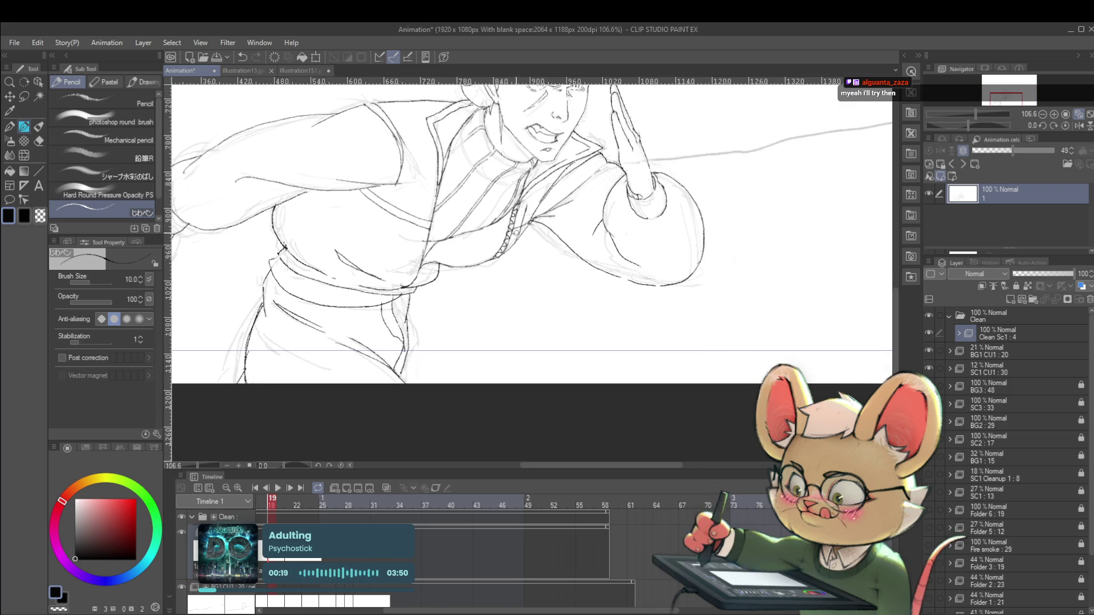
scroll(543, 222, down, 4)
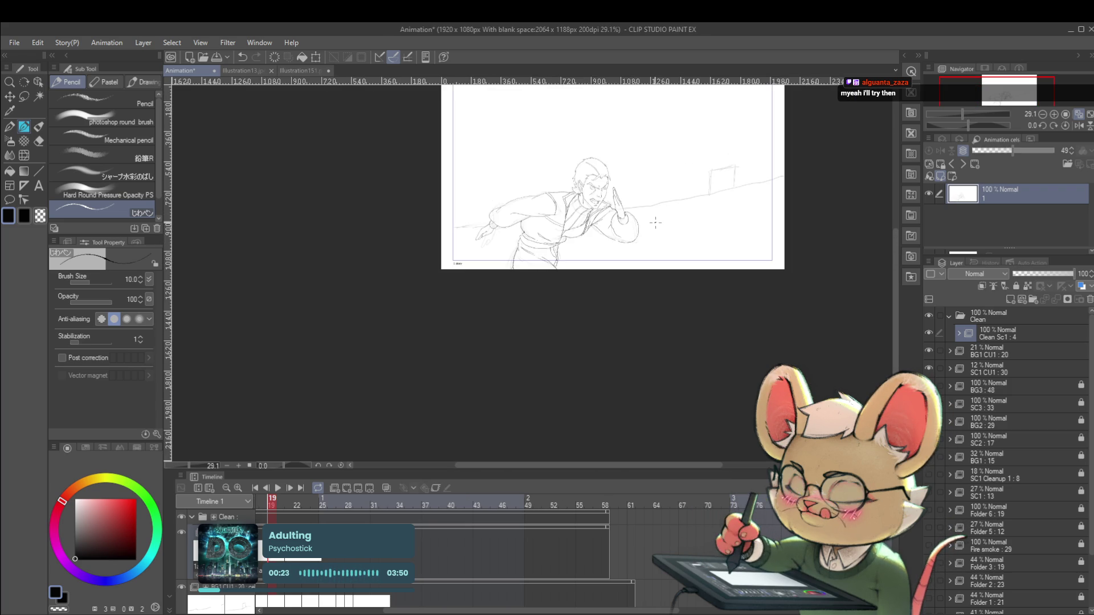
scroll(592, 173, up, 3)
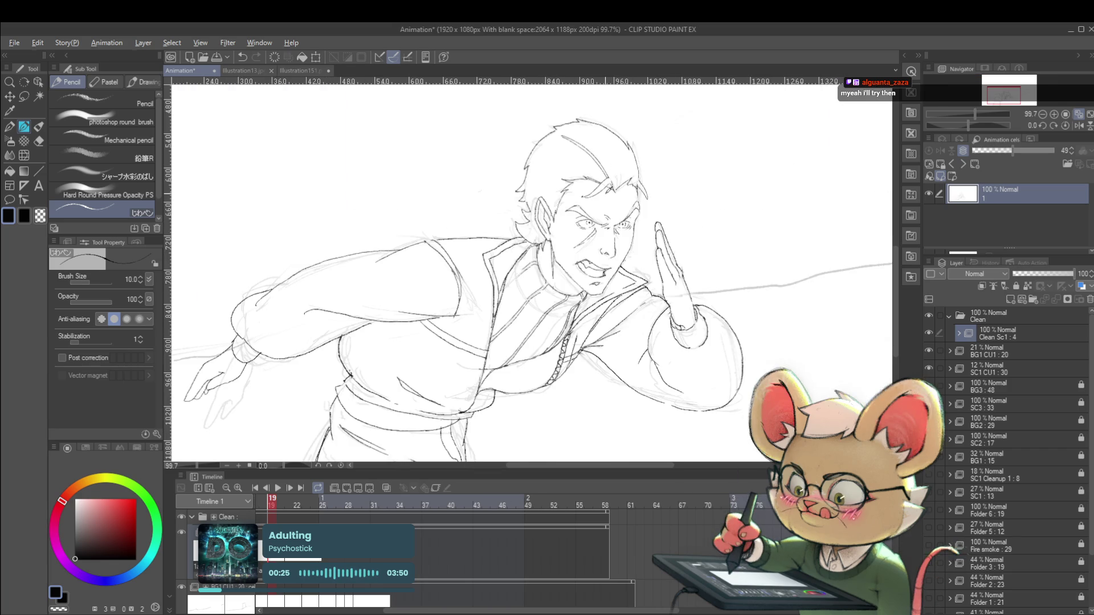
scroll(561, 199, up, 3)
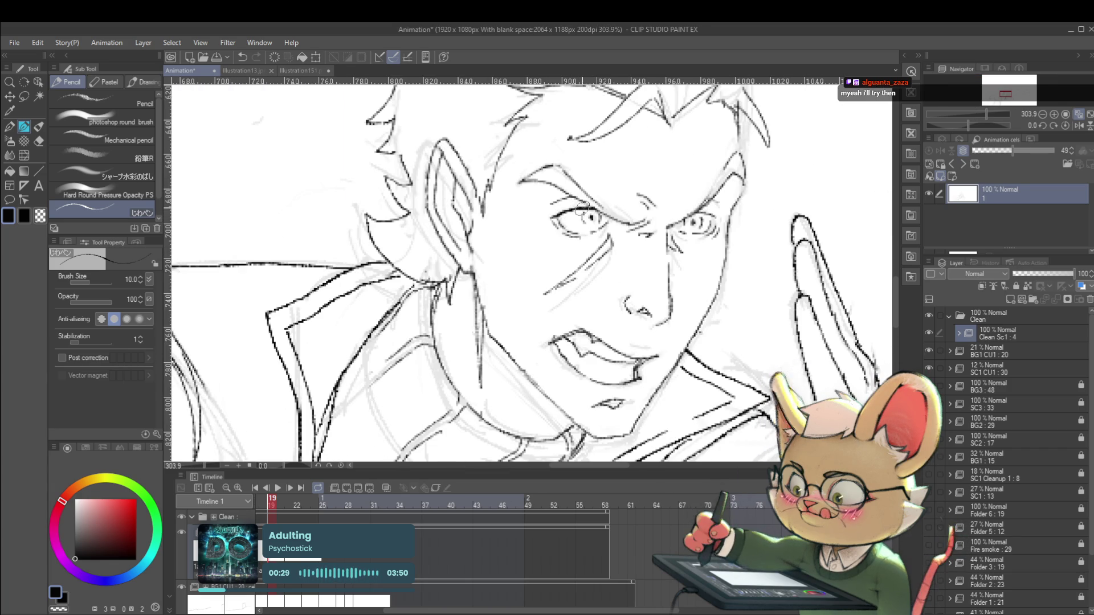
scroll(596, 208, down, 6)
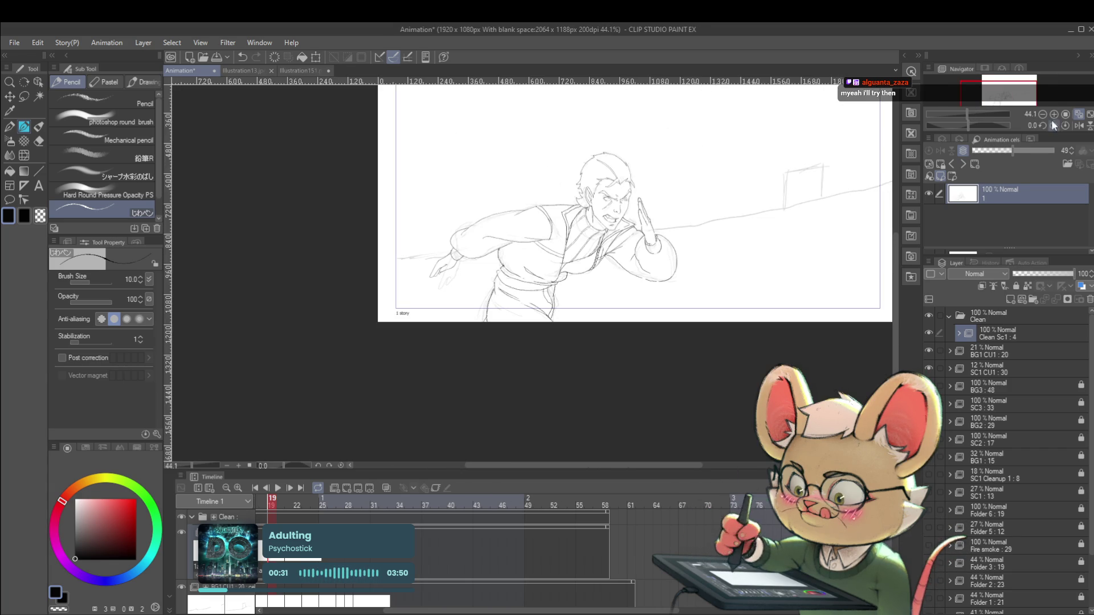
click(1078, 125)
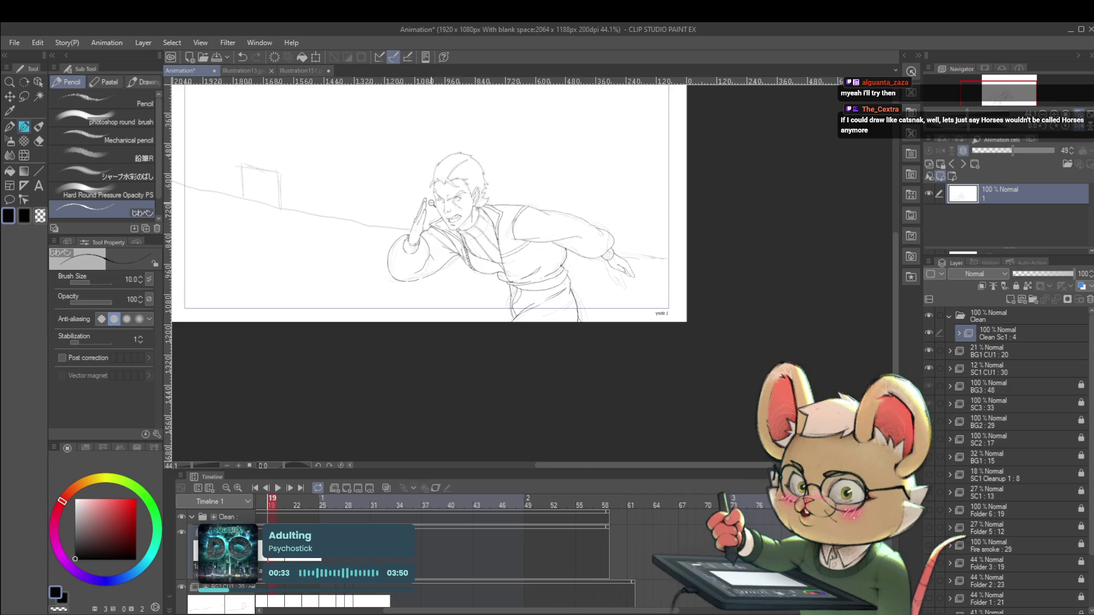
scroll(432, 210, up, 5)
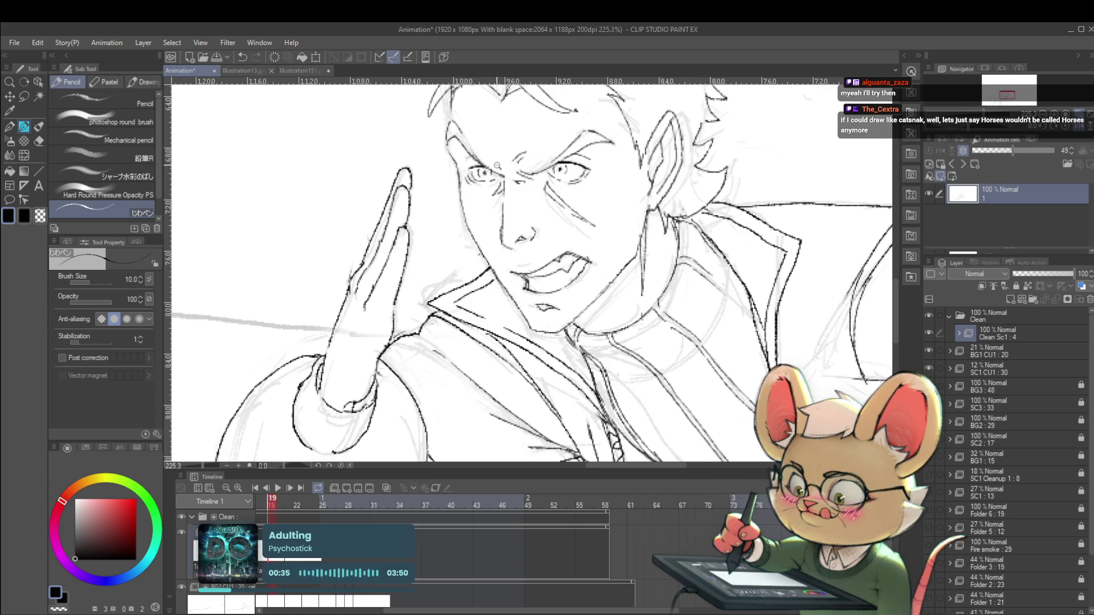
scroll(501, 166, down, 6)
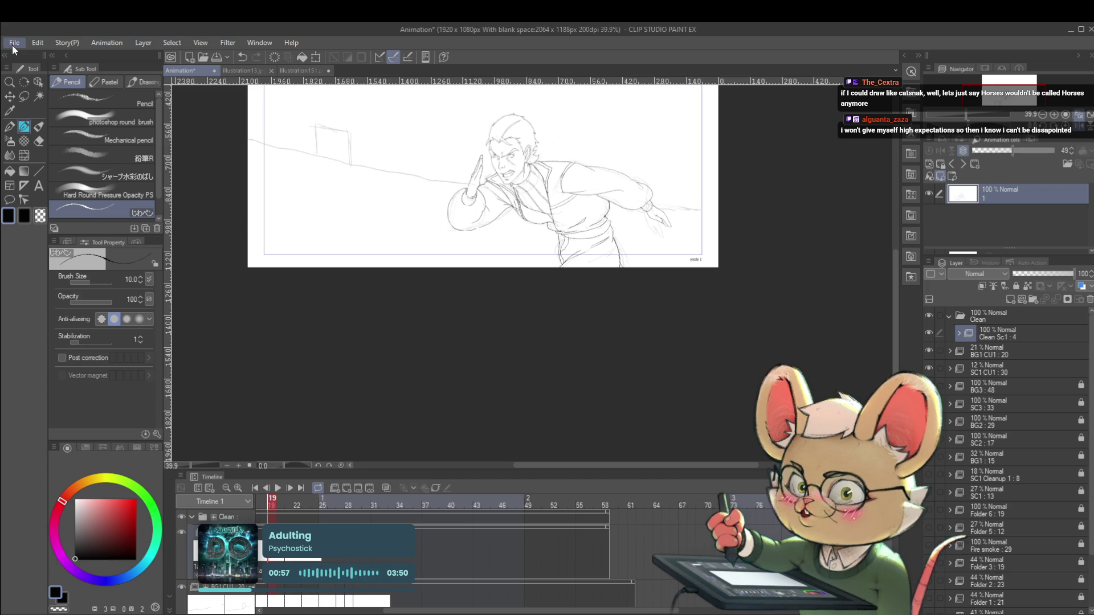
- Save the Animation file with Ctrl+S
key(ctrl+s)
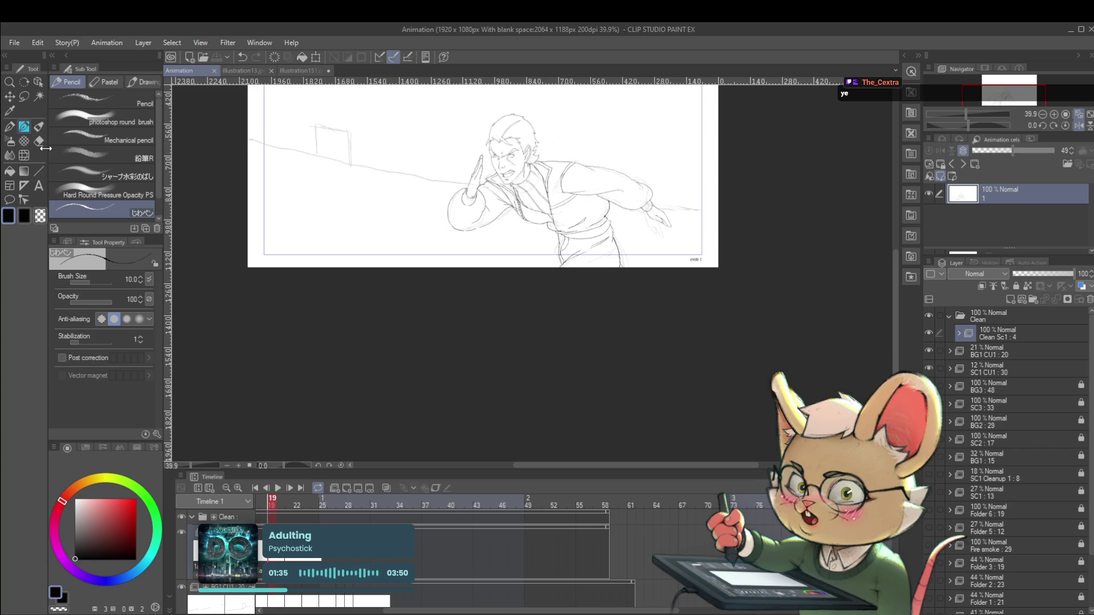
- Ink the raised hand's wrist cuff with short lines and a small mark beside it, undoing stray strokes
scroll(482, 176, down, 1)
scroll(472, 188, up, 5)
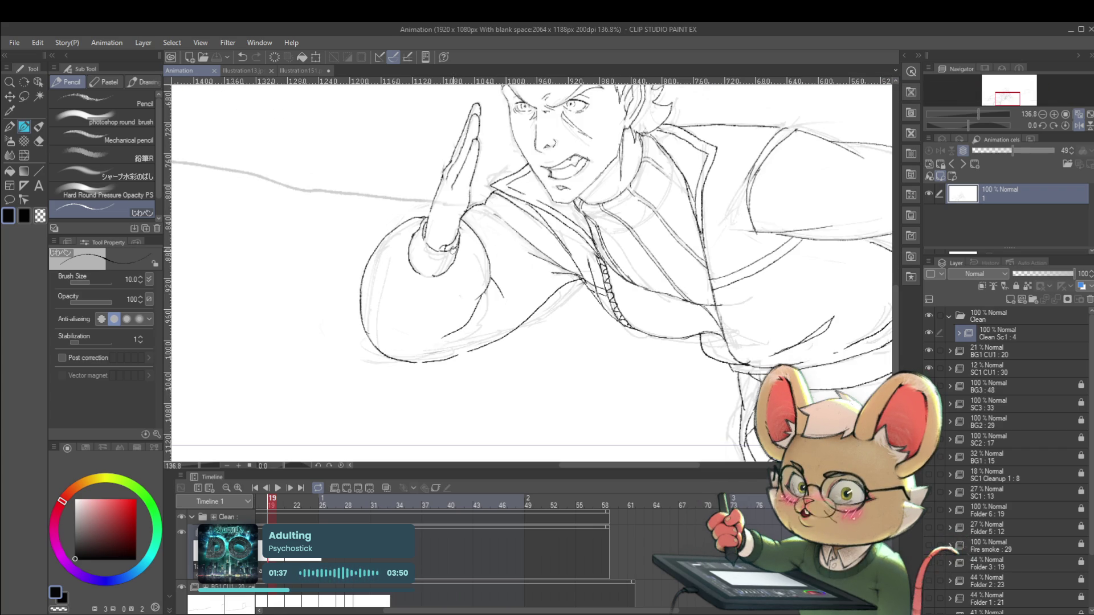
key(ctrl+z)
mouse_move(439, 247)
mouse_down()
mouse_move(444, 254)
mouse_move(422, 239)
mouse_move(431, 263)
mouse_up()
key(ctrl+z)
key(ctrl+z)
drag(428, 218, 442, 259)
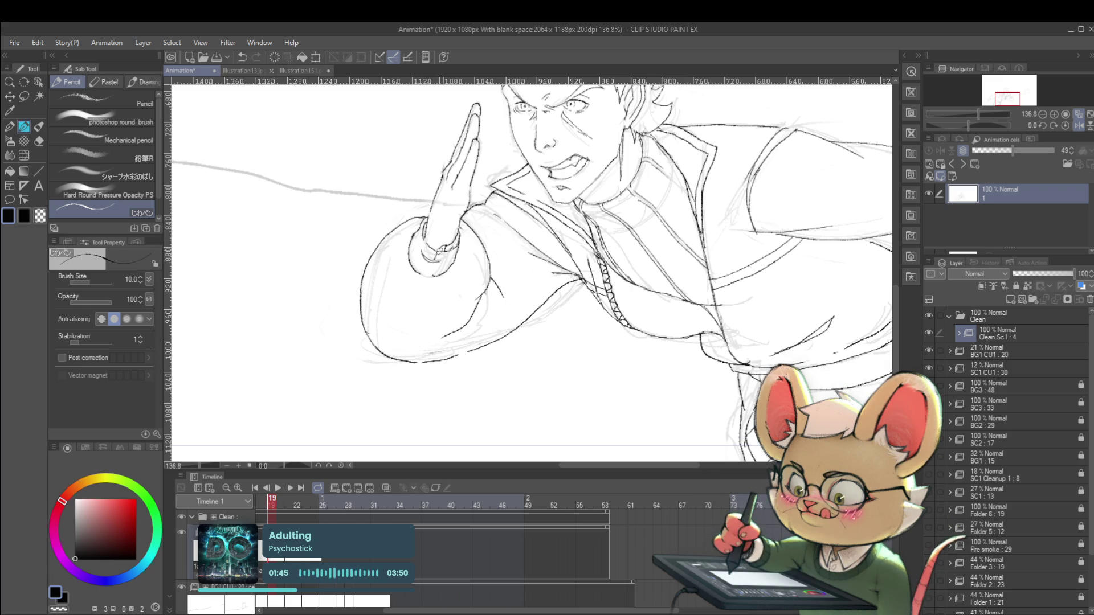
drag(433, 261, 429, 274)
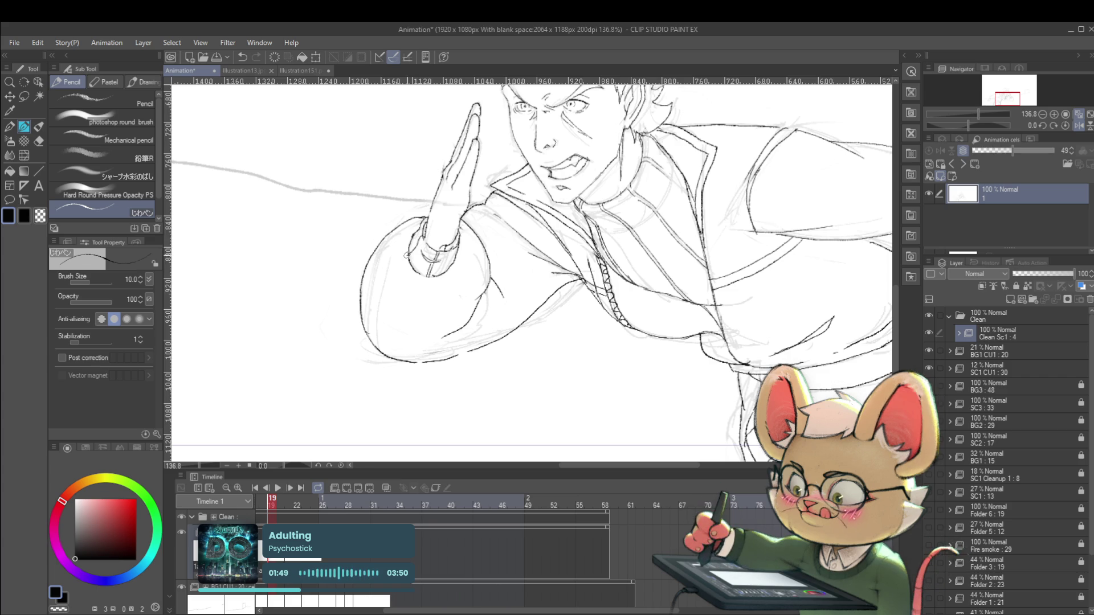
drag(419, 245, 408, 259)
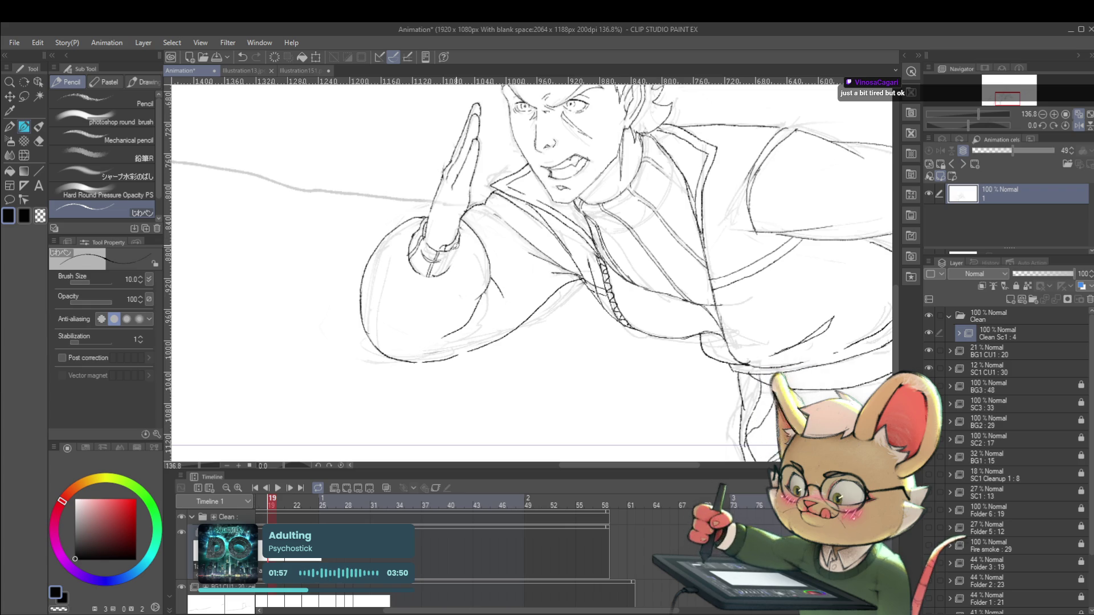
drag(458, 242, 453, 258)
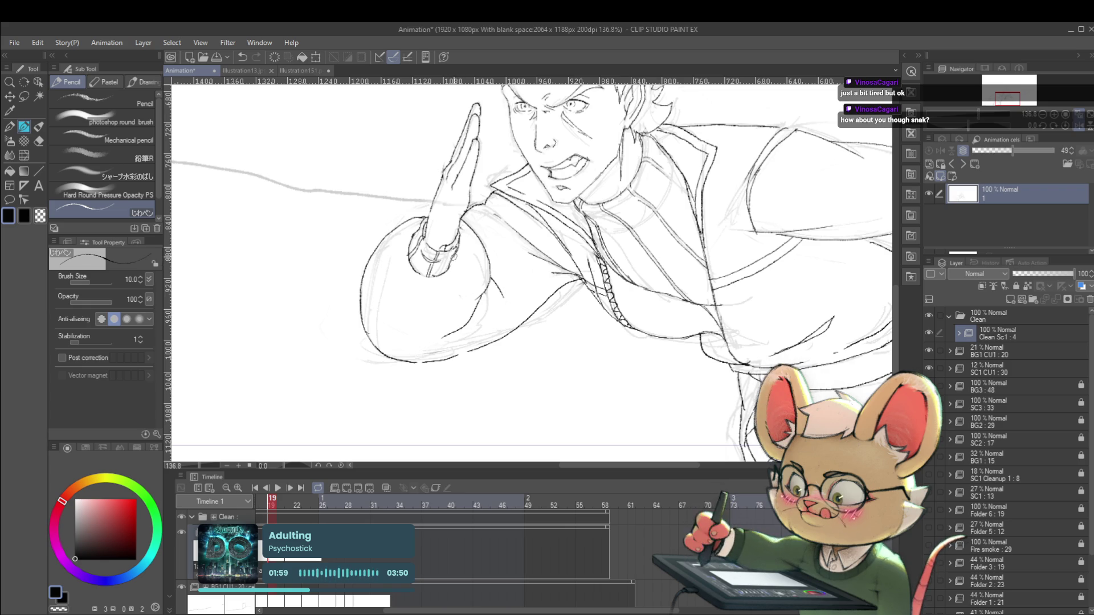
- Ink the cuff line on the outstretched arm's wrist, redrawing the first attempt
scroll(511, 216, down, 5)
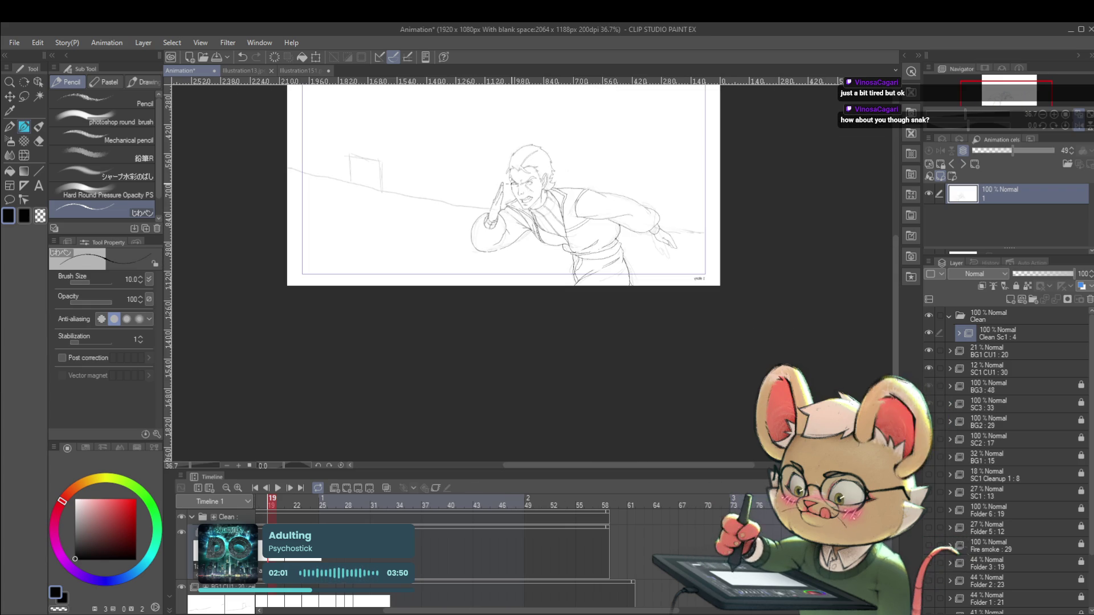
scroll(695, 209, up, 5)
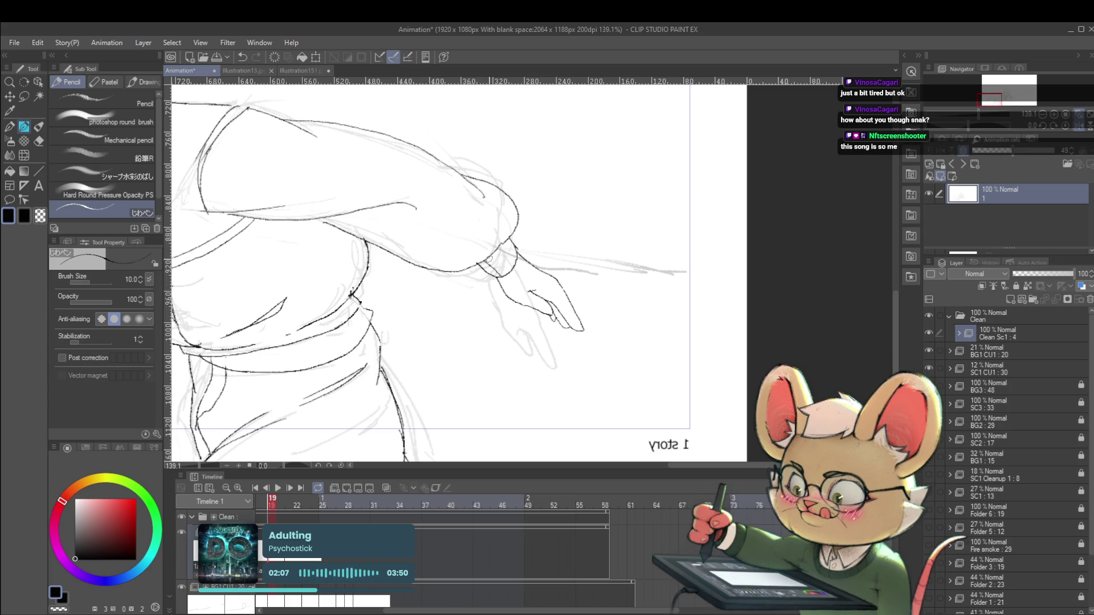
drag(488, 261, 505, 276)
key(ctrl+z)
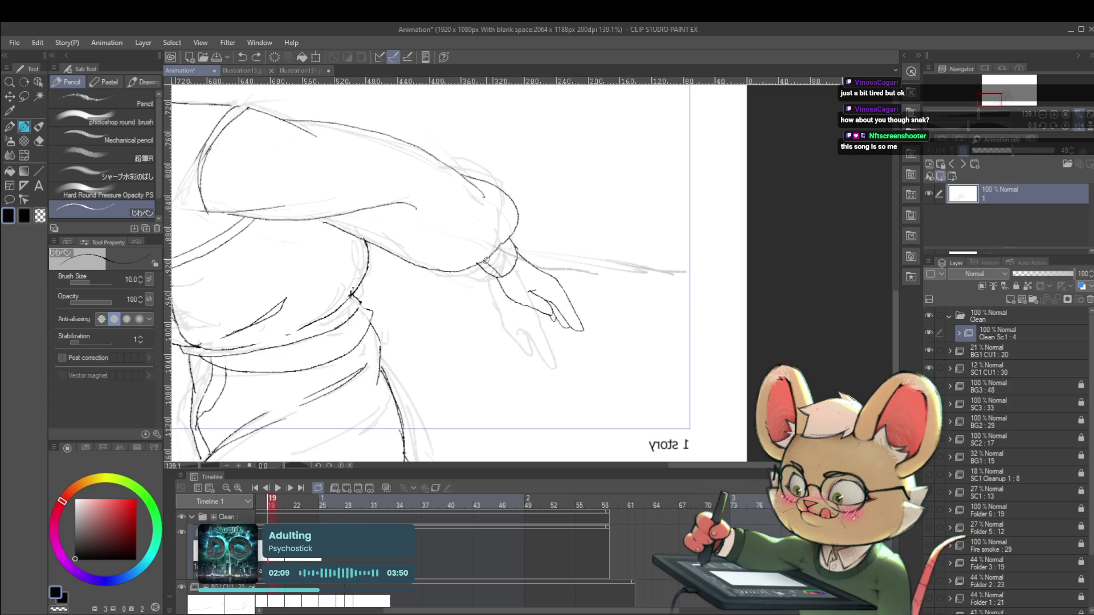
drag(486, 261, 501, 277)
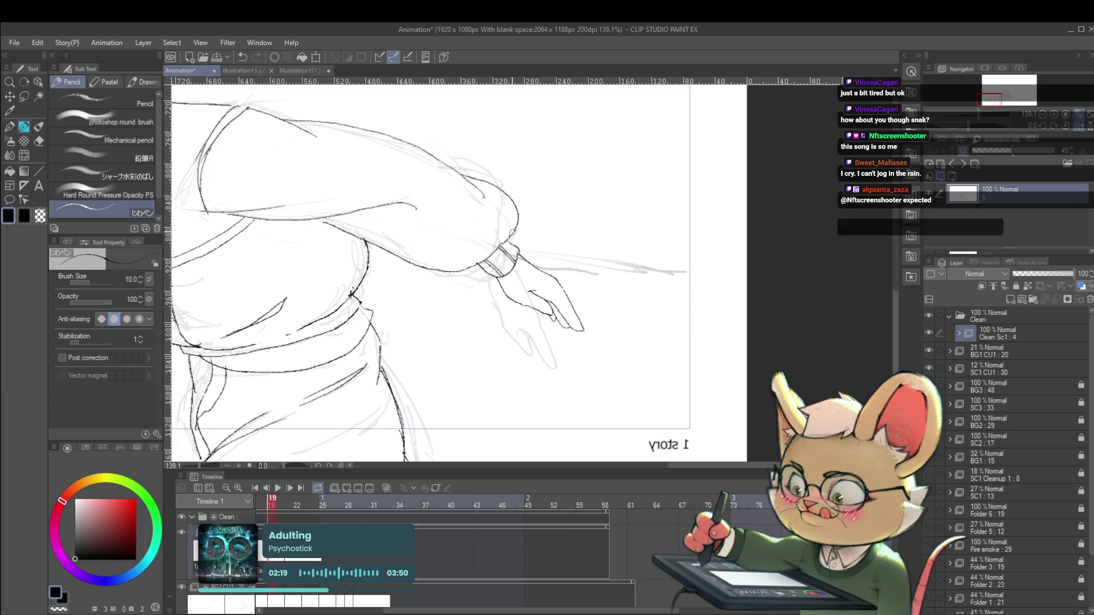
scroll(514, 252, down, 5)
scroll(639, 216, down, 1)
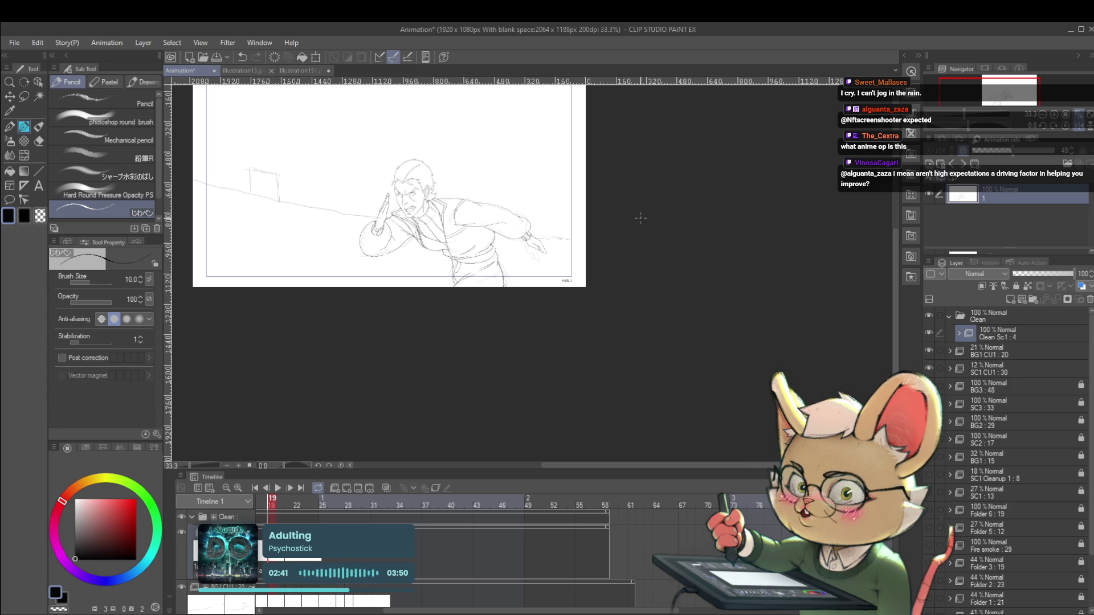
- Step the timeline playhead to frame 21 and zoom in on its rough sketch cel
scroll(431, 244, up, 5)
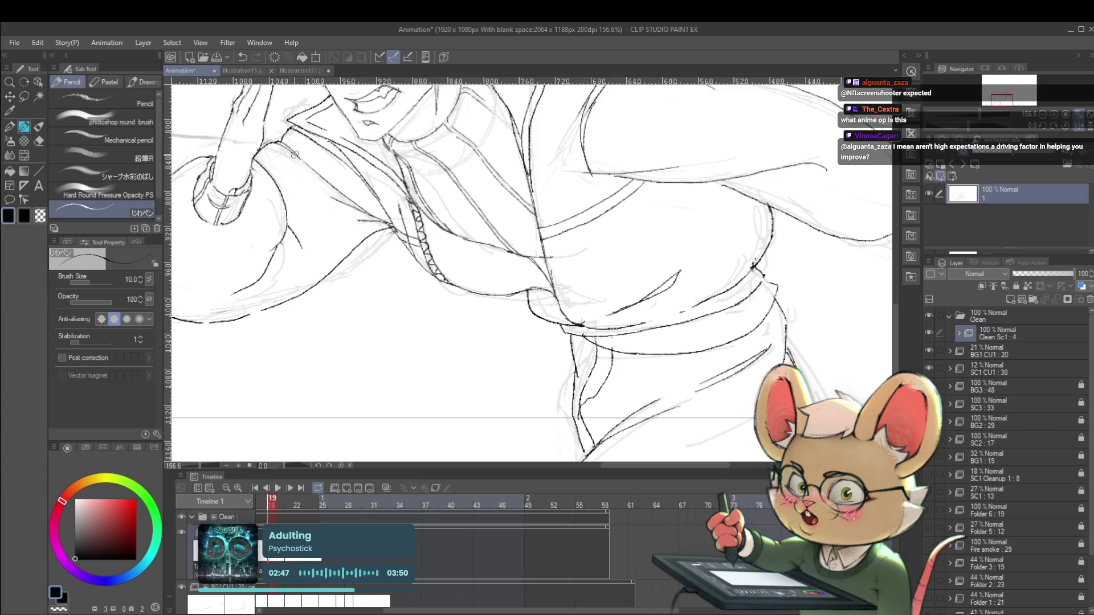
scroll(286, 149, down, 5)
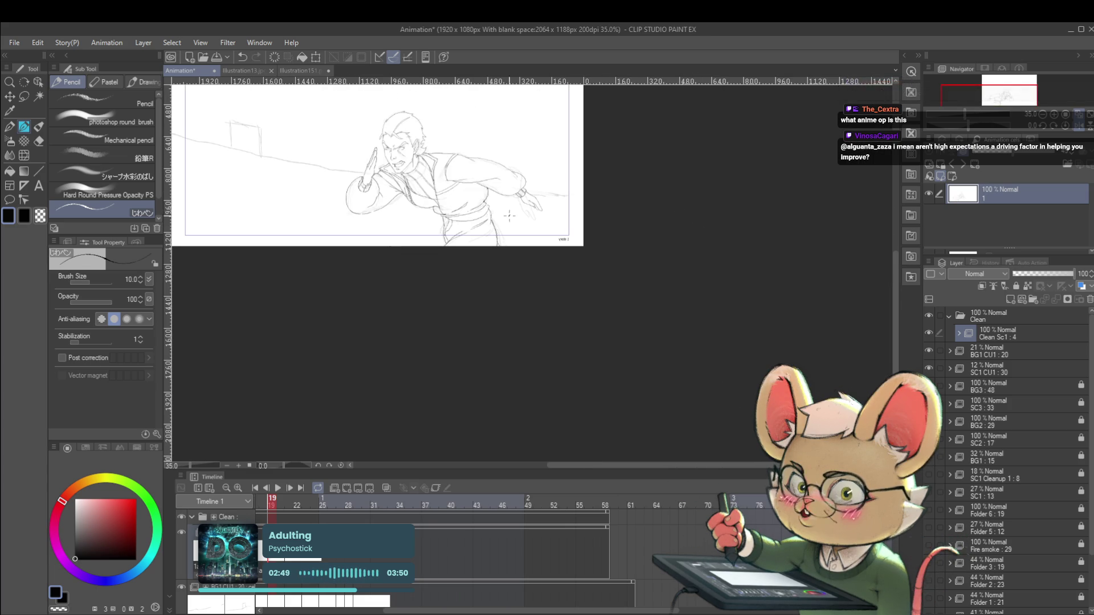
scroll(387, 191, up, 3)
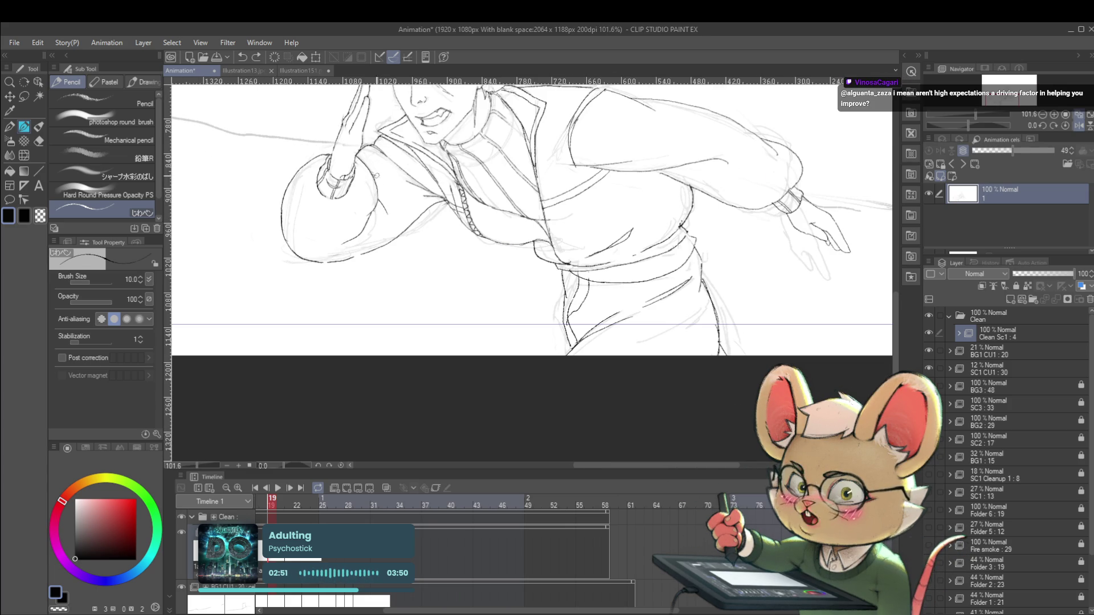
scroll(397, 179, down, 3)
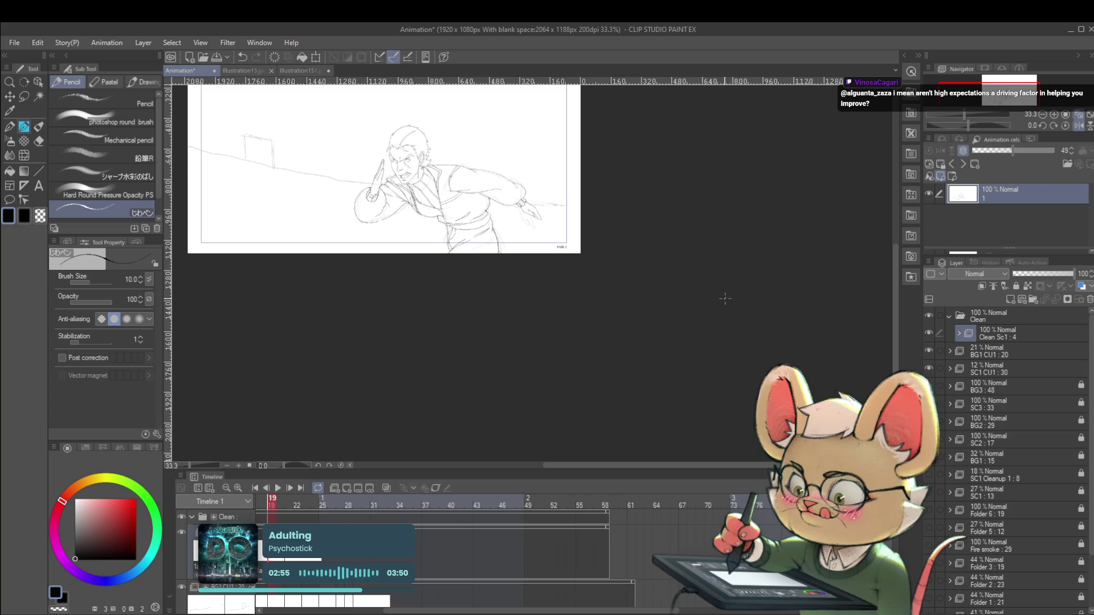
key(Right)
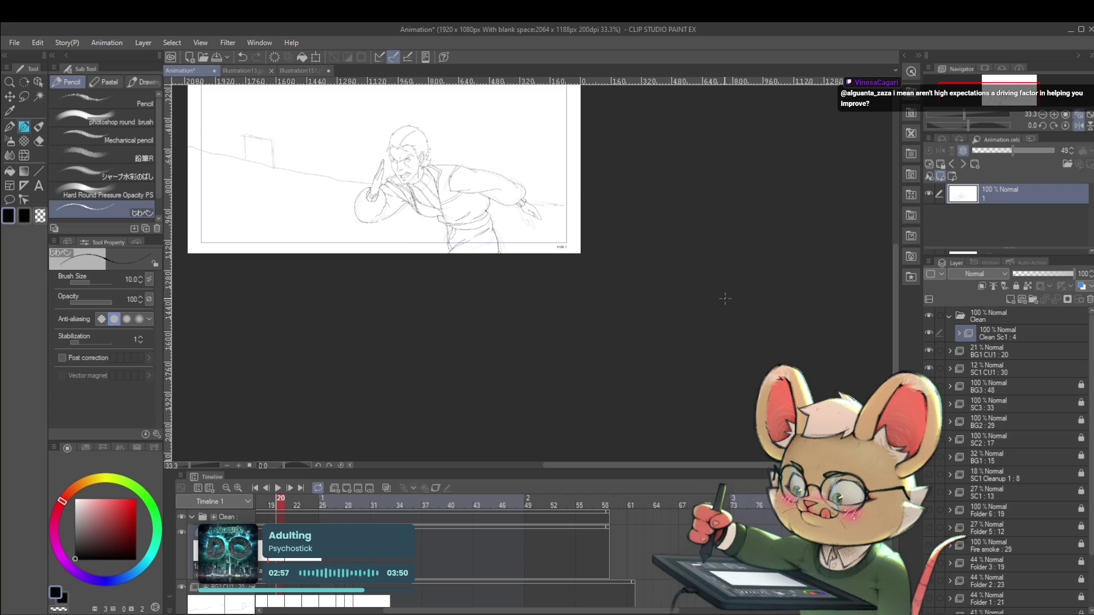
key(Right)
key(Right)
key(Right)
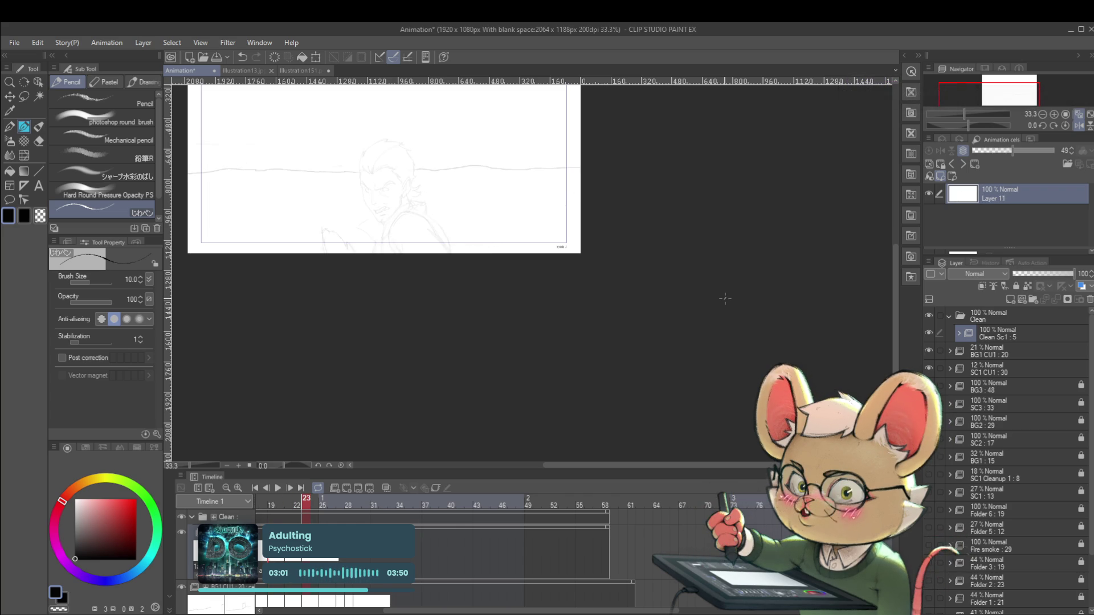
key(Left)
key(Left)
drag(441, 158, 473, 158)
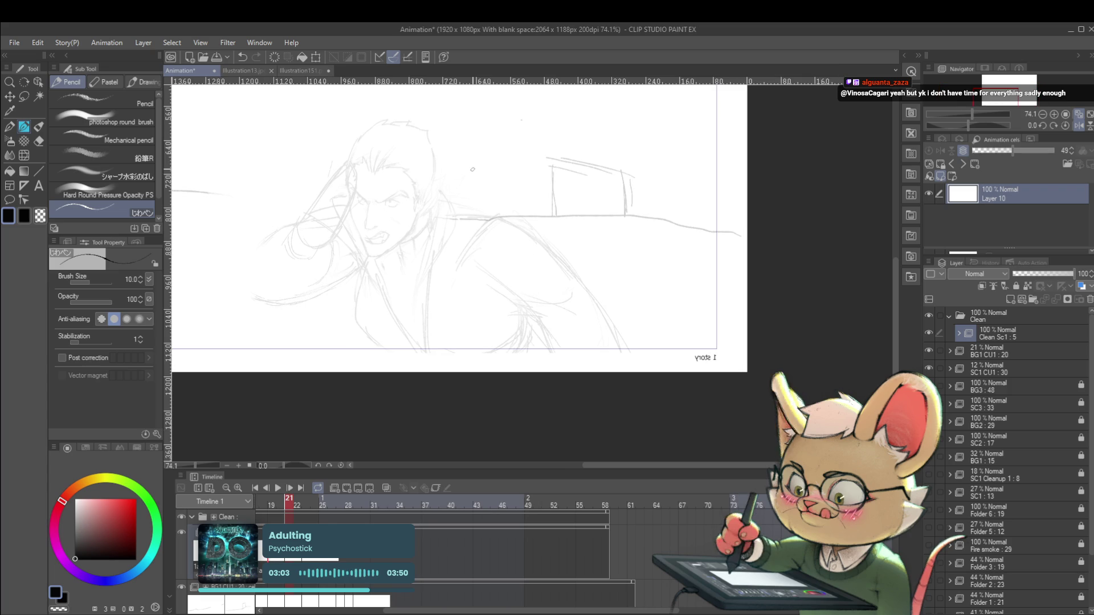
- Ink the eyebrow arch over frame 21's sketch, redoing it so it ends higher
click(385, 488)
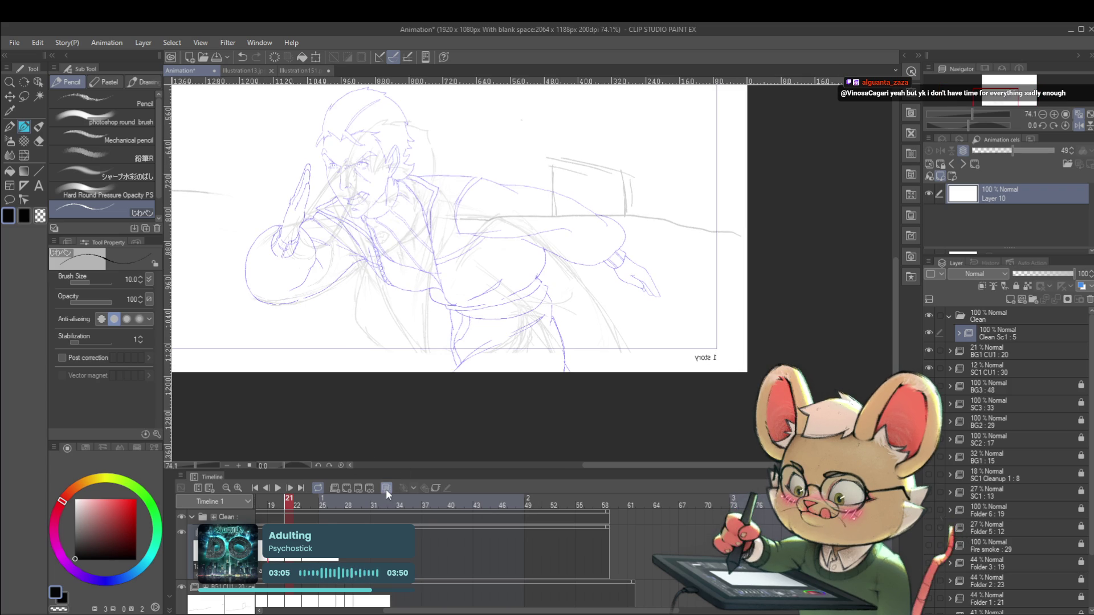
click(385, 487)
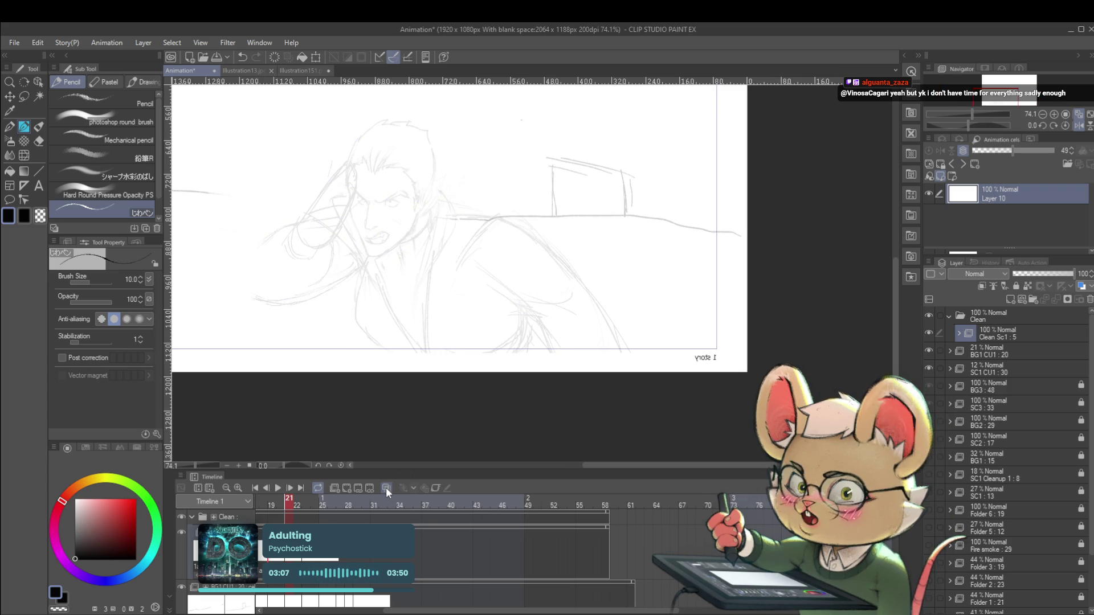
drag(380, 204, 384, 201)
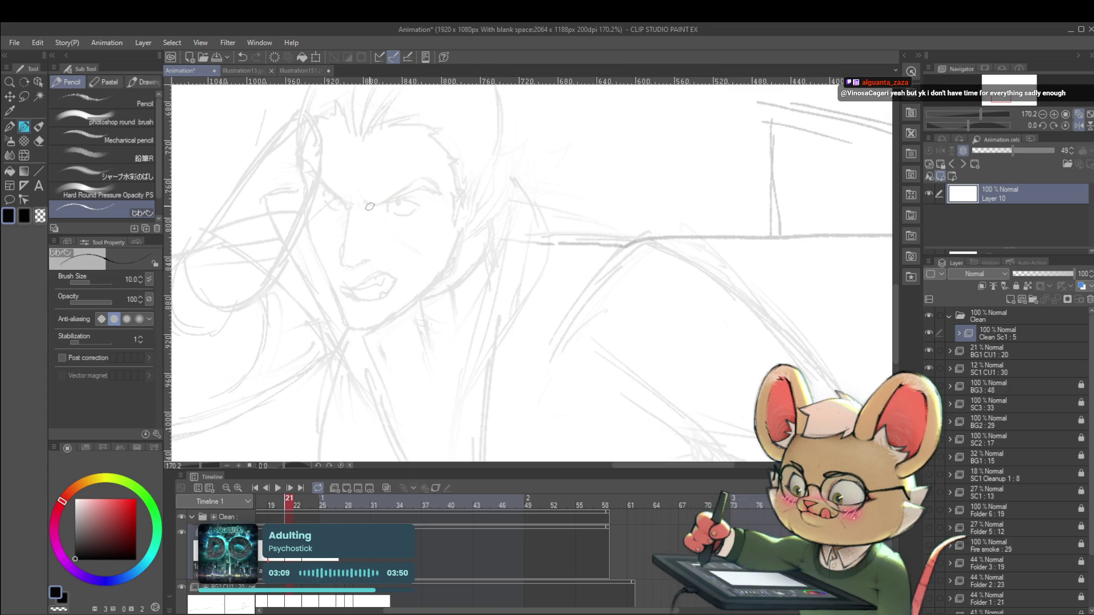
drag(365, 203, 383, 204)
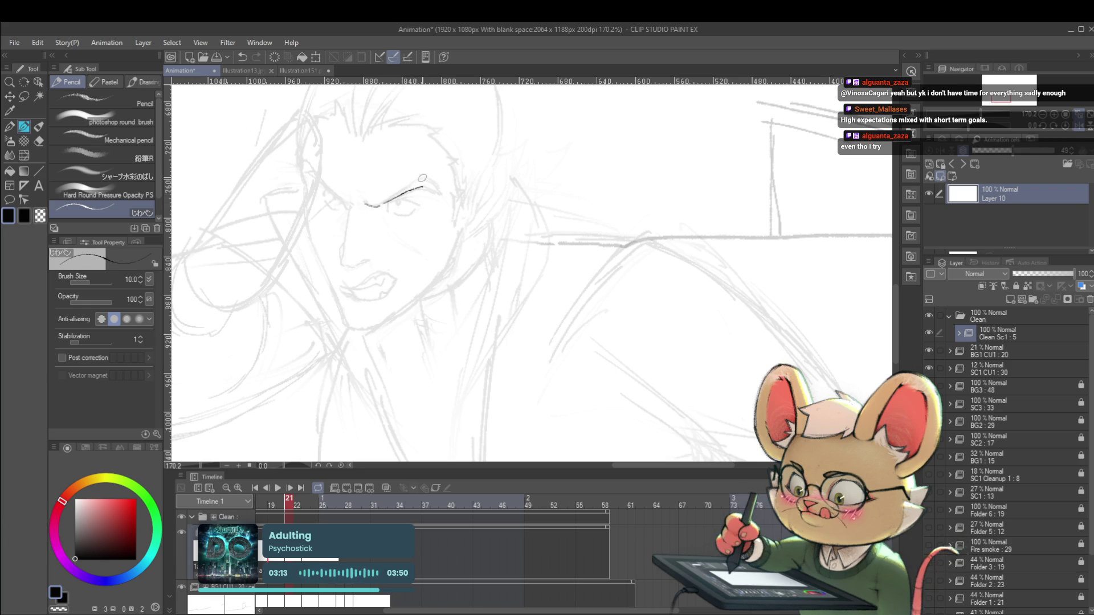
key(ctrl+z)
drag(379, 204, 437, 192)
key(ctrl+z)
key(ctrl+z)
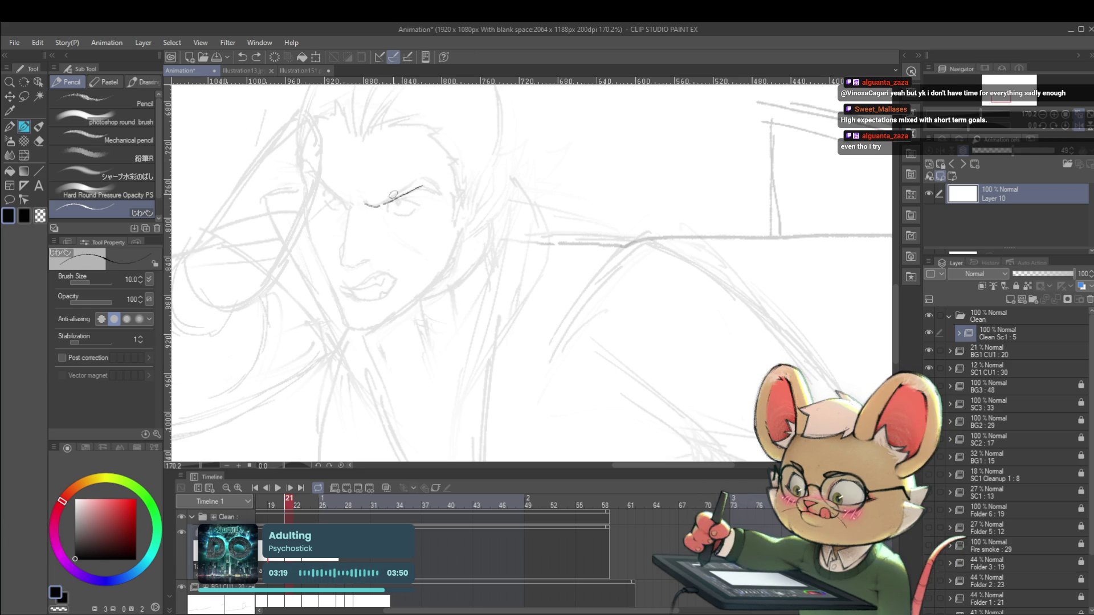
key(ctrl+z)
drag(383, 204, 421, 177)
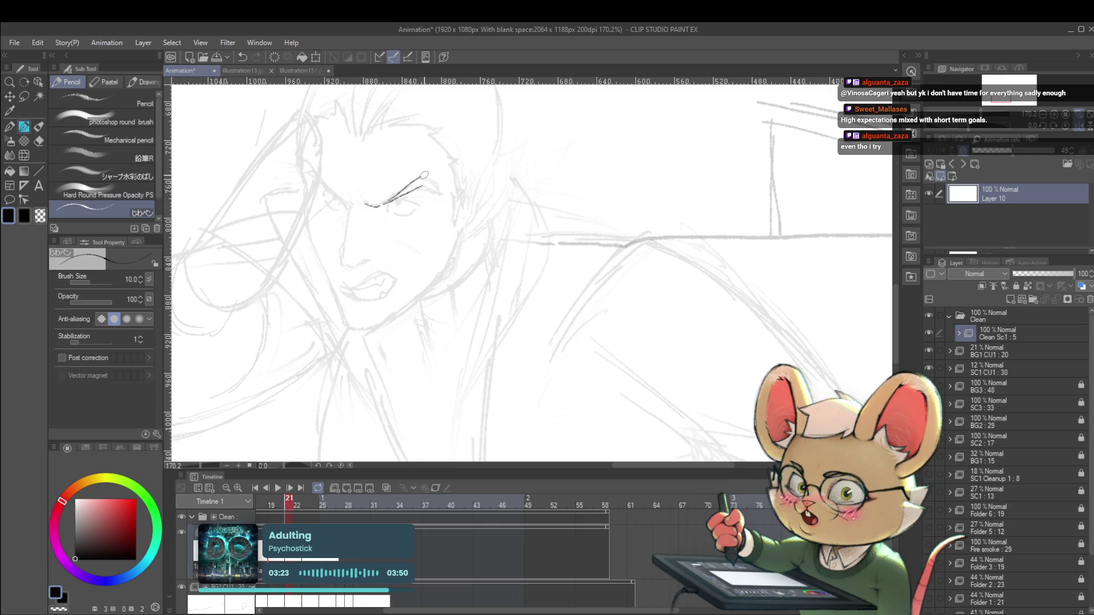
- Ink the left end of the eyebrow arch in a close-up view
scroll(422, 185, down, 5)
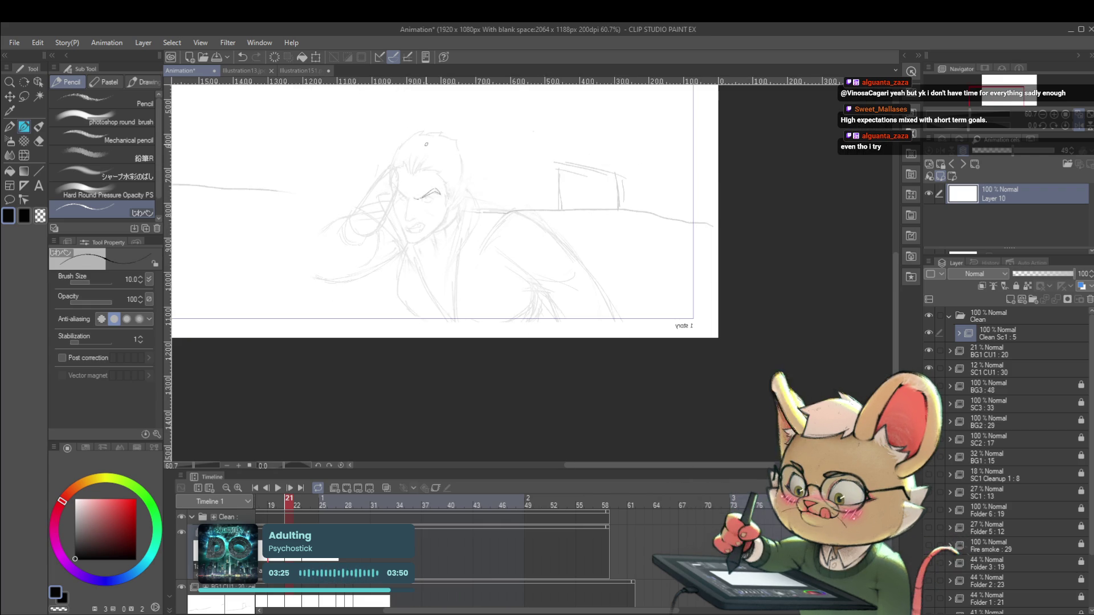
drag(421, 185, 621, 186)
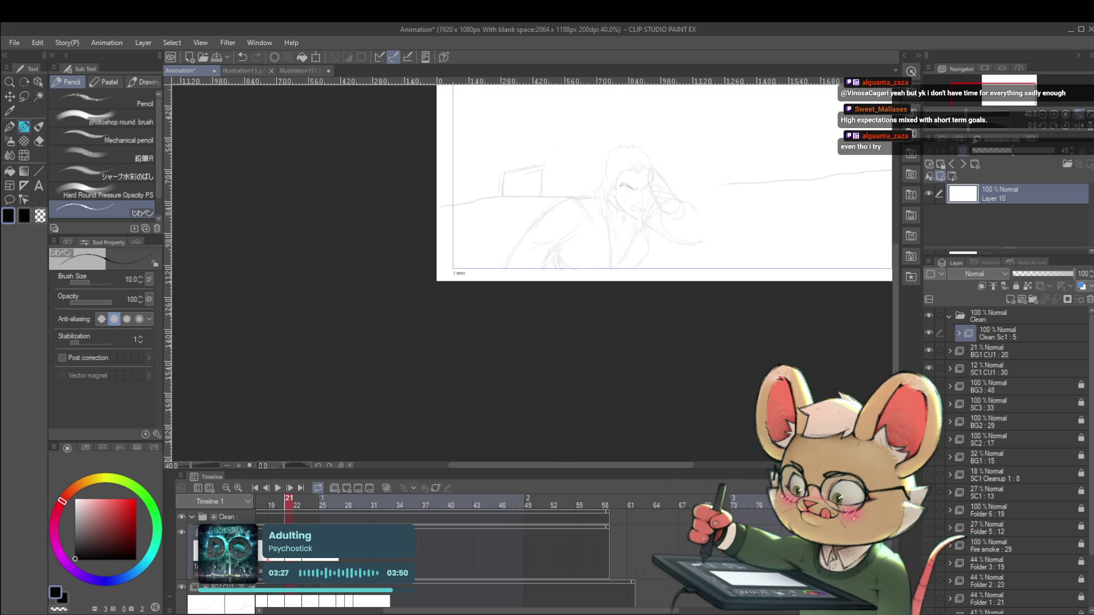
scroll(613, 203, up, 5)
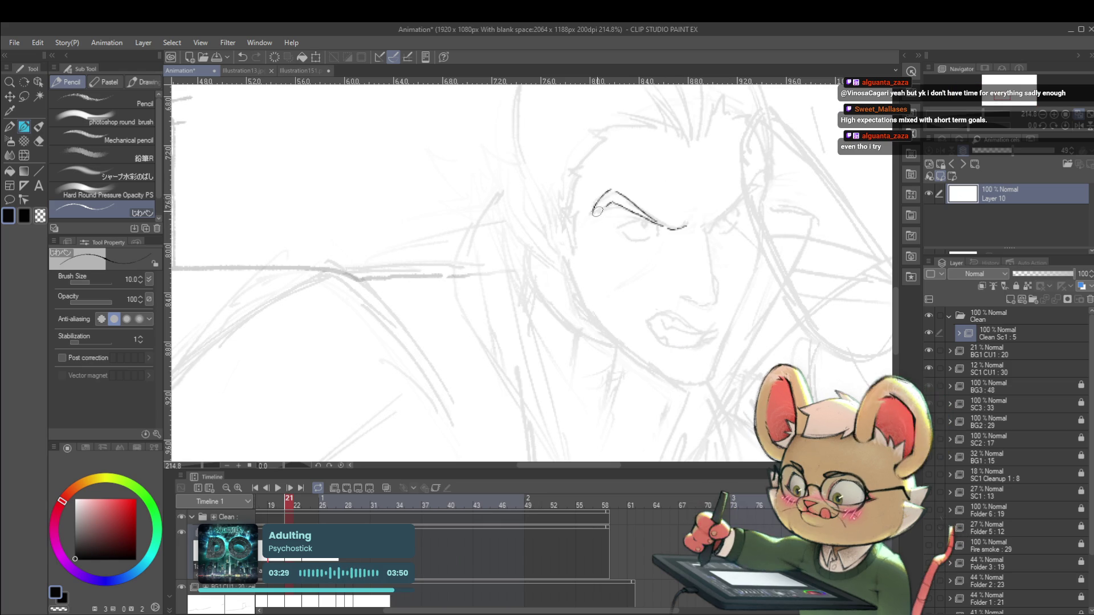
drag(610, 195, 596, 211)
scroll(625, 203, down, 3)
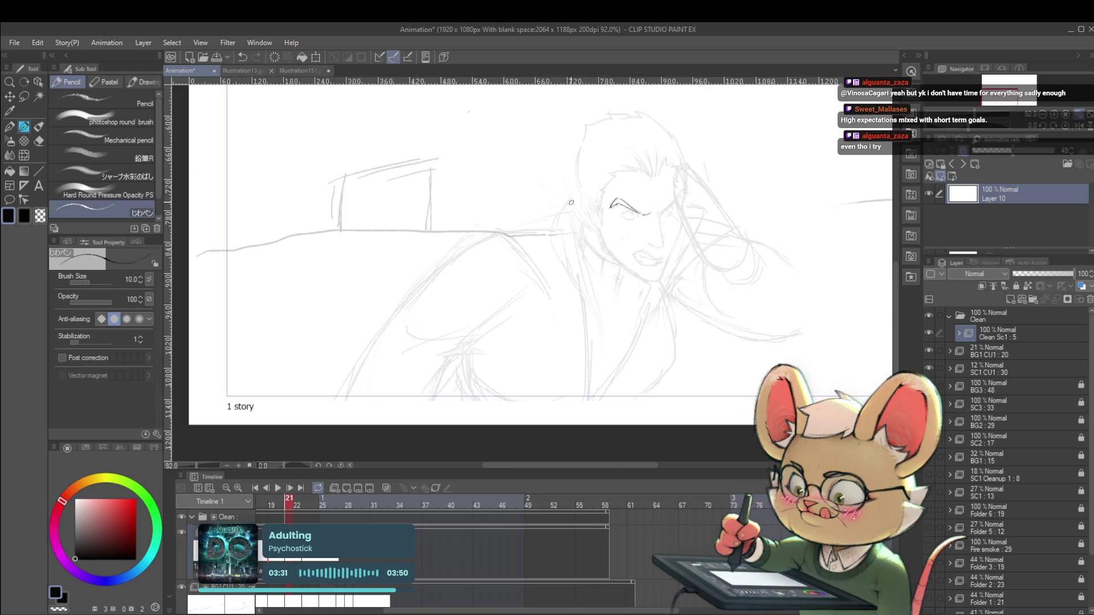
drag(734, 289, 657, 301)
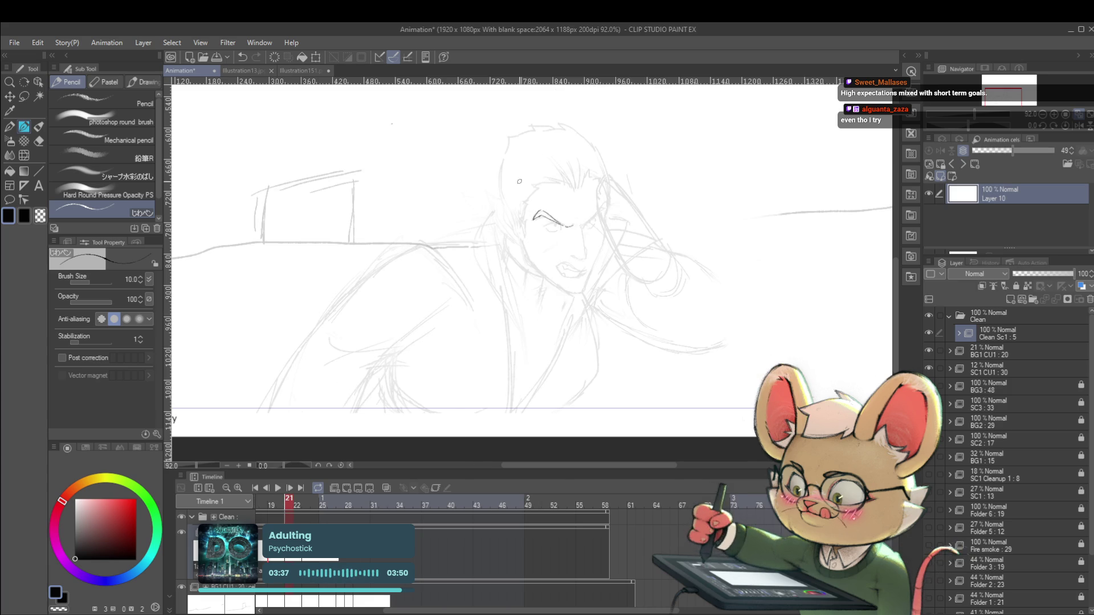
- Ink the lower eyelid under the eye and check it with a mirrored canvas view
scroll(551, 205, up, 4)
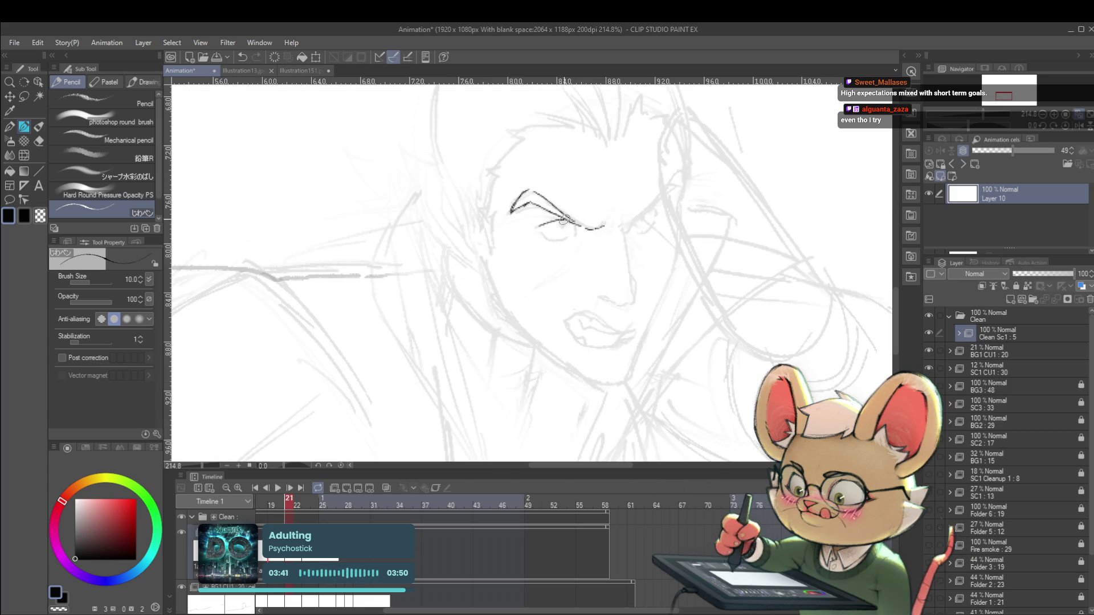
drag(541, 232, 570, 237)
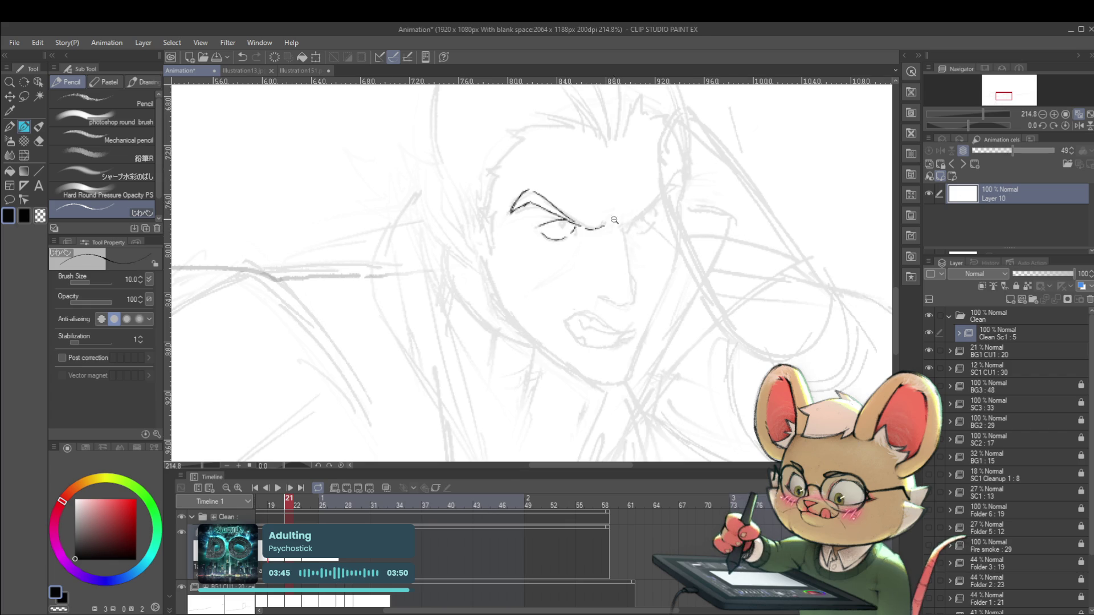
scroll(617, 217, down, 5)
click(1079, 126)
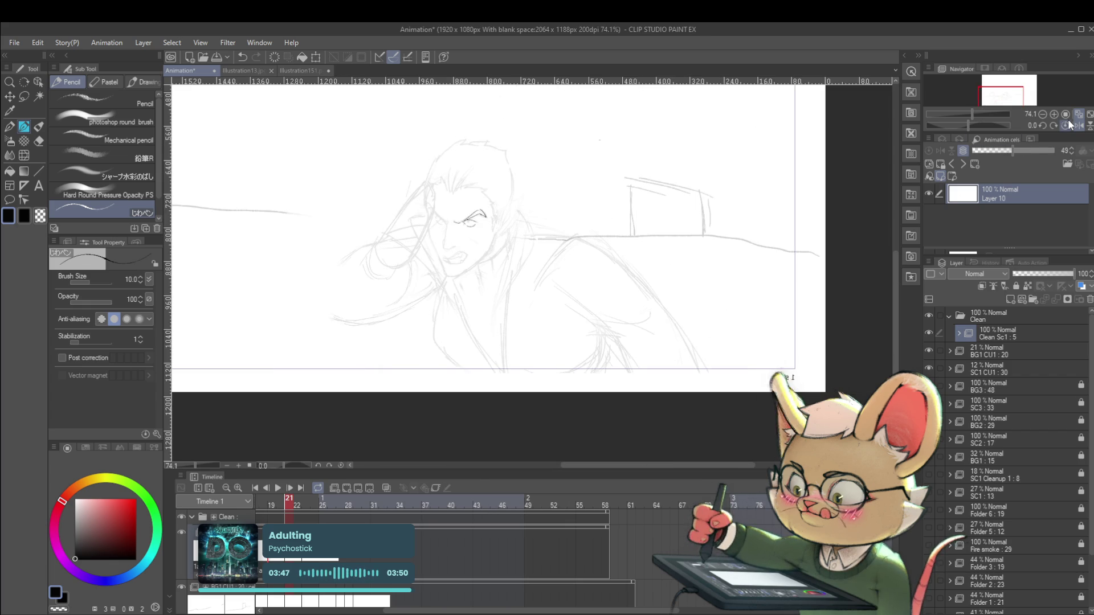
click(1069, 124)
click(1069, 124)
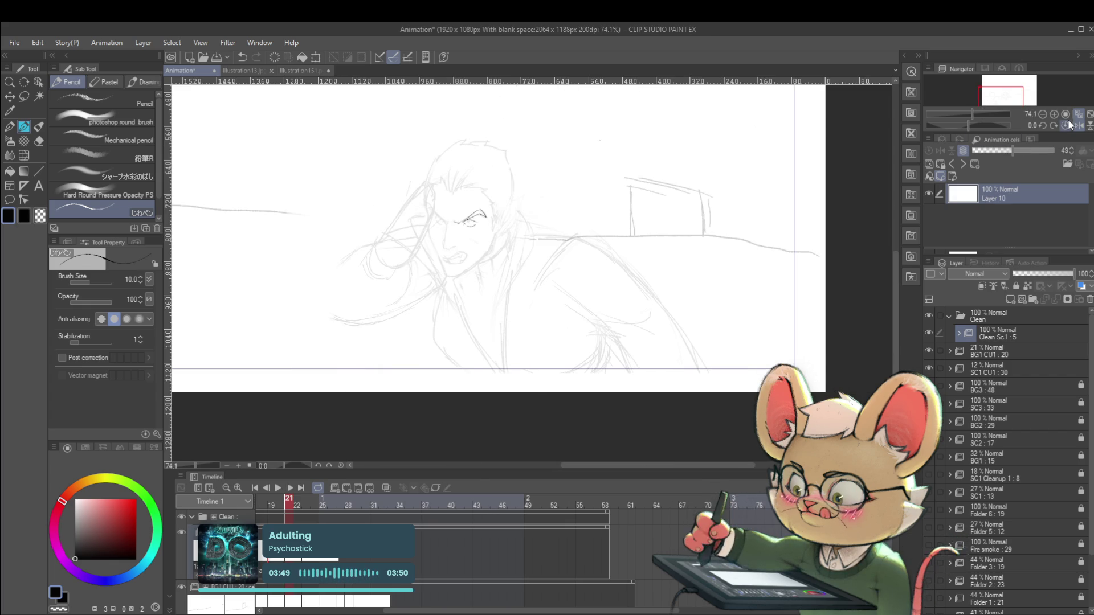
- Compare the eye linework against frame 20 by flipping between frames 20 and 21
key(Left)
key(Right)
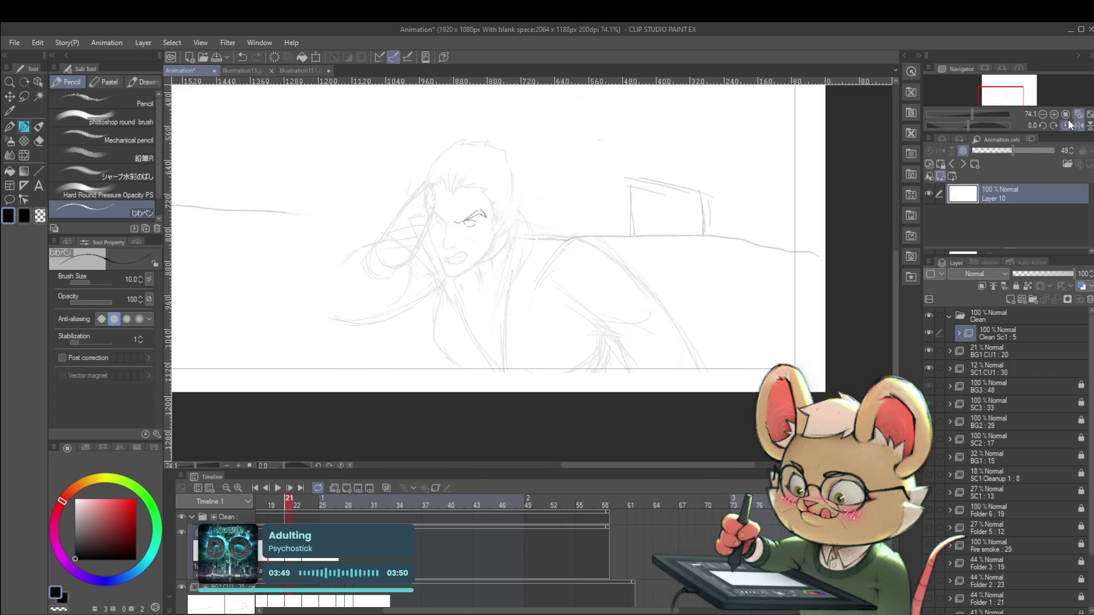
key(Left)
key(Right)
key(Left)
key(Right)
mouse_move(471, 225)
mouse_down()
mouse_move(521, 238)
mouse_move(460, 212)
mouse_up()
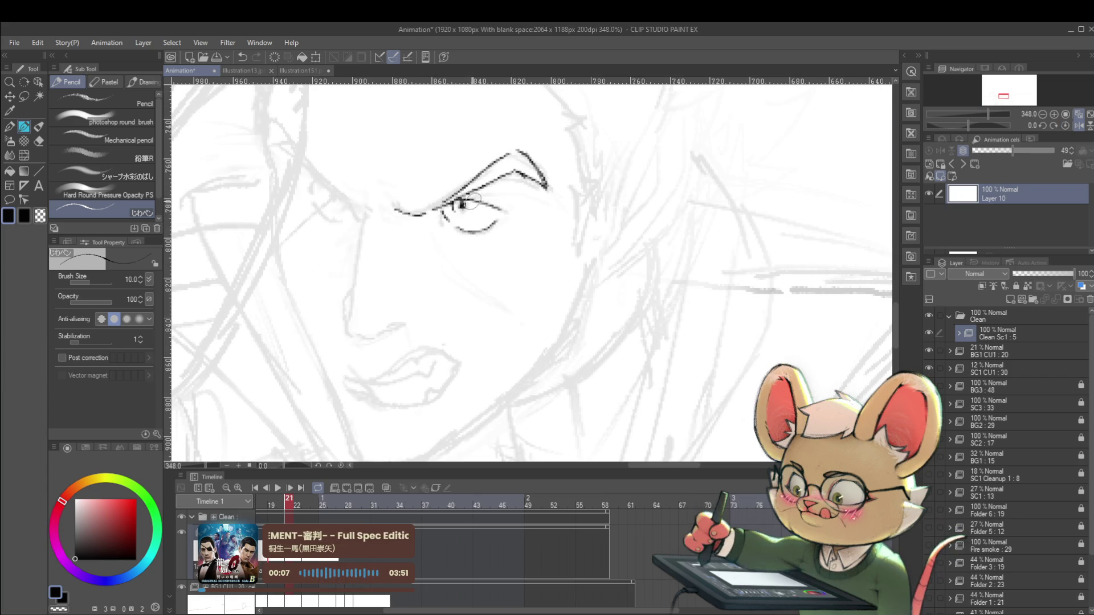
scroll(465, 211, down, 8)
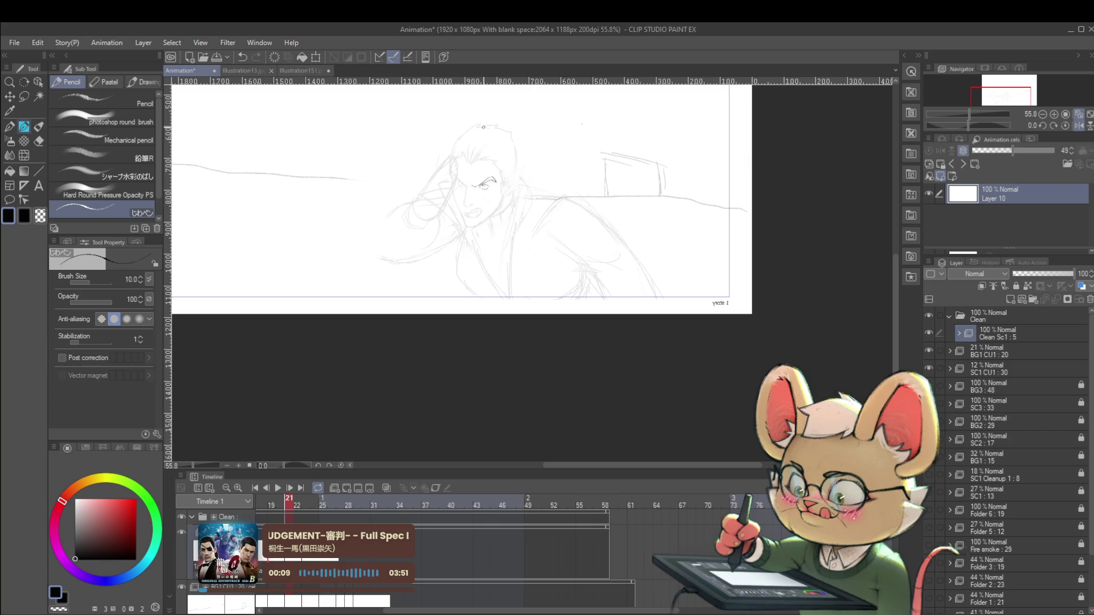
key(Left)
key(Right)
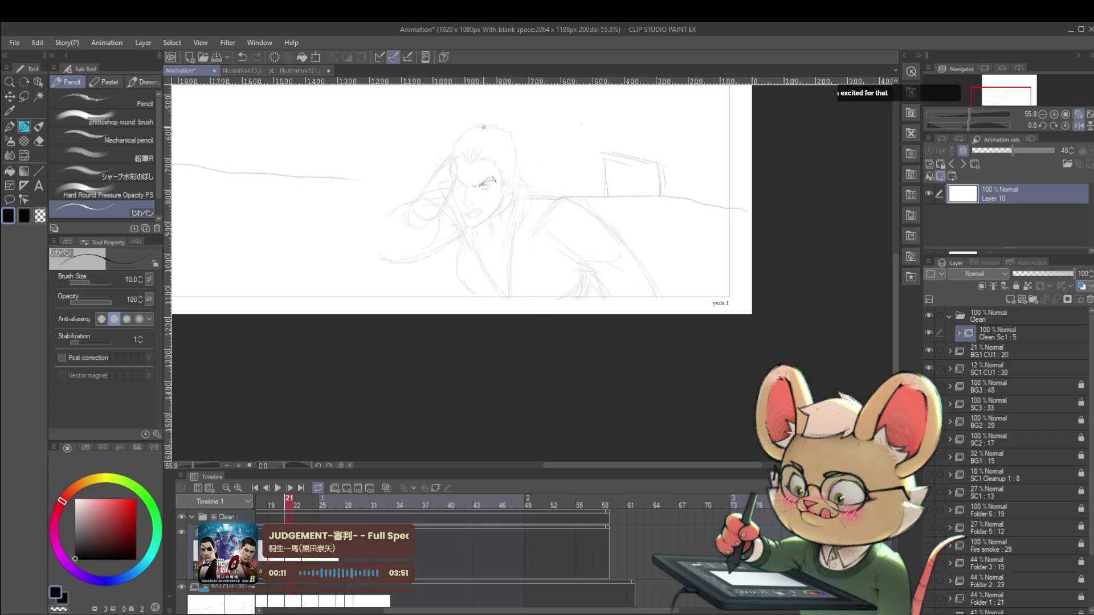
key(Left)
key(Right)
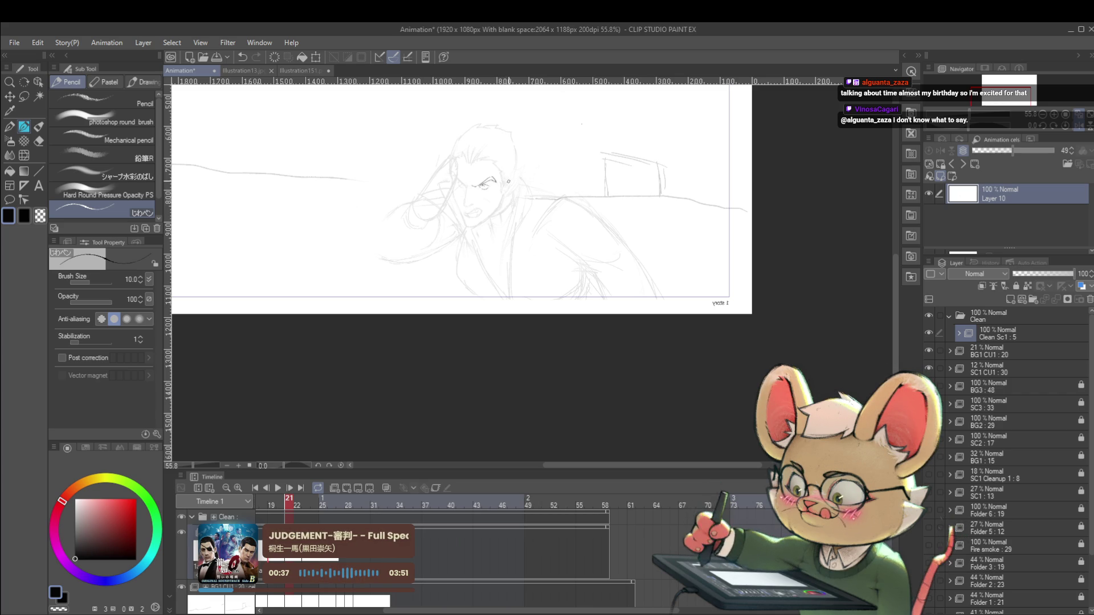
- Extend the eyebrow stroke to the right, using frame 20's drawing as reference
drag(510, 181, 513, 200)
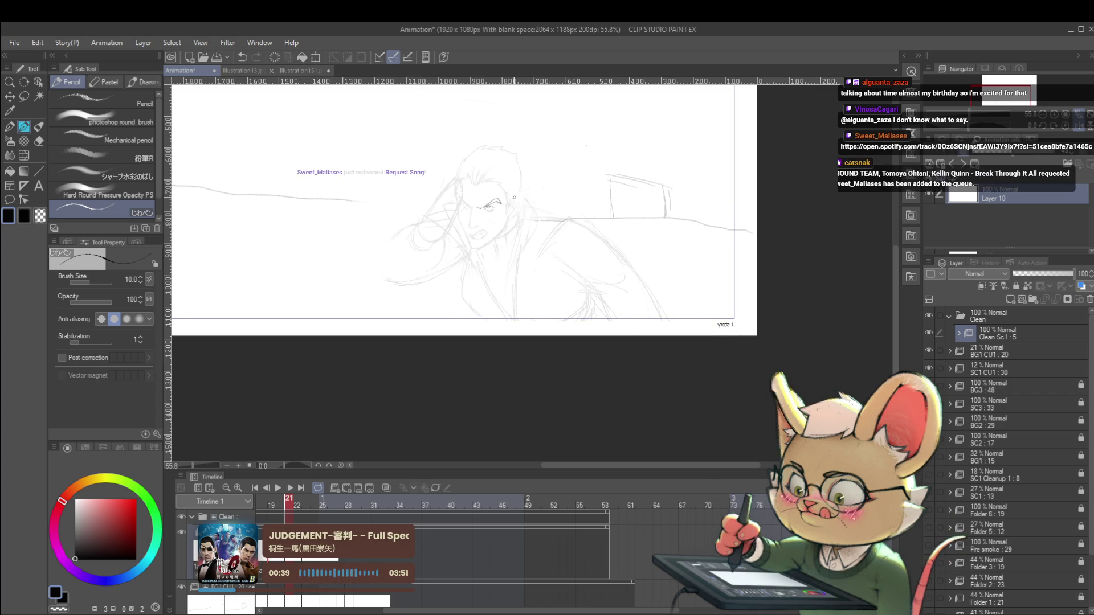
scroll(504, 132, up, 5)
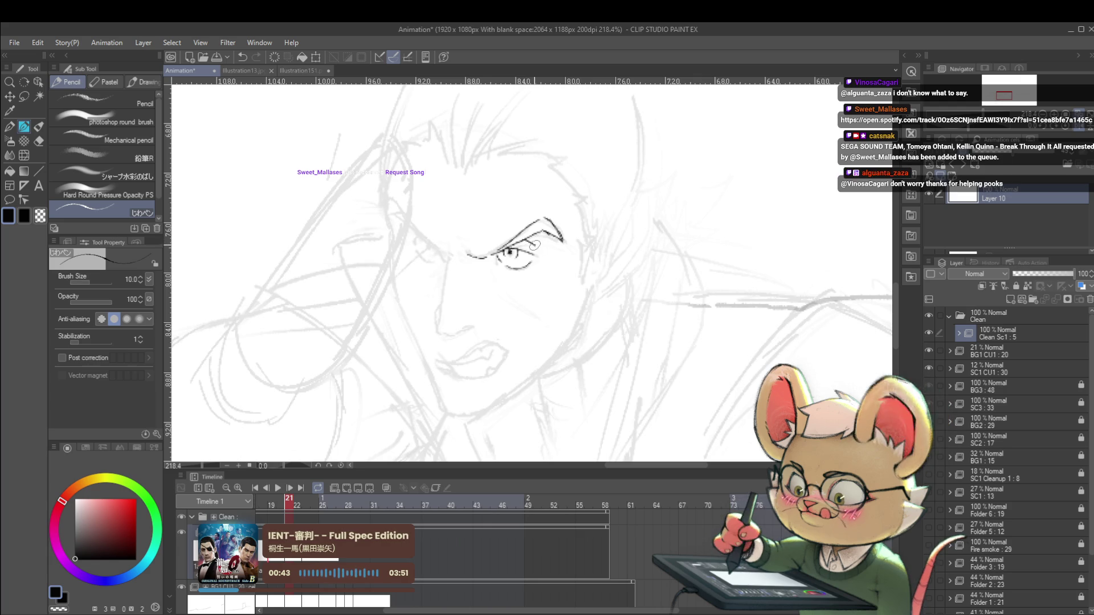
scroll(526, 240, down, 6)
key(comma)
key(period)
key(comma)
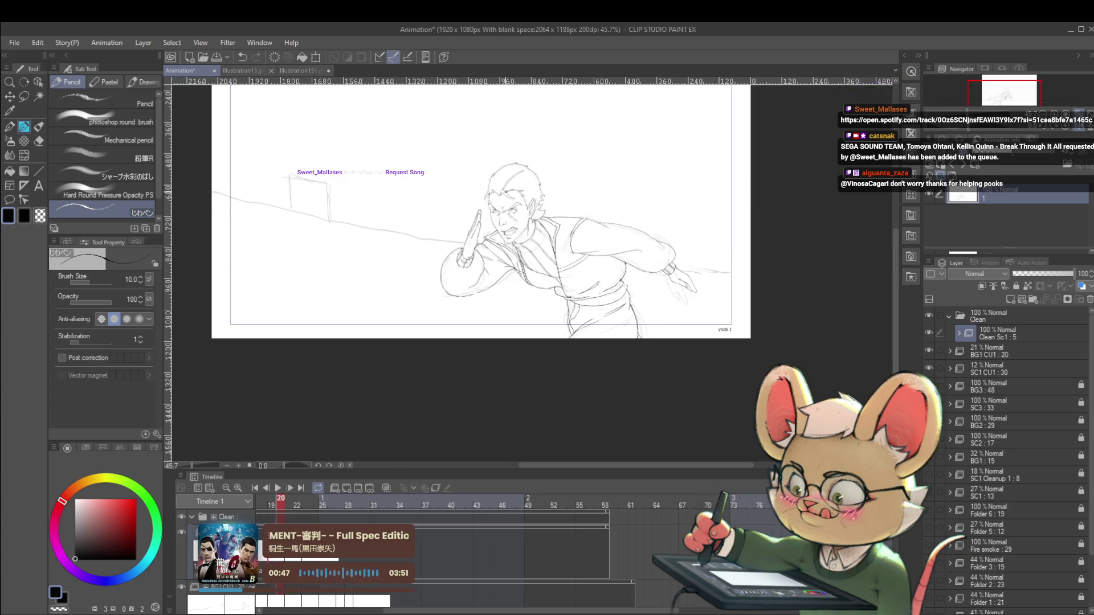
key(period)
key(comma)
key(period)
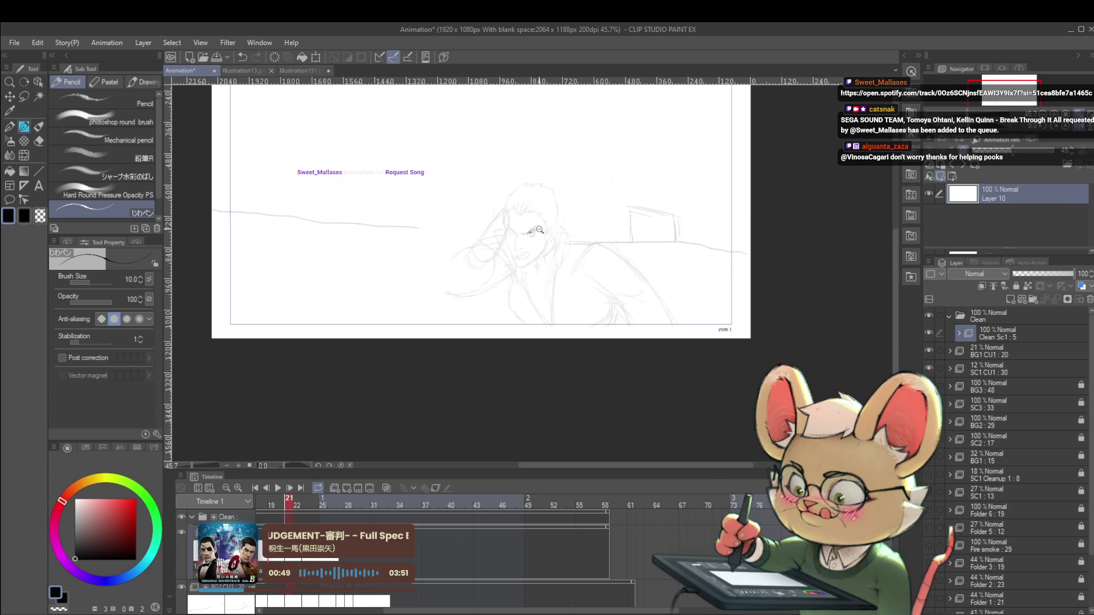
scroll(540, 228, up, 6)
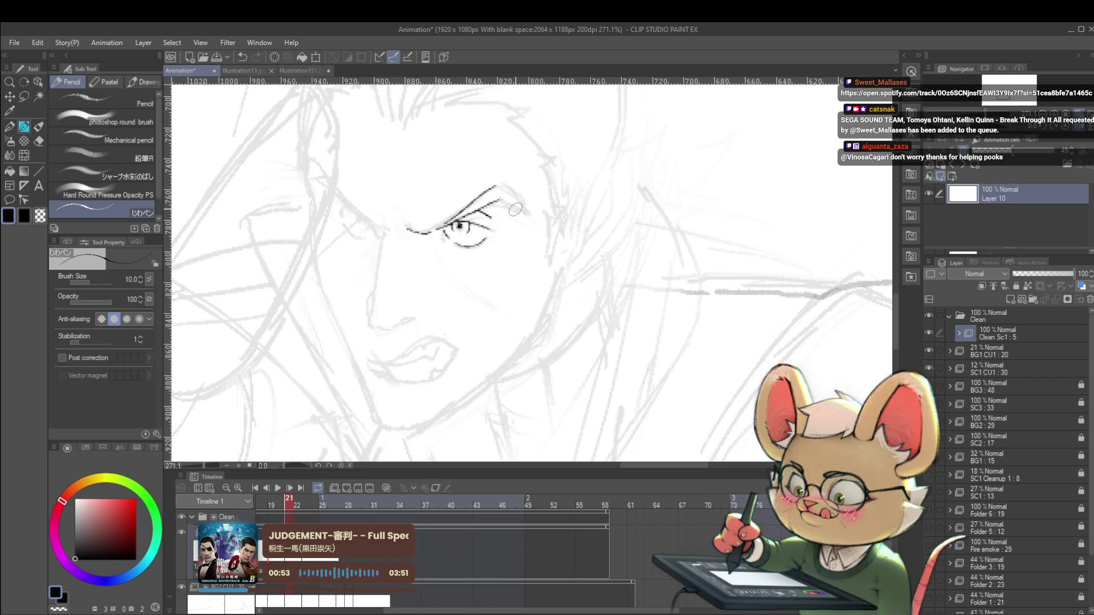
drag(494, 195, 522, 204)
- Check the finished brow and eye against frame 20's inked drawing
scroll(526, 186, down, 6)
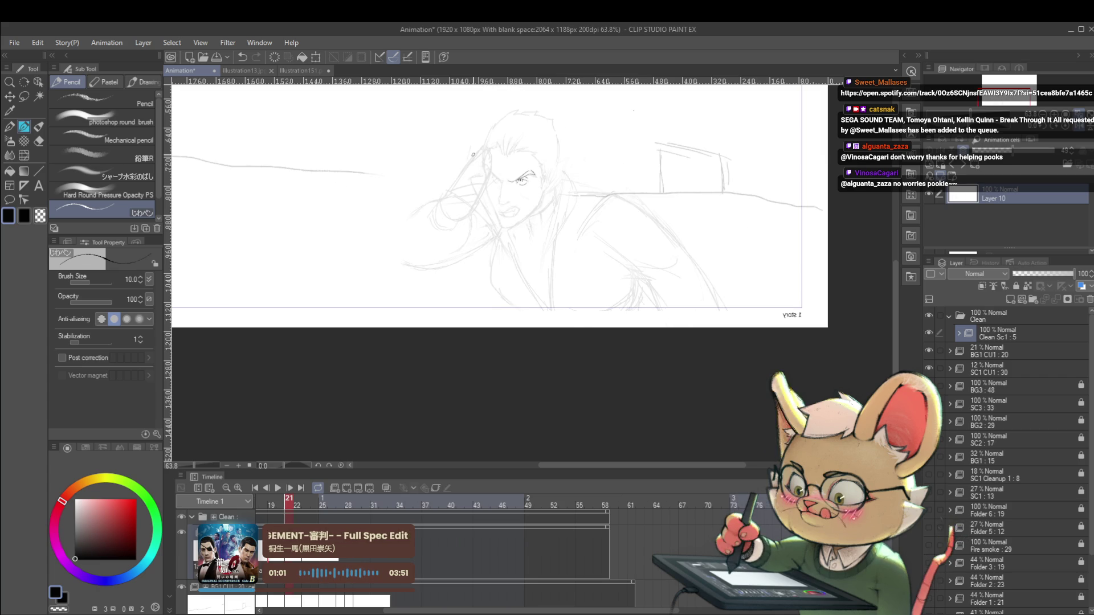
scroll(473, 154, up, 3)
key(Left)
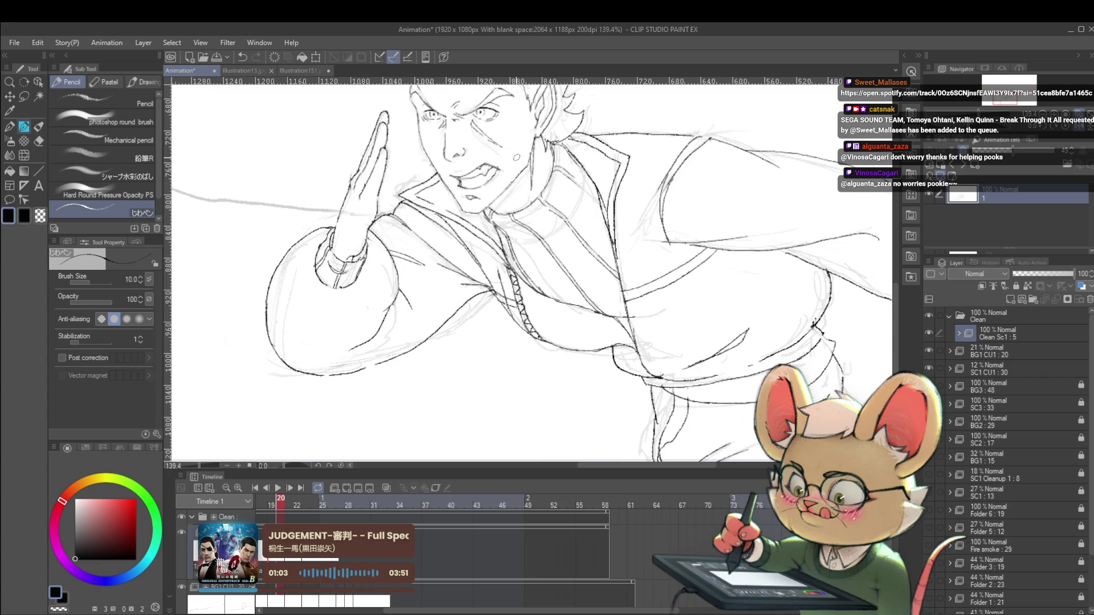
key(Right)
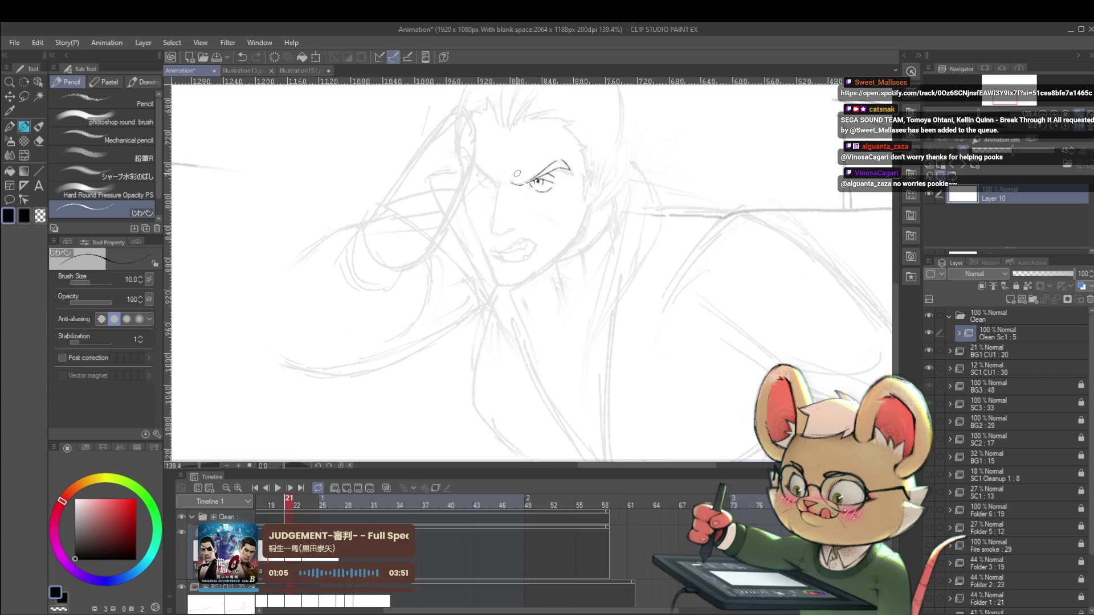
key(Left)
key(Right)
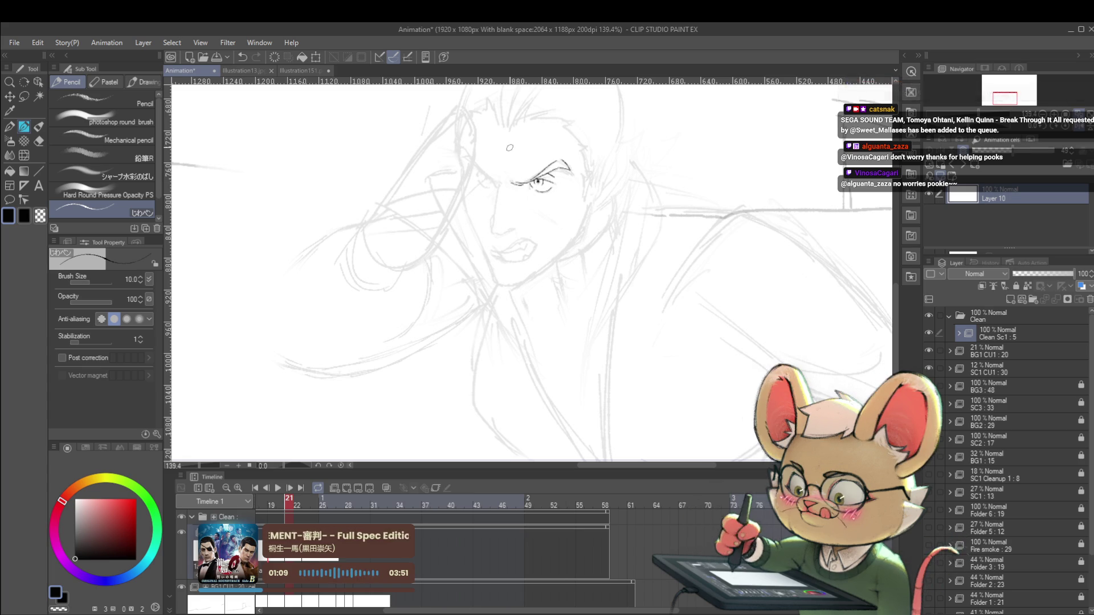
key(Left)
key(Right)
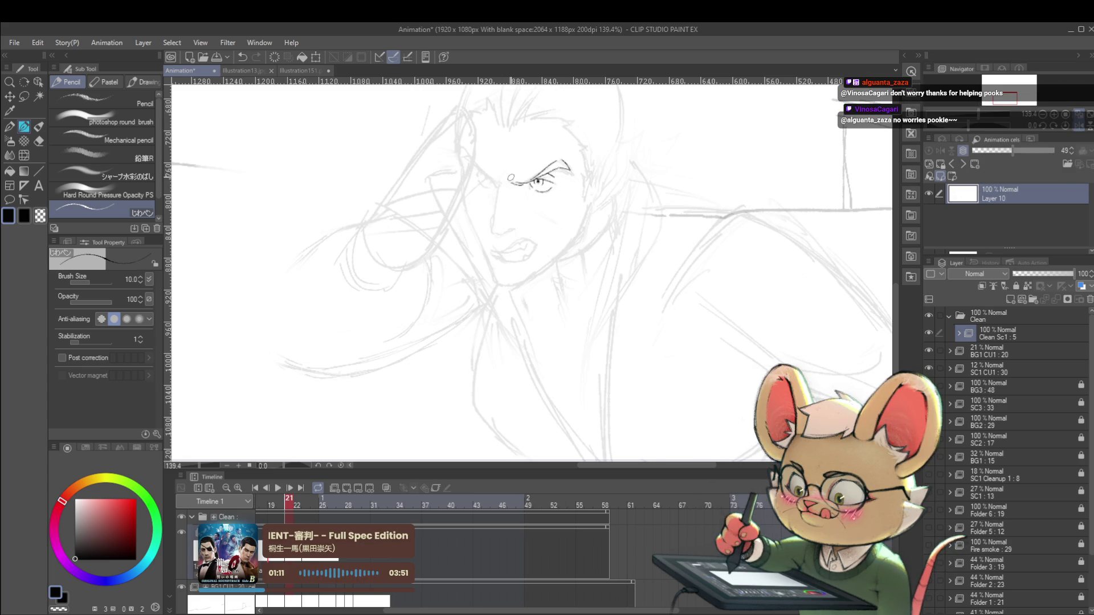
key(Left)
key(Right)
- Ink a short brow line above the eye, comparing with frame 20
drag(510, 171, 520, 169)
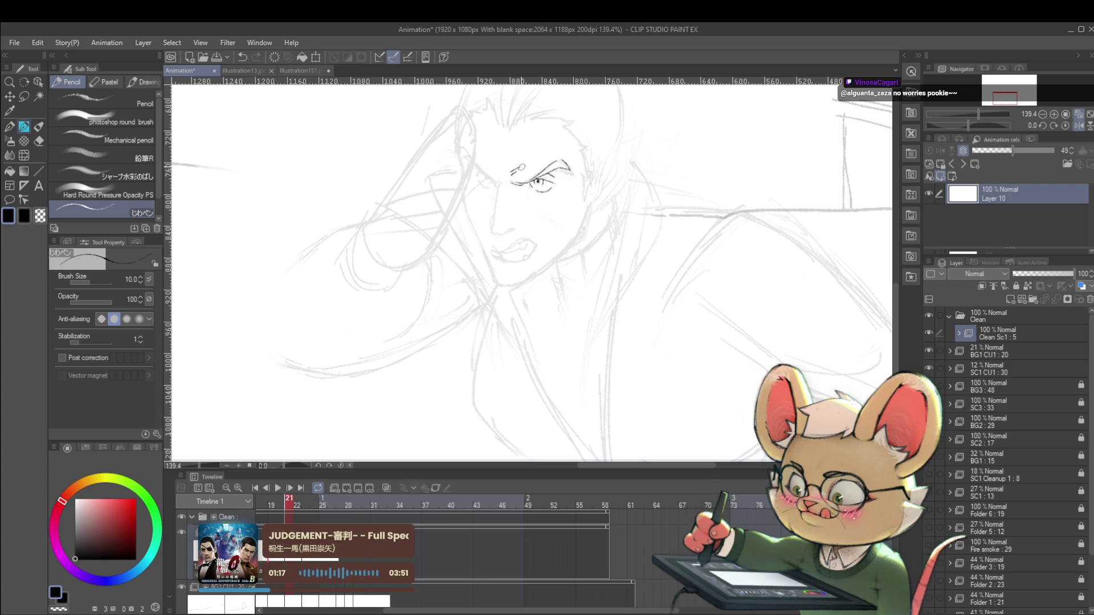
key(Left)
key(Right)
key(Left)
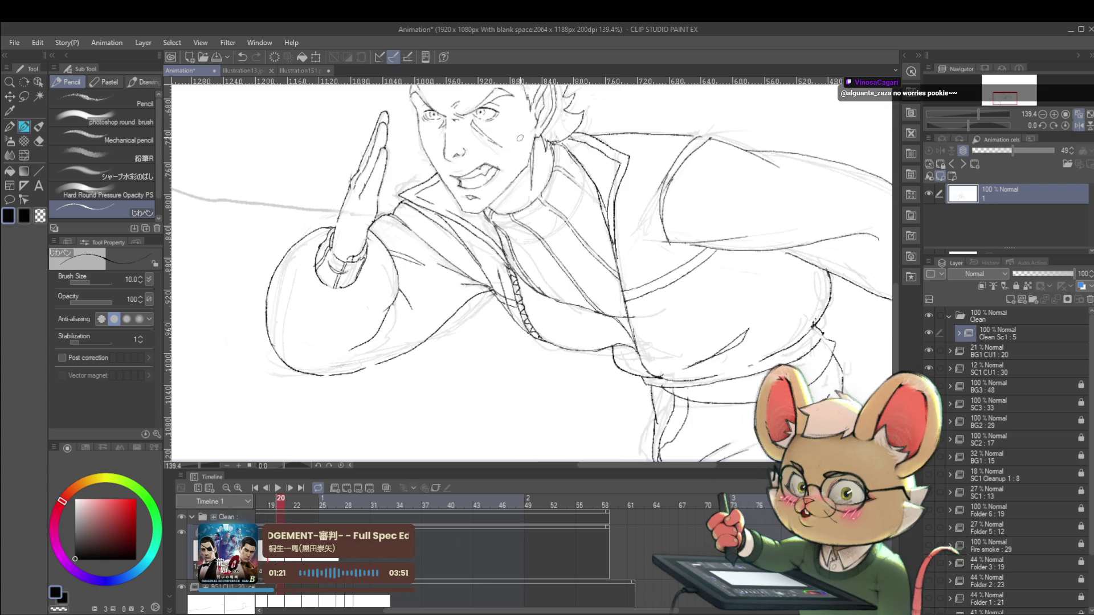
key(Right)
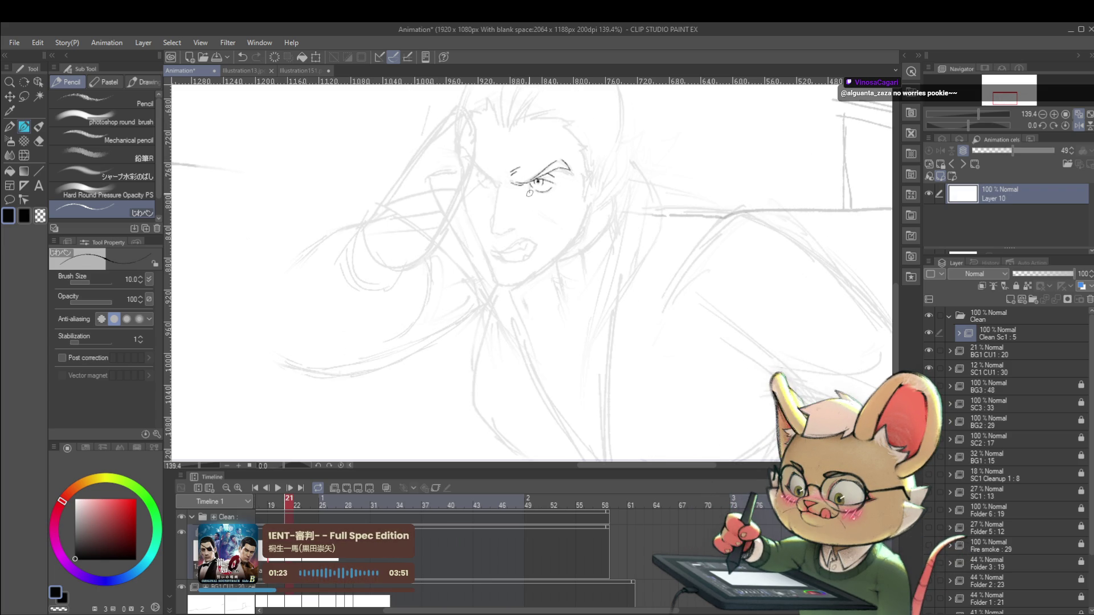
- Ink a line running down below the eye, flipping to frame 20 repeatedly to compare
drag(535, 201, 550, 218)
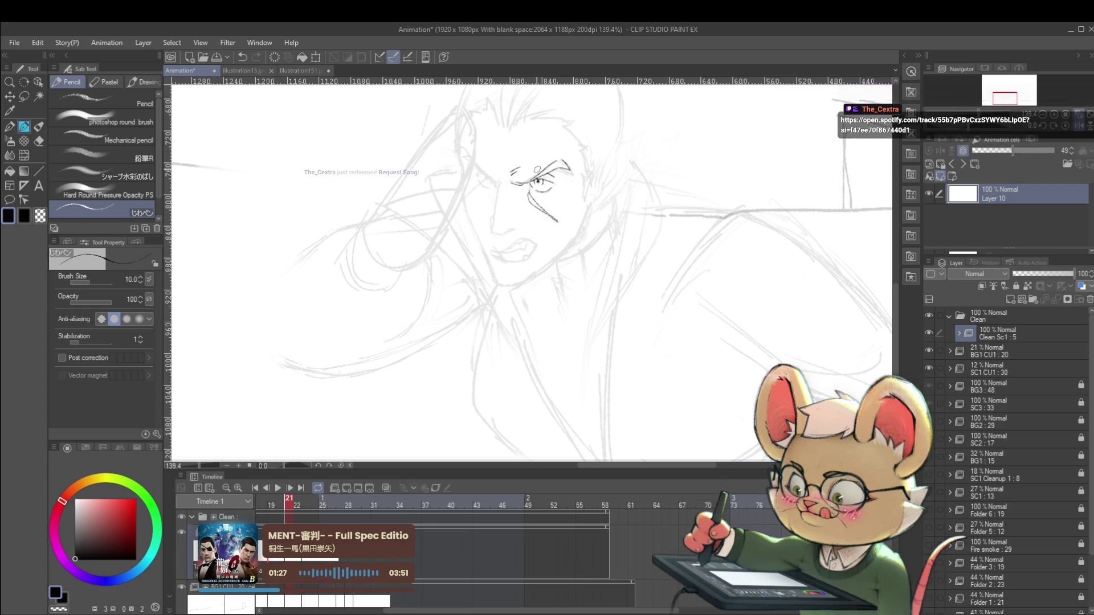
key(Left)
key(Right)
key(Left)
key(Right)
key(Left)
key(Right)
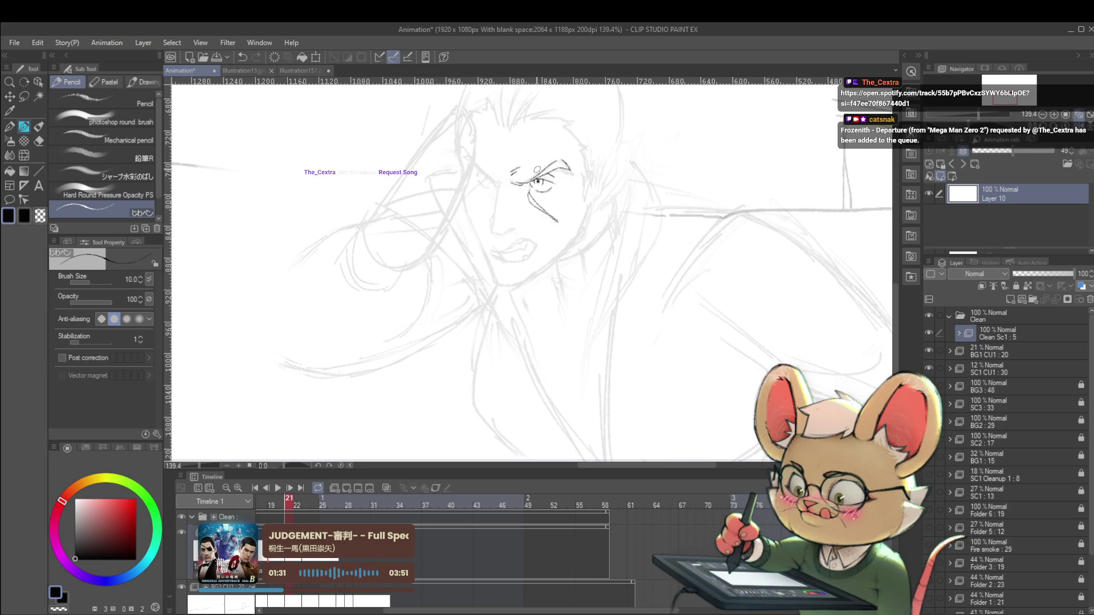
key(Left)
key(Right)
key(Left)
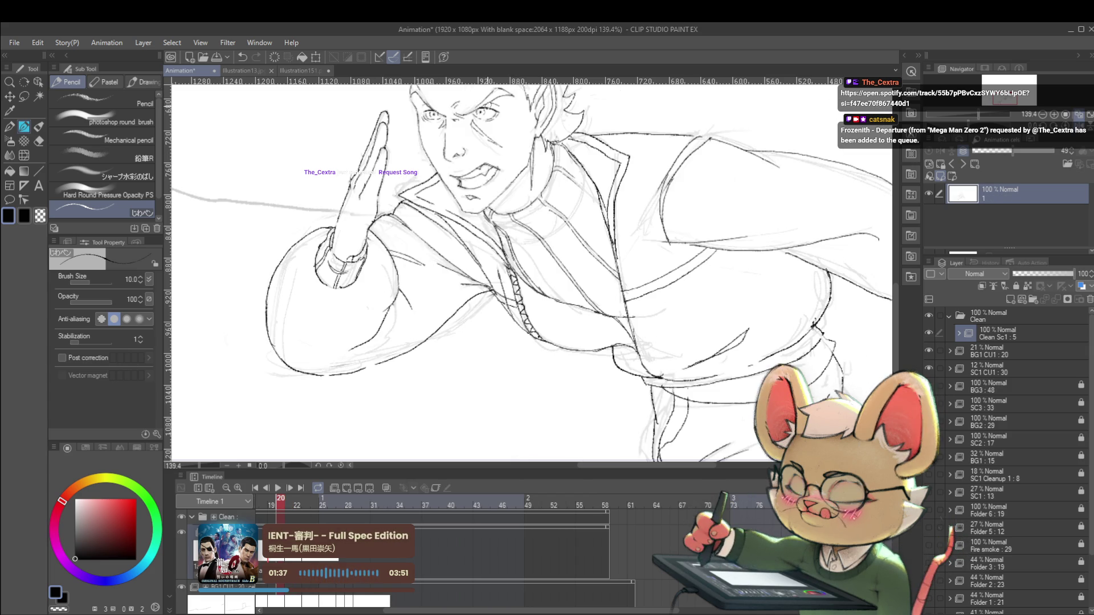
key(Right)
key(Left)
key(Right)
key(Left)
key(Right)
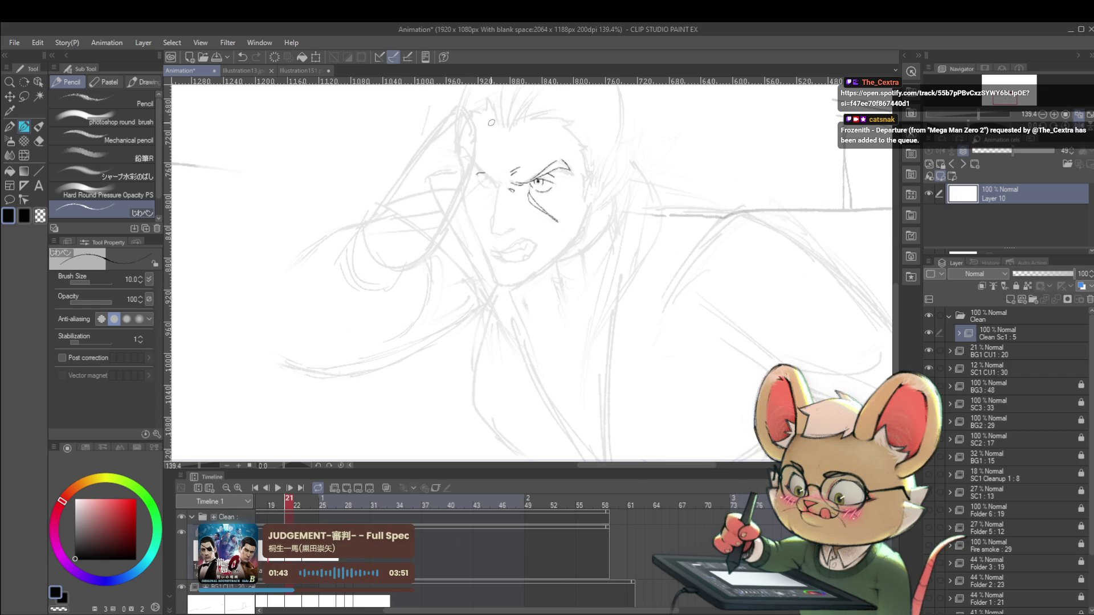
- Ink the strokes around the small eye and check them against the neighbouring frame
drag(483, 173, 488, 183)
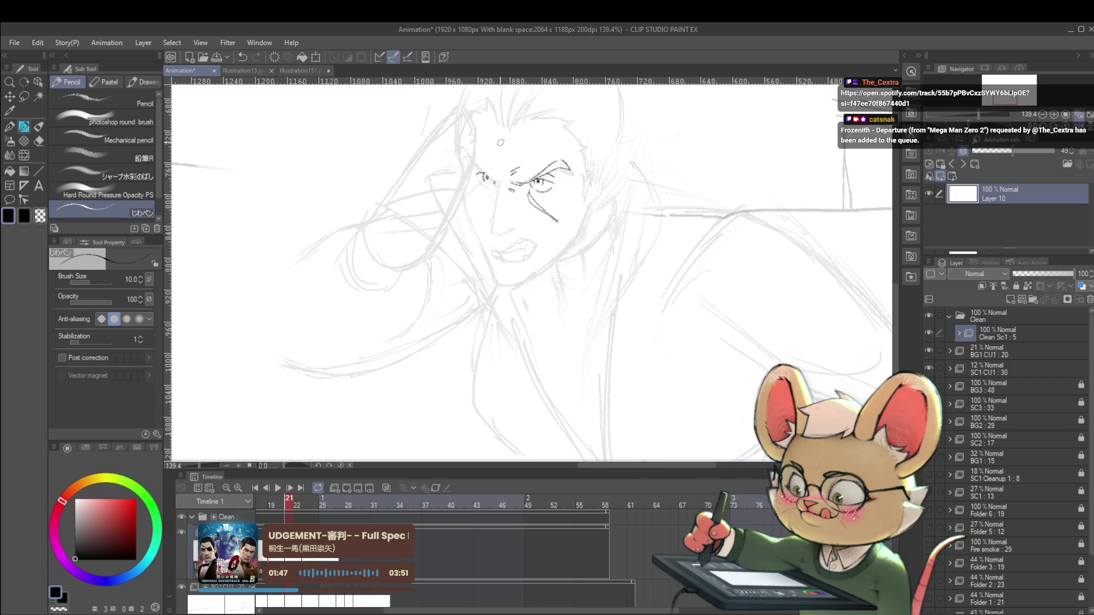
scroll(496, 170, up, 5)
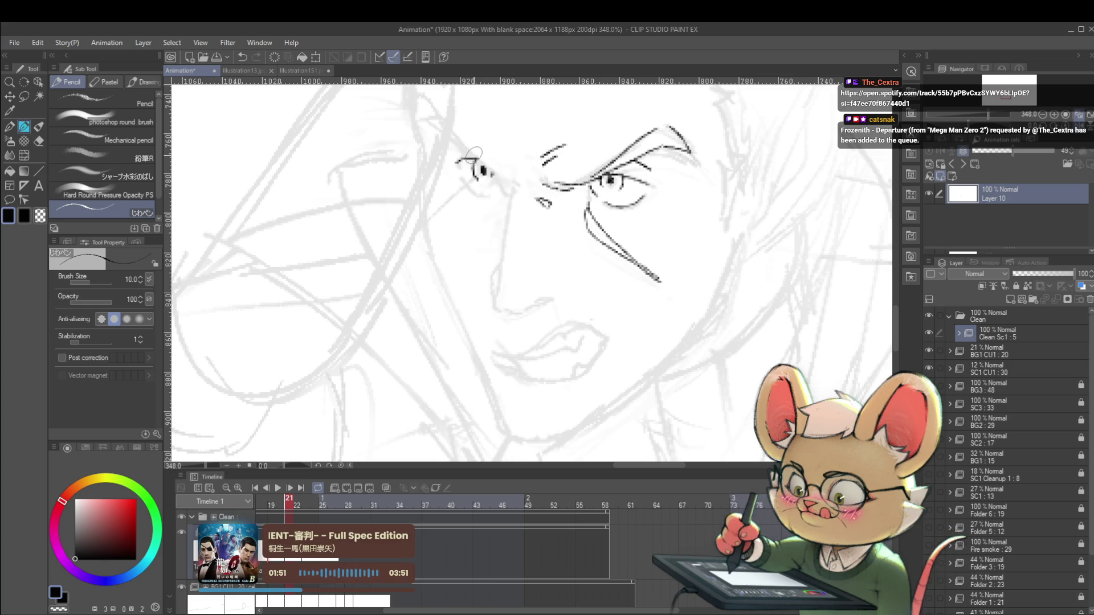
scroll(494, 170, down, 8)
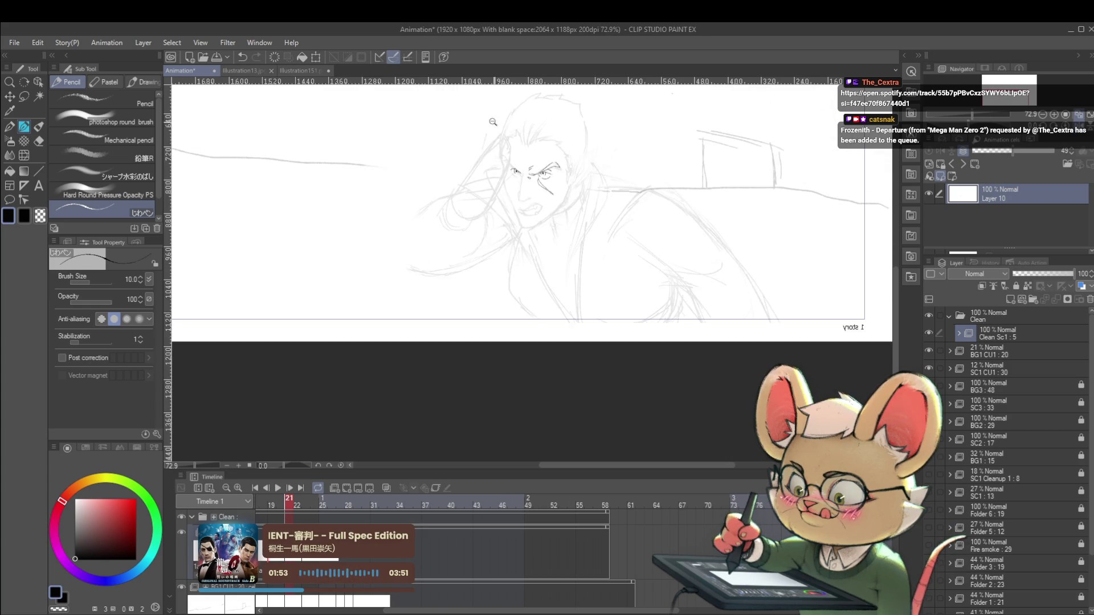
scroll(511, 156, up, 5)
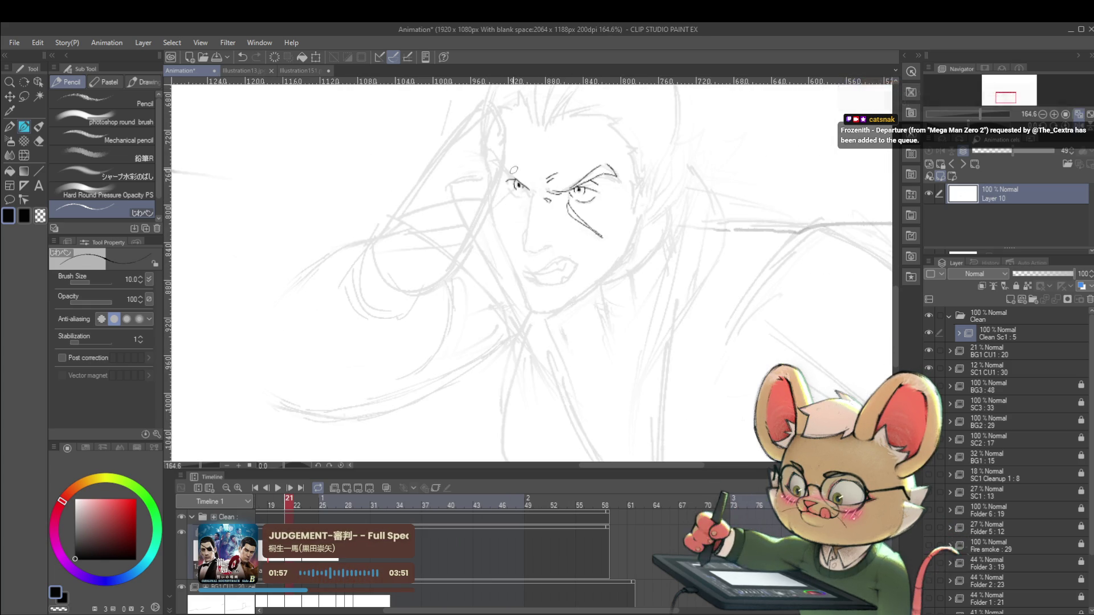
key(Right)
key(Left)
key(Left)
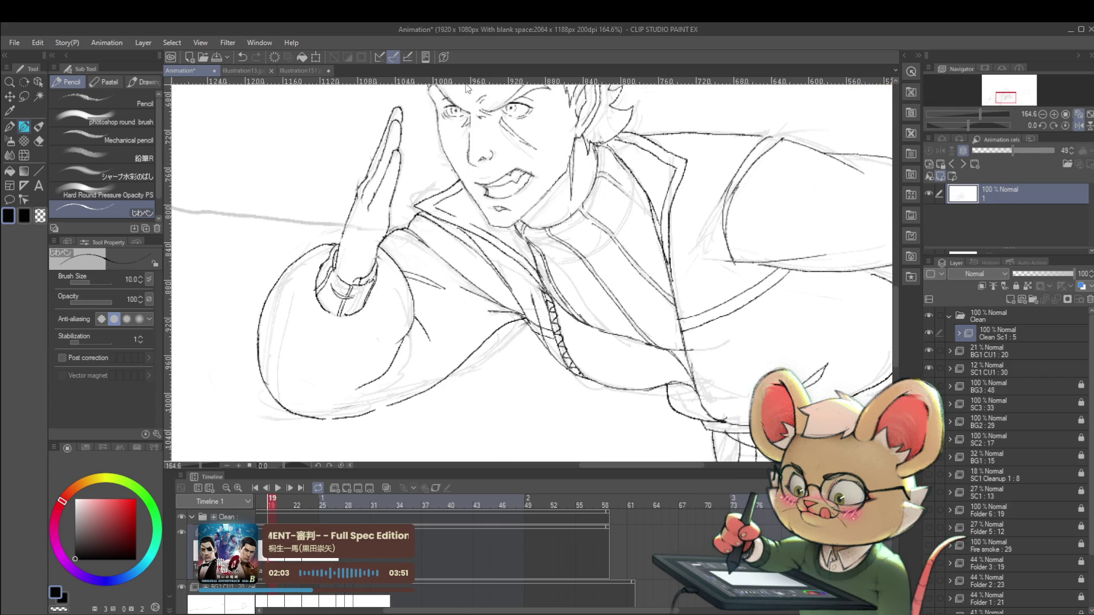
key(Right)
key(Right)
key(Right)
key(Left)
- Ink the lines around the left eye and a short line beneath it
drag(504, 185, 528, 193)
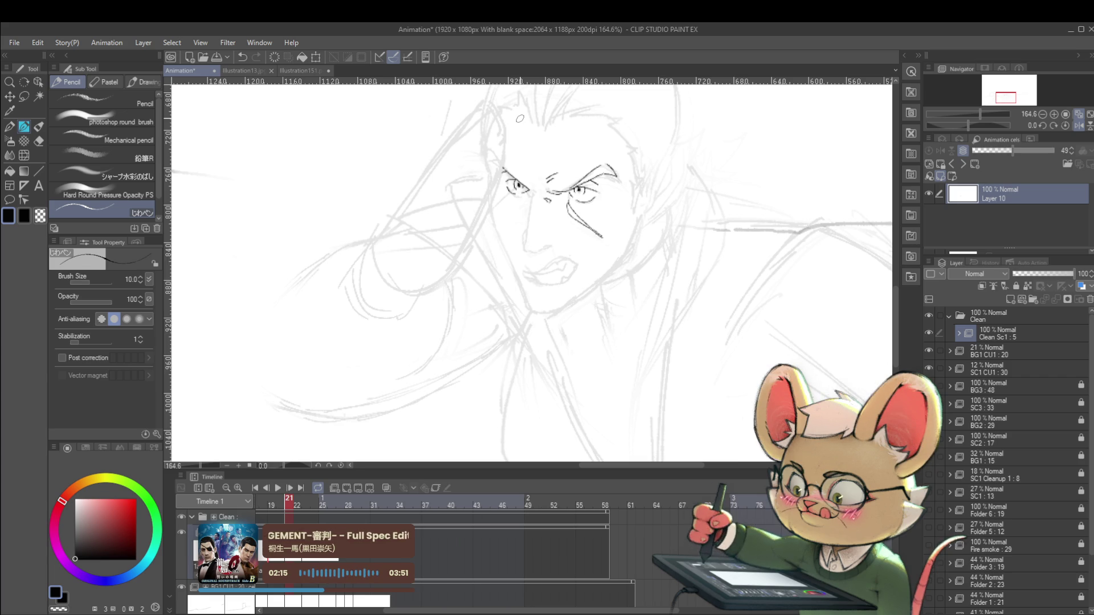
key(Left)
key(Right)
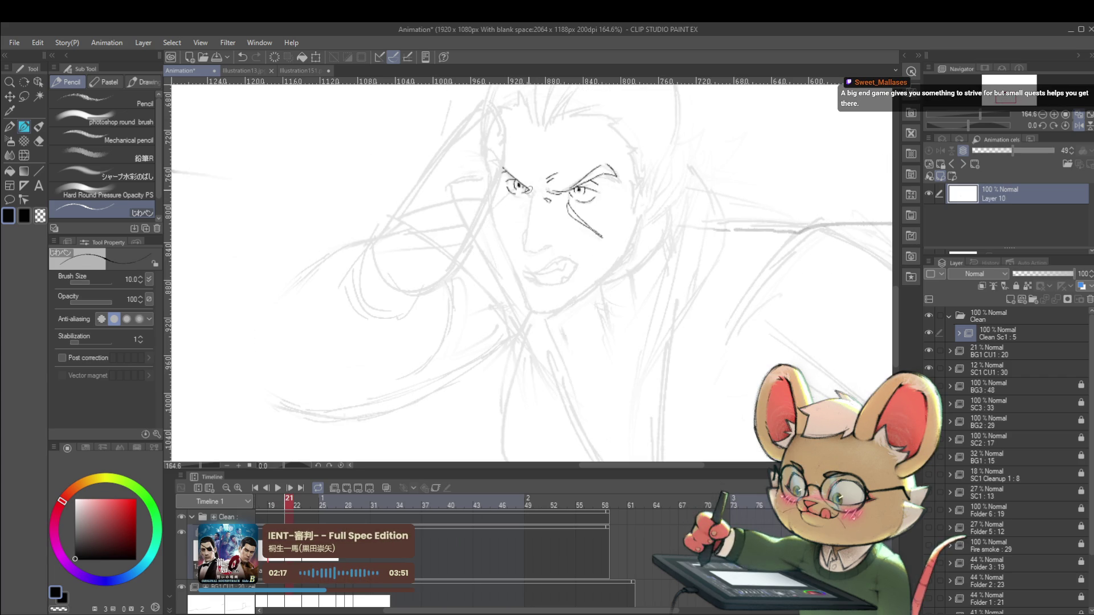
key(Left)
key(Right)
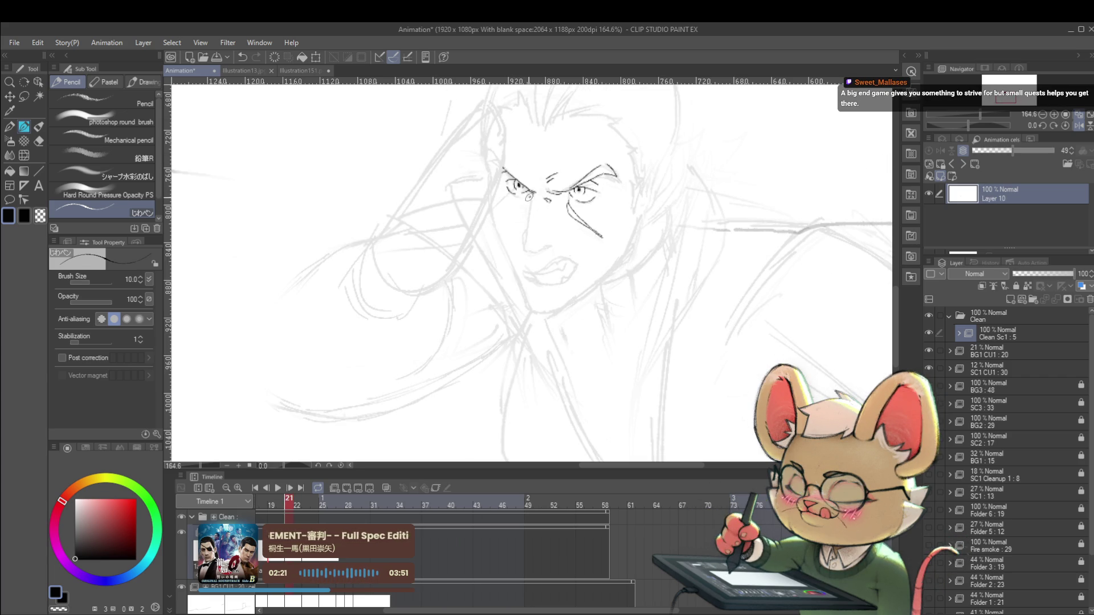
drag(520, 200, 531, 199)
- Compare frame 21's face with frame 20 and undo a stray stroke
key(Left)
key(Right)
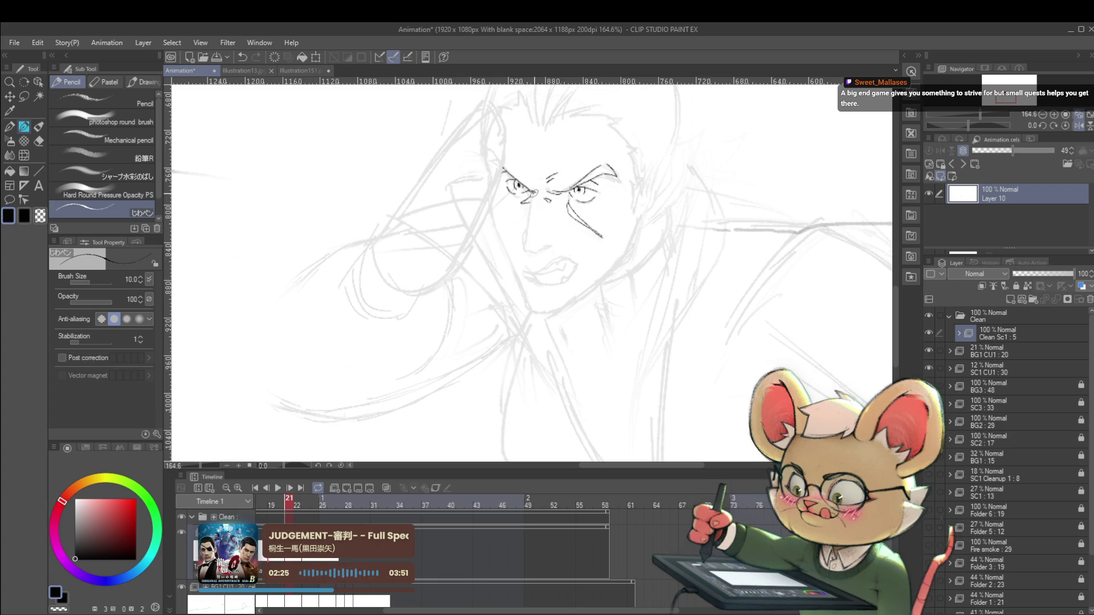
key(Left)
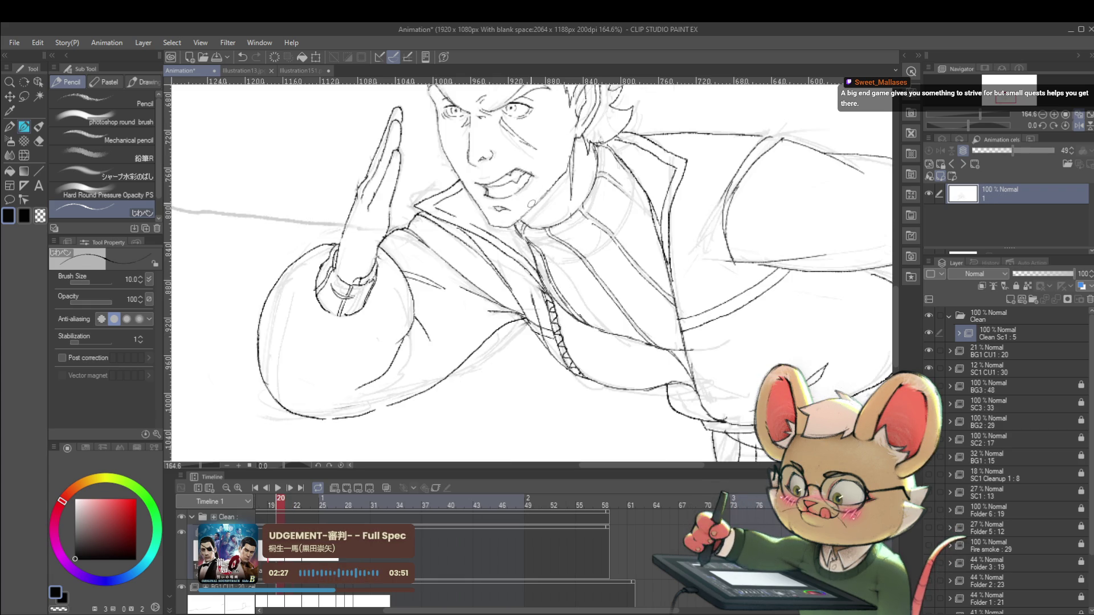
key(Right)
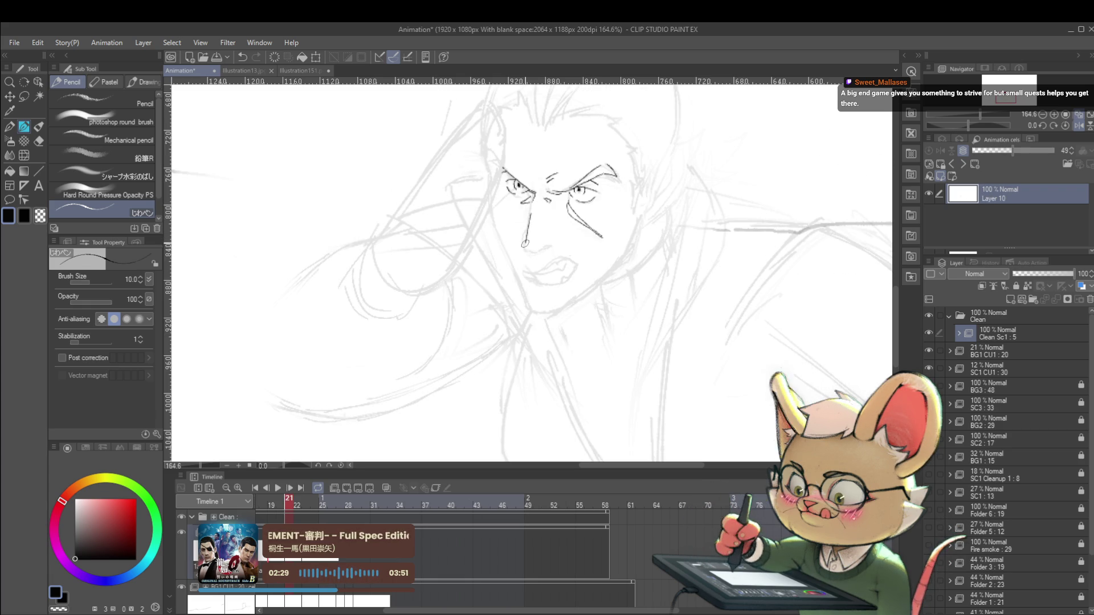
key(Left)
key(Right)
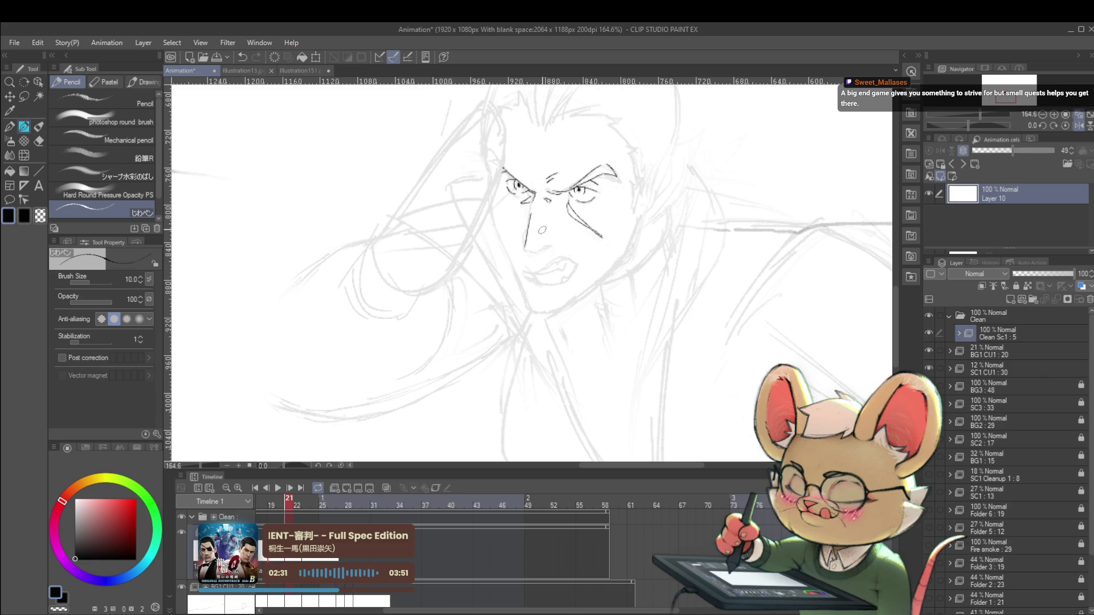
key(ctrl+z)
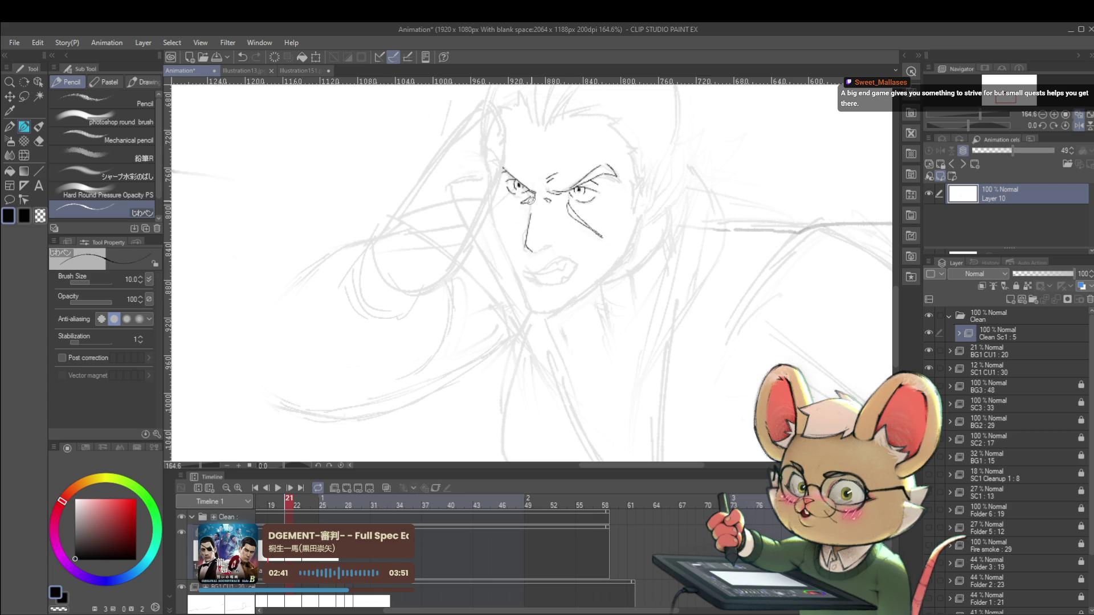
- Recheck against frame 20's fist pose and remove the small stray stroke near the nose
key(Left)
key(Right)
key(Left)
key(Right)
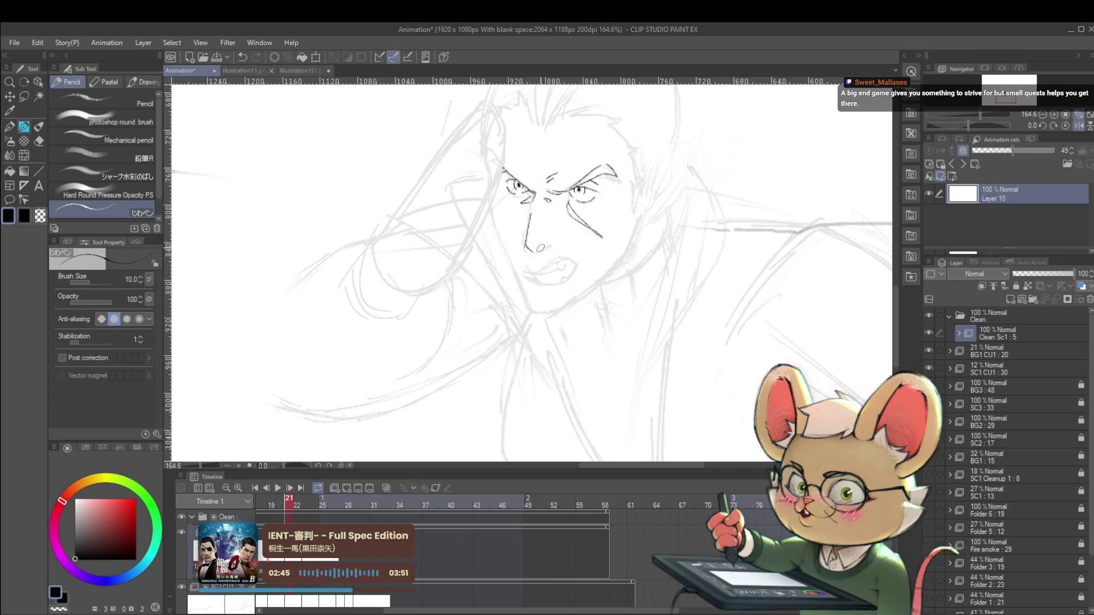
key(ctrl+z)
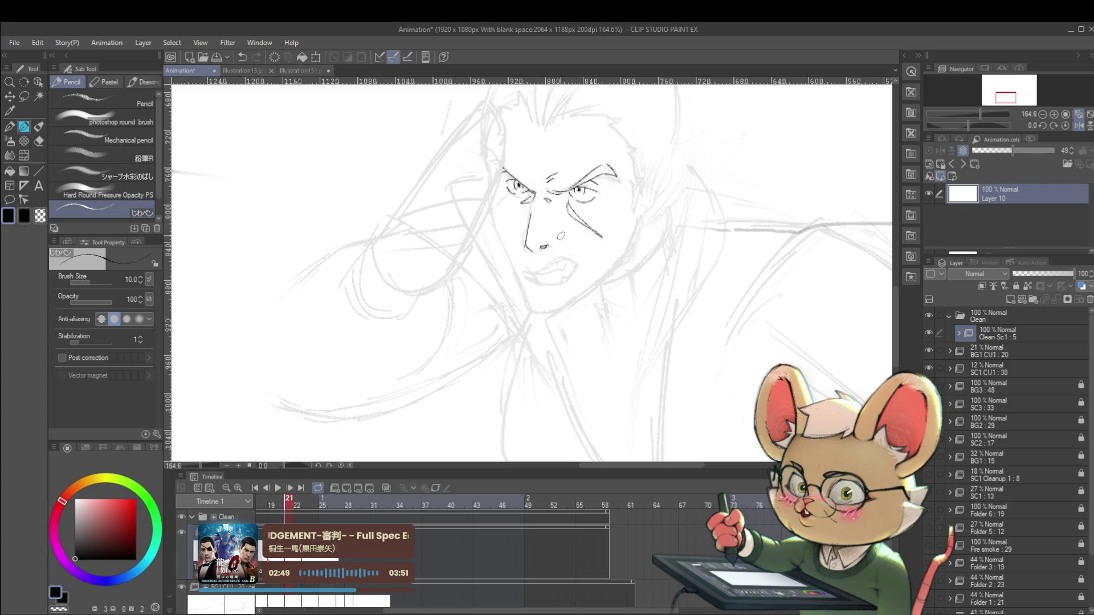
- Check frame 21's nose and snarling mouth lines against frame 20
key(Left)
key(Right)
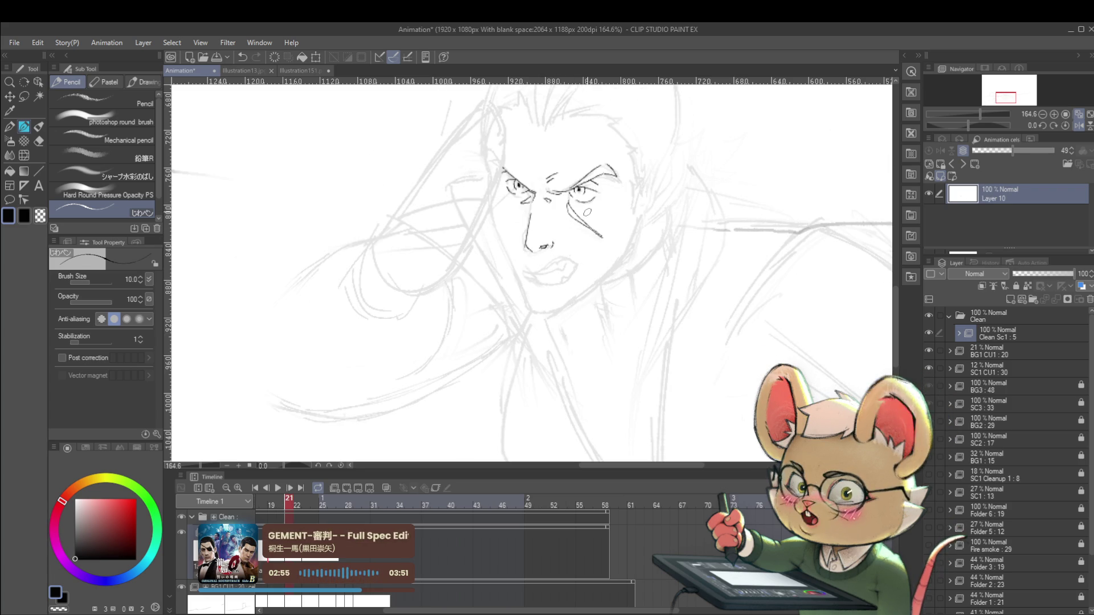
key(Left)
key(Right)
key(Left)
key(Right)
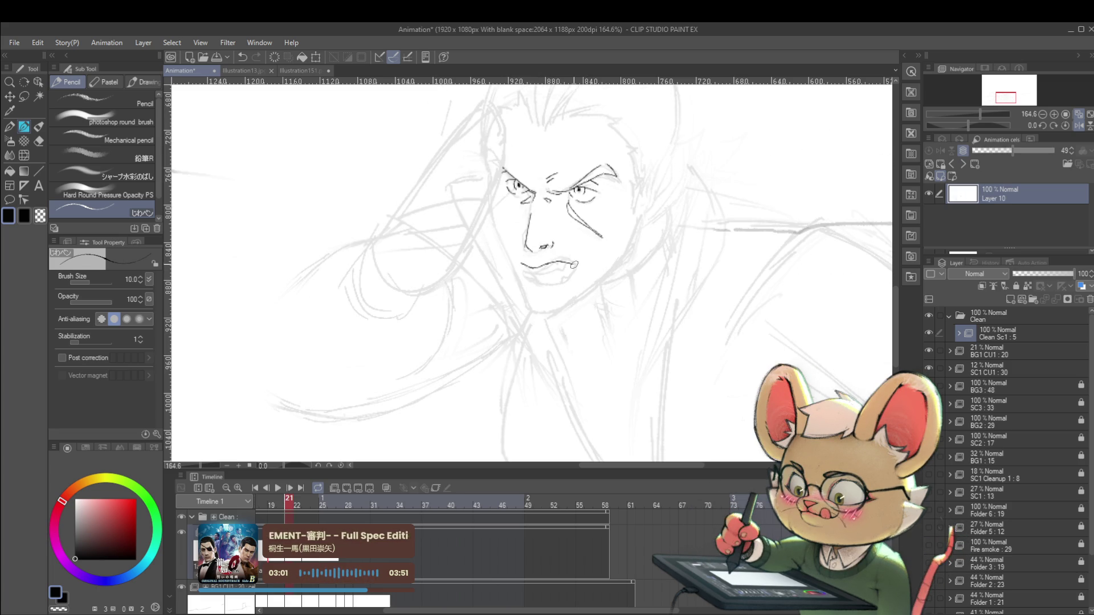
key(Left)
key(Right)
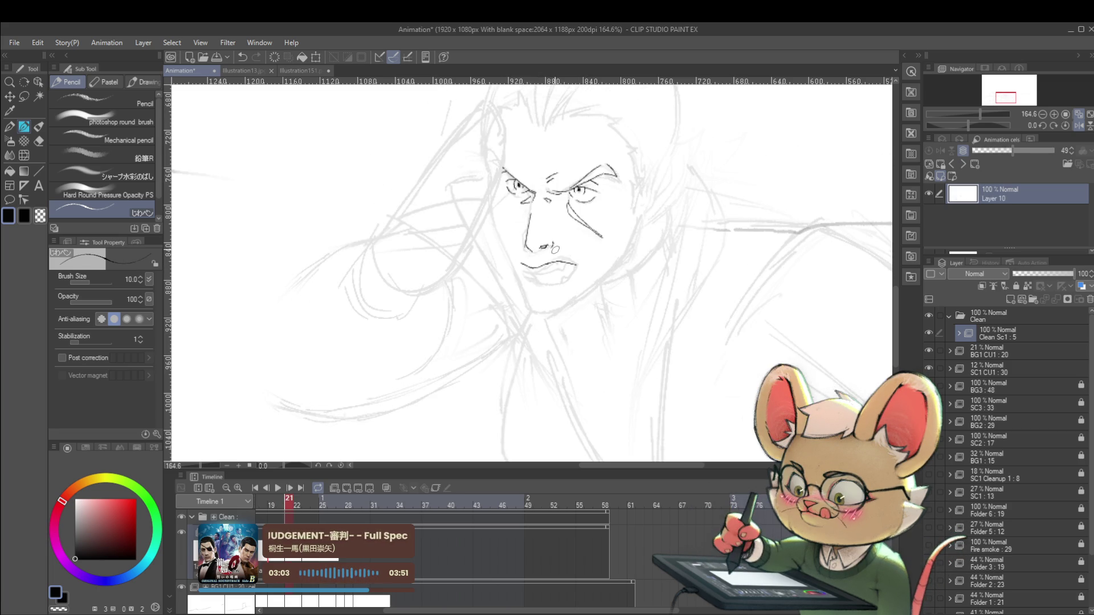
key(Left)
key(Right)
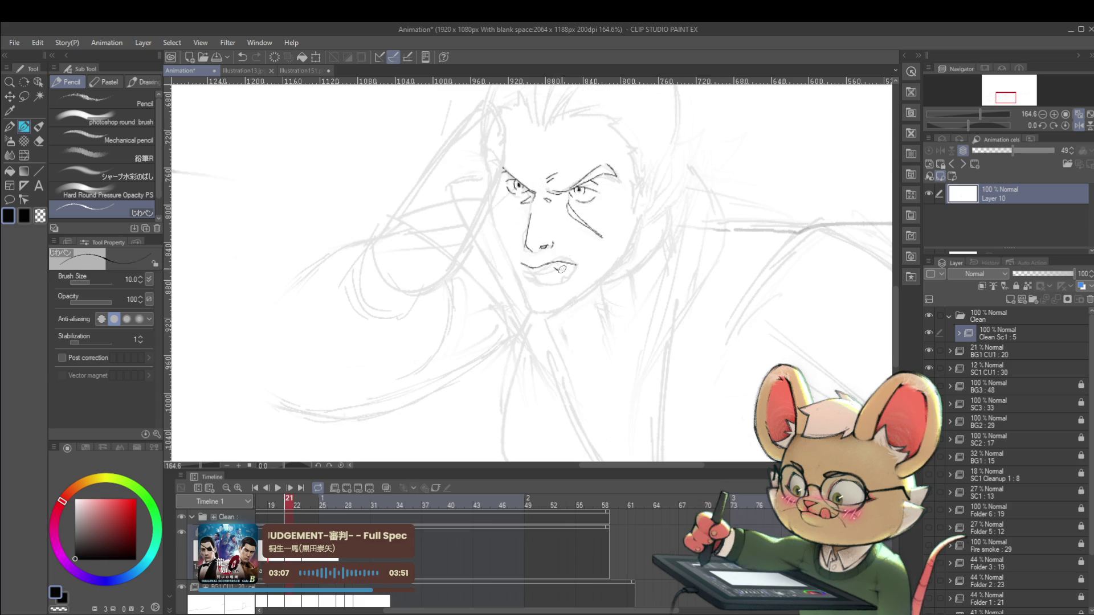
key(Left)
key(Right)
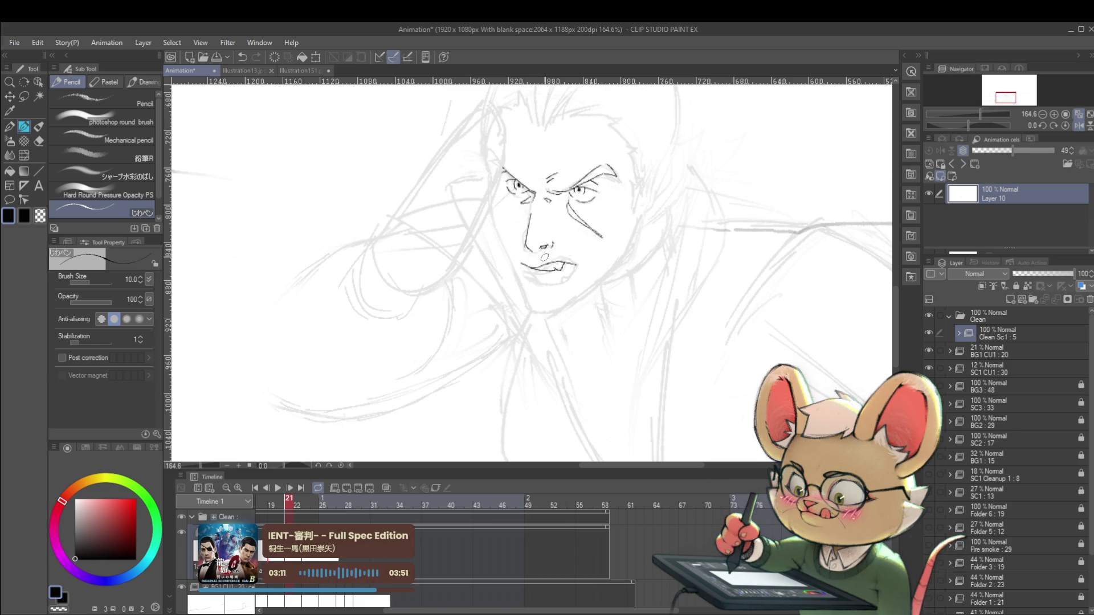
- Draw a small bared fang in the mouth and verify it against frame 20
drag(553, 267, 559, 269)
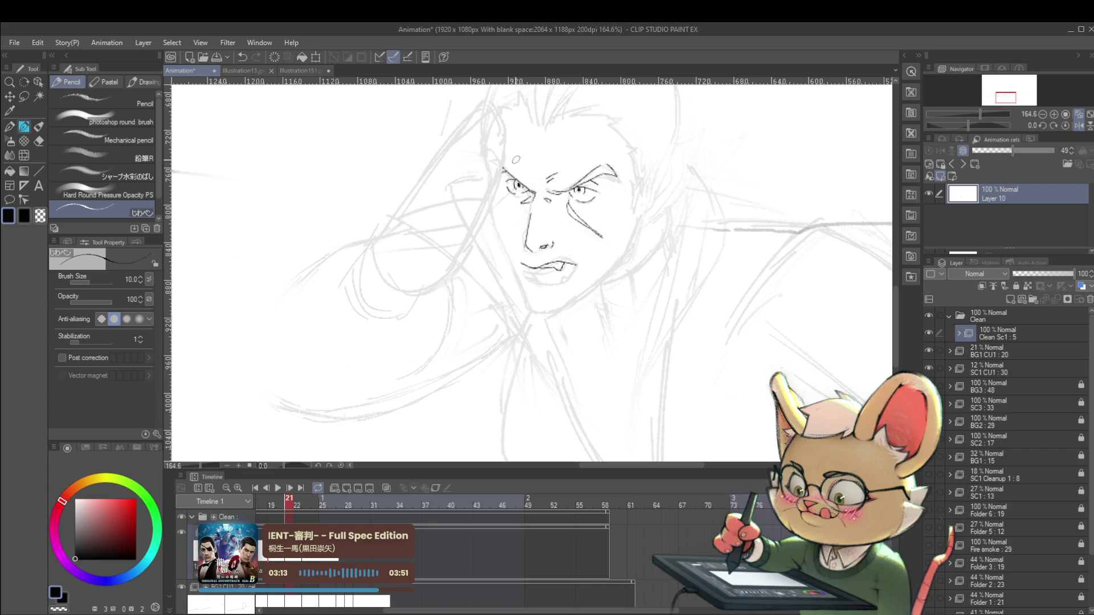
key(Left)
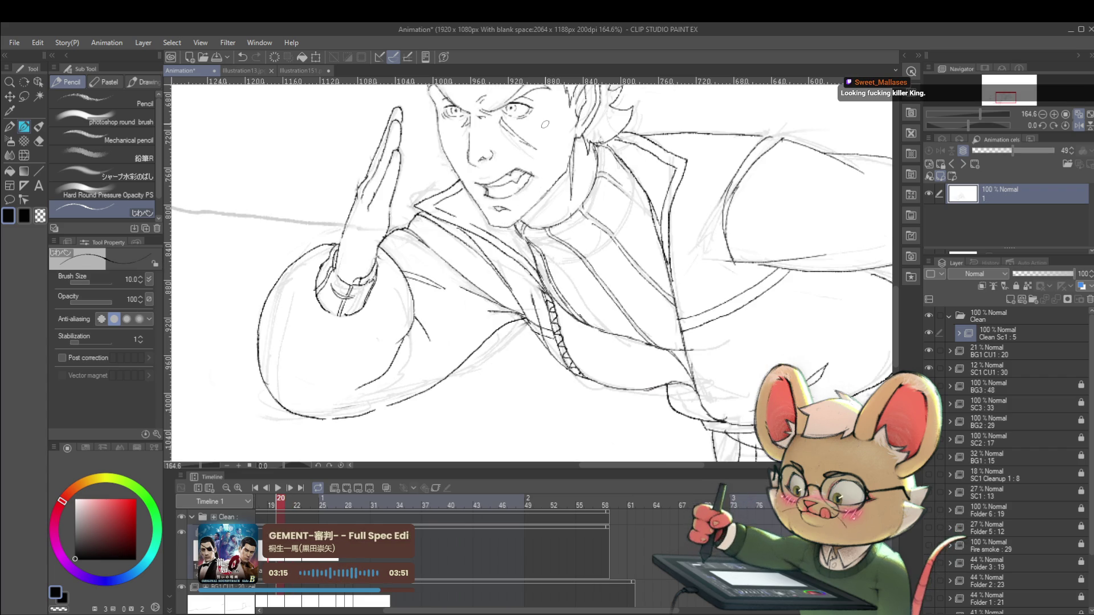
key(Right)
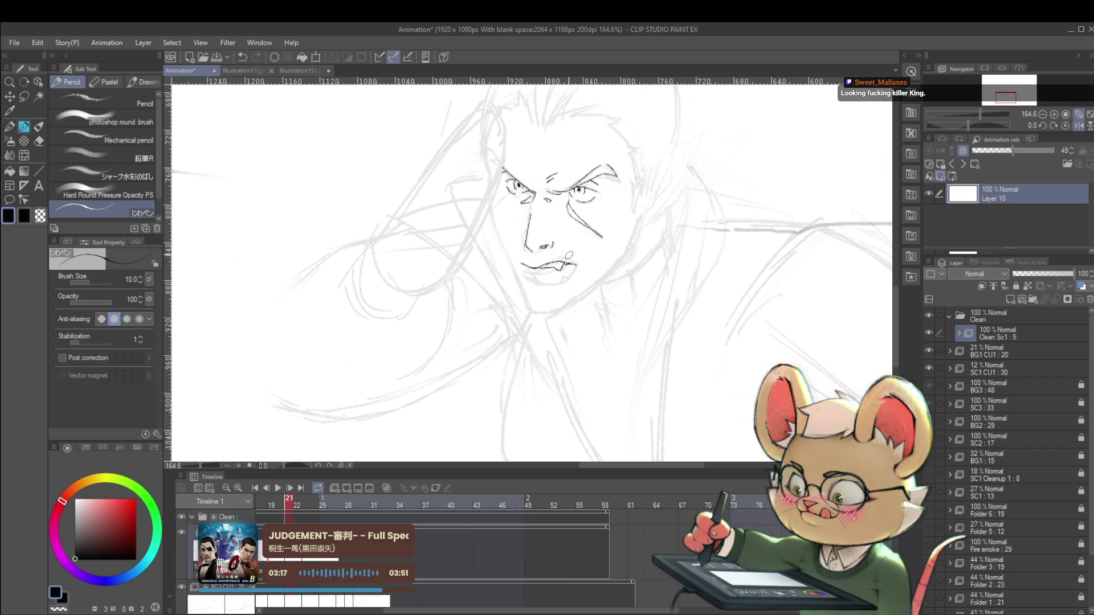
key(Left)
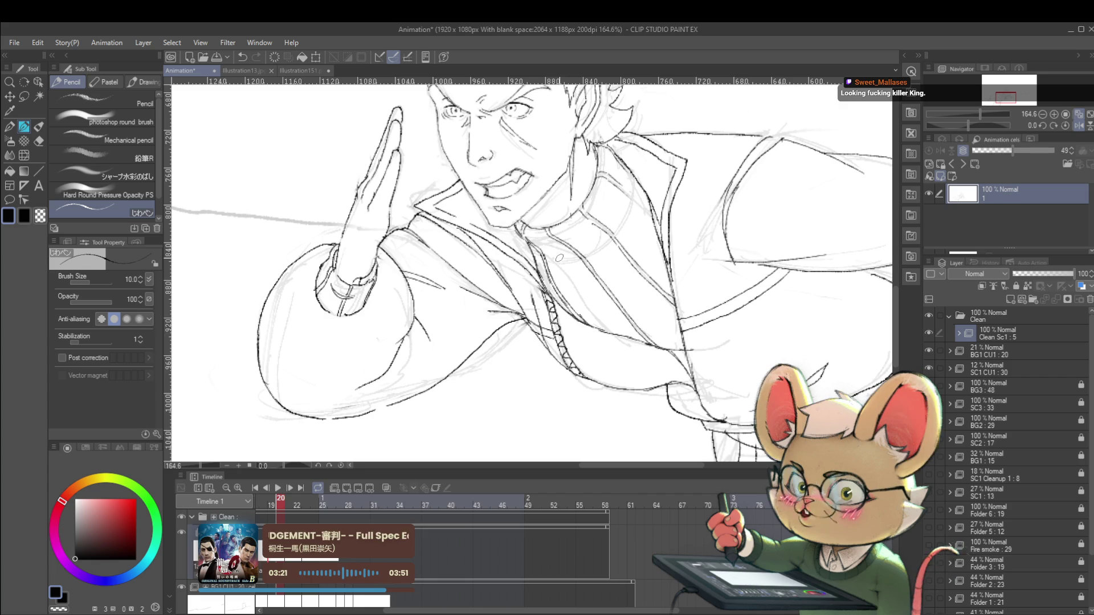
key(Right)
key(Left)
key(Right)
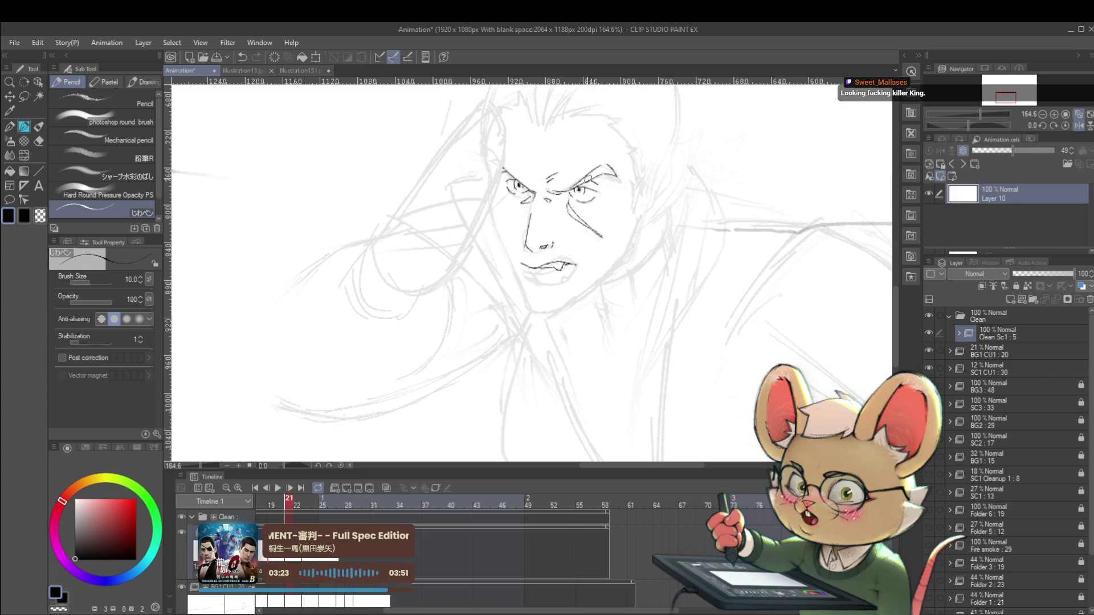
key(Left)
key(Right)
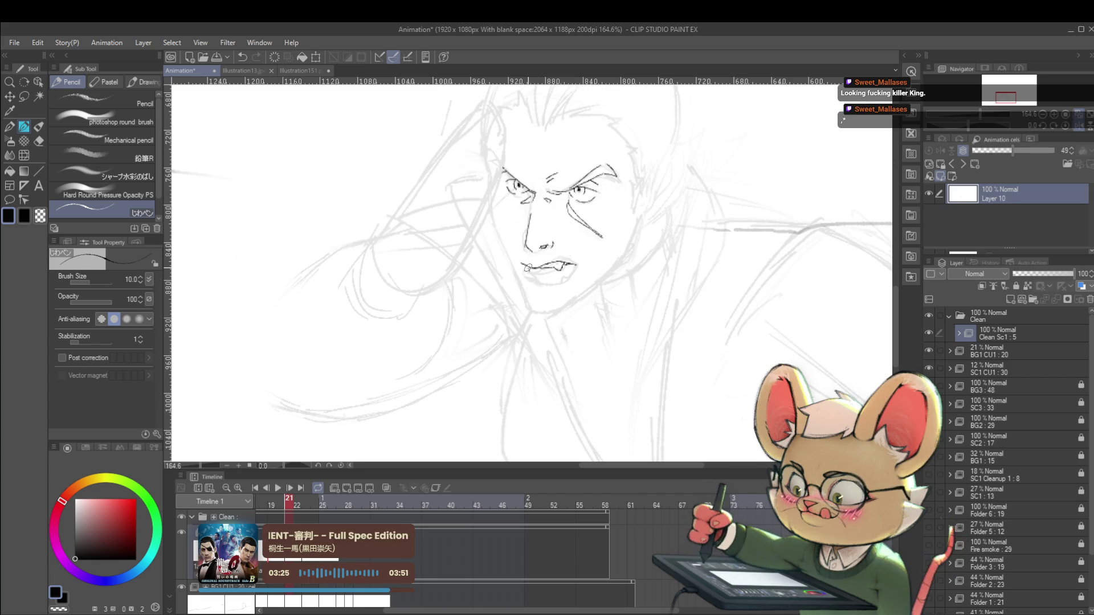